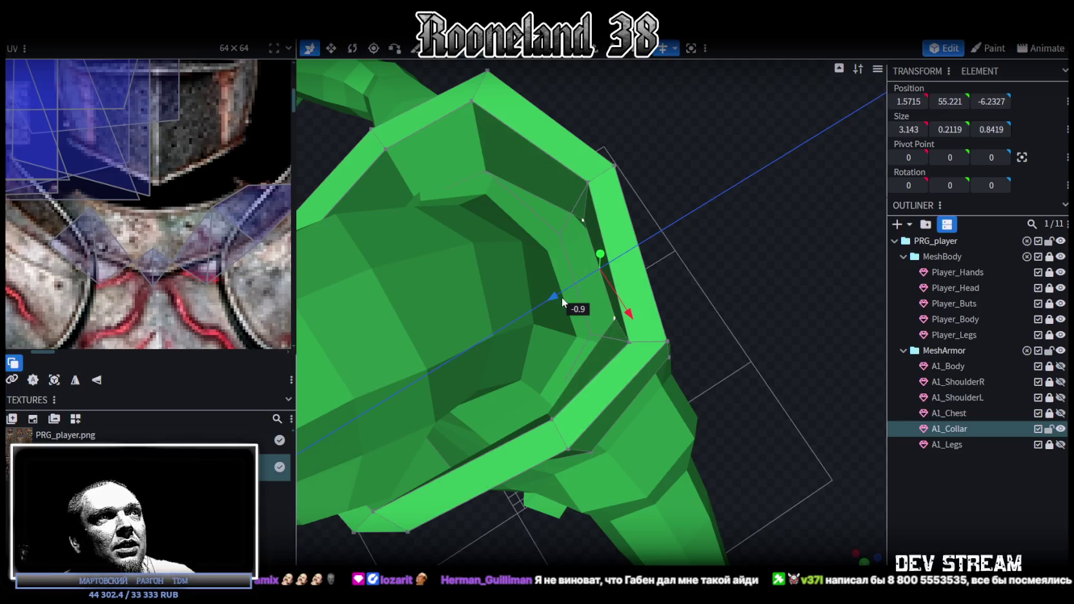
- Shift a collar rim vertex along X and Z, then lower it by 0.3
{"action": "left_click", "coordinate": [619, 284]}
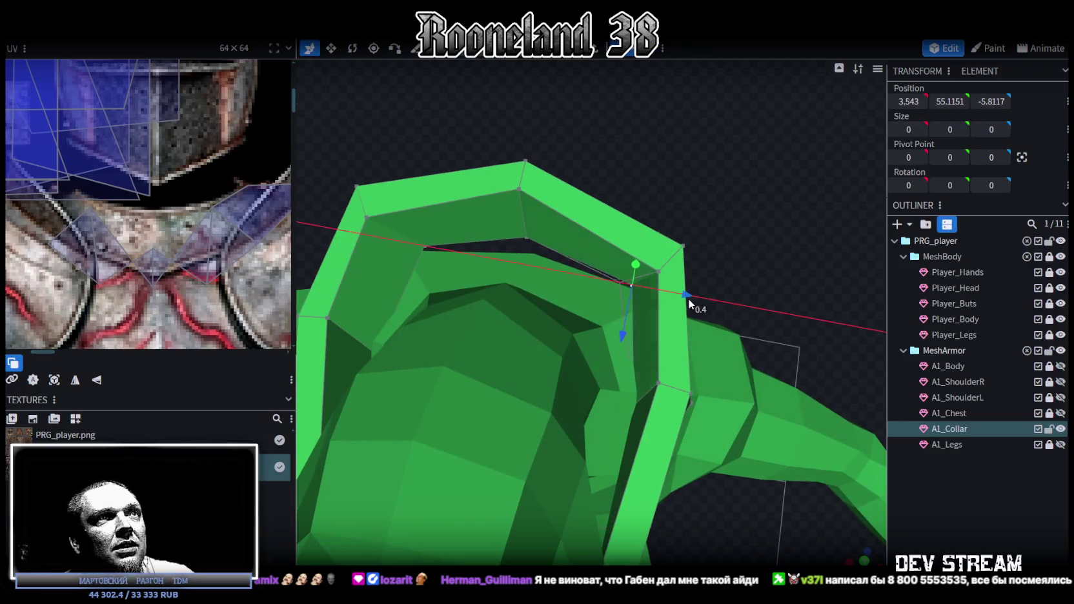
{"action": "left_click_drag", "start_coordinate": [689, 305], "coordinate": [700, 303]}
{"action": "left_click_drag", "start_coordinate": [617, 334], "coordinate": [642, 354]}
{"action": "mouse_move", "coordinate": [763, 302]}
{"action": "left_mouse_down"}
{"action": "mouse_move", "coordinate": [714, 323]}
{"action": "mouse_move", "coordinate": [669, 372]}
{"action": "mouse_move", "coordinate": [759, 281]}
{"action": "mouse_move", "coordinate": [768, 257]}
{"action": "left_mouse_up"}
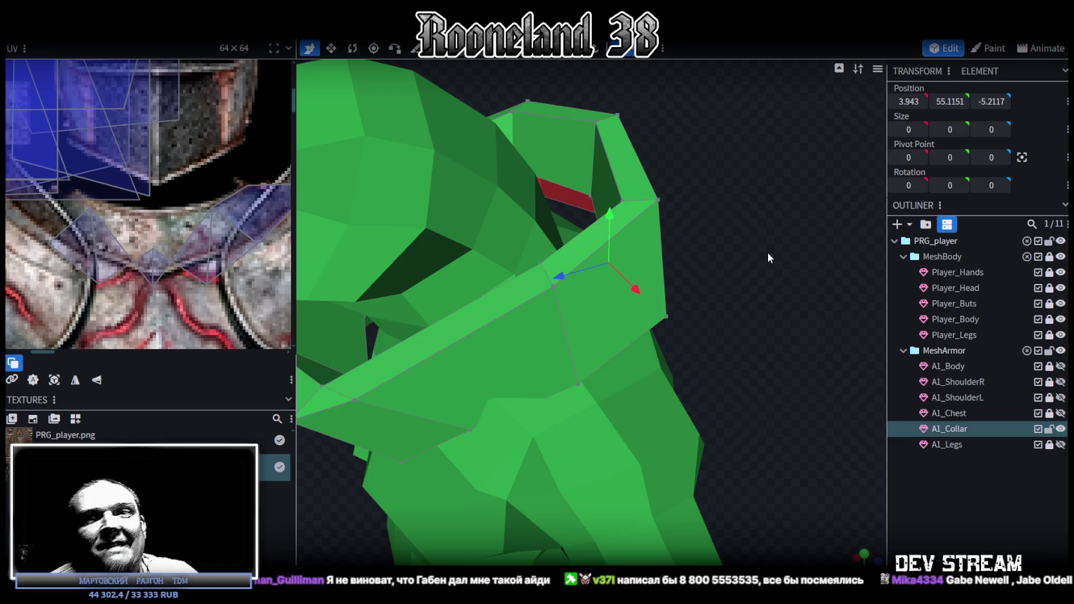
{"action": "left_click_drag", "start_coordinate": [784, 199], "coordinate": [639, 354]}
{"action": "mouse_move", "coordinate": [783, 304]}
{"action": "left_mouse_down"}
{"action": "mouse_move", "coordinate": [507, 138]}
{"action": "mouse_move", "coordinate": [393, 162]}
{"action": "left_mouse_up"}
{"action": "scroll", "coordinate": [660, 138], "scroll_direction": "up", "scroll_amount": 2}
{"action": "left_click_drag", "start_coordinate": [577, 167], "coordinate": [577, 184]}
- Pull another collar vertex down by 1.3
{"action": "mouse_move", "coordinate": [433, 174]}
{"action": "left_mouse_down"}
{"action": "mouse_move", "coordinate": [792, 298]}
{"action": "mouse_move", "coordinate": [704, 231]}
{"action": "left_mouse_up"}
{"action": "mouse_move", "coordinate": [535, 174]}
{"action": "left_mouse_down"}
{"action": "mouse_move", "coordinate": [828, 200]}
{"action": "mouse_move", "coordinate": [841, 183]}
{"action": "left_mouse_up"}
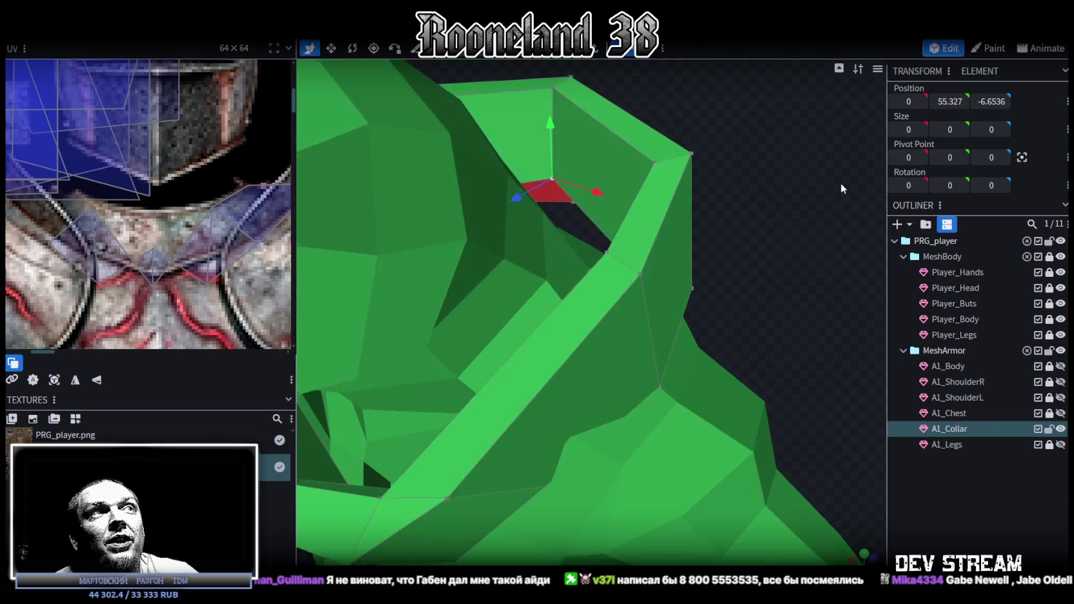
{"action": "left_click_drag", "start_coordinate": [552, 164], "coordinate": [554, 177]}
{"action": "mouse_move", "coordinate": [795, 190]}
{"action": "left_mouse_down"}
{"action": "mouse_move", "coordinate": [760, 190]}
{"action": "mouse_move", "coordinate": [761, 161]}
{"action": "mouse_move", "coordinate": [516, 91]}
{"action": "mouse_move", "coordinate": [442, 124]}
{"action": "mouse_move", "coordinate": [655, 216]}
{"action": "left_mouse_up"}
{"action": "scroll", "coordinate": [761, 161], "scroll_direction": "down", "scroll_amount": 3}
- Lower a front collar vertex by about 1 and 0.6, and shift it 0.7 along Z
{"action": "left_click", "coordinate": [596, 244]}
{"action": "mouse_move", "coordinate": [599, 187]}
{"action": "left_mouse_down"}
{"action": "mouse_move", "coordinate": [598, 230]}
{"action": "mouse_move", "coordinate": [795, 252]}
{"action": "mouse_move", "coordinate": [893, 296]}
{"action": "mouse_move", "coordinate": [674, 263]}
{"action": "left_mouse_up"}
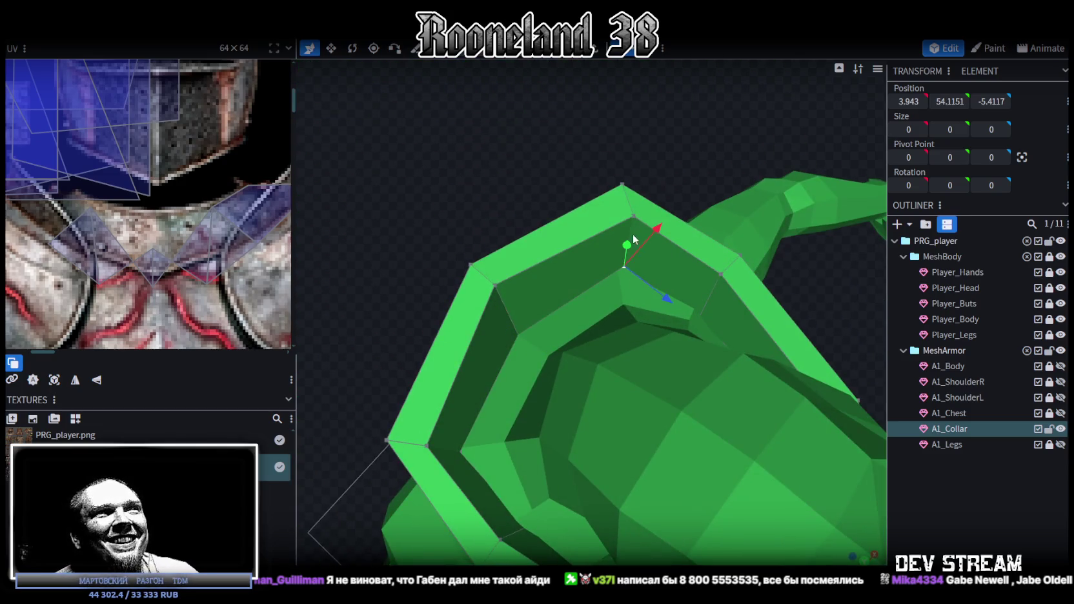
{"action": "mouse_move", "coordinate": [628, 255]}
{"action": "left_mouse_down"}
{"action": "mouse_move", "coordinate": [674, 229]}
{"action": "mouse_move", "coordinate": [523, 167]}
{"action": "mouse_move", "coordinate": [361, 39]}
{"action": "left_mouse_up"}
{"action": "mouse_move", "coordinate": [516, 232]}
{"action": "left_mouse_down"}
{"action": "mouse_move", "coordinate": [705, 229]}
{"action": "mouse_move", "coordinate": [753, 202]}
{"action": "mouse_move", "coordinate": [666, 278]}
{"action": "mouse_move", "coordinate": [775, 274]}
{"action": "mouse_move", "coordinate": [718, 285]}
{"action": "left_mouse_up"}
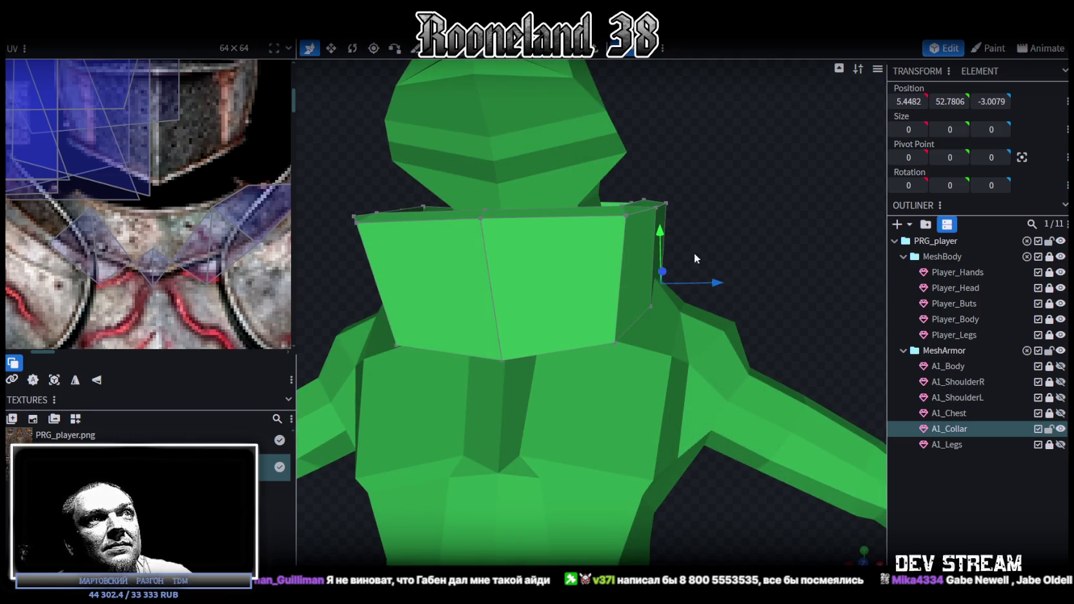
{"action": "mouse_move", "coordinate": [663, 229]}
{"action": "left_mouse_down"}
{"action": "mouse_move", "coordinate": [668, 244]}
{"action": "mouse_move", "coordinate": [624, 270]}
{"action": "mouse_move", "coordinate": [526, 237]}
{"action": "mouse_move", "coordinate": [577, 277]}
{"action": "mouse_move", "coordinate": [780, 235]}
{"action": "mouse_move", "coordinate": [636, 224]}
{"action": "mouse_move", "coordinate": [613, 234]}
{"action": "mouse_move", "coordinate": [748, 274]}
{"action": "mouse_move", "coordinate": [734, 311]}
{"action": "left_mouse_up"}
{"action": "left_click_drag", "start_coordinate": [573, 316], "coordinate": [558, 310]}
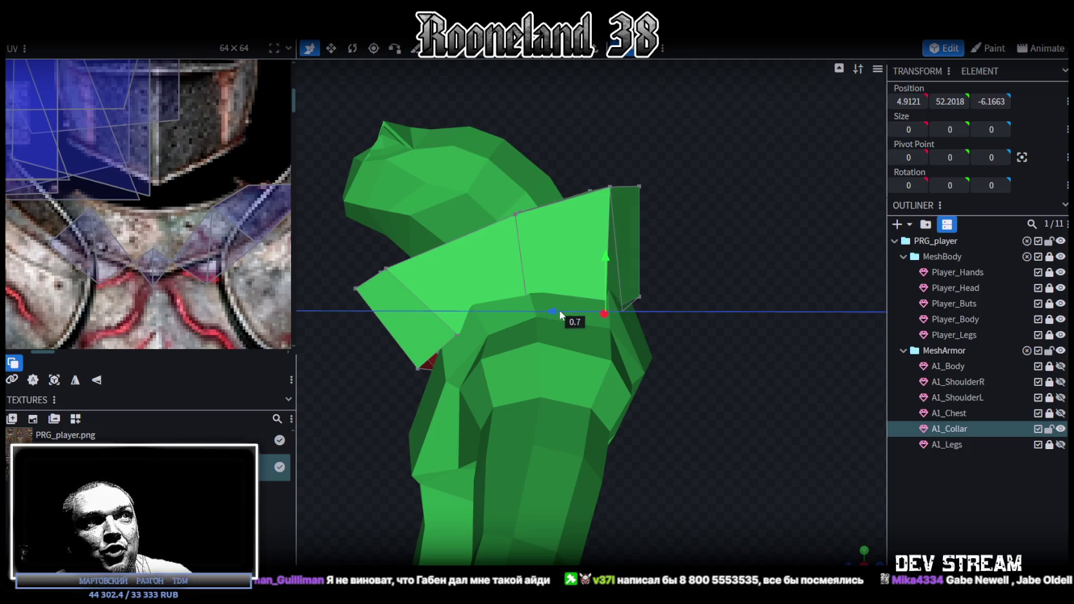
- Move a vertex at the back of the collar 0.4 along Z
{"action": "mouse_move", "coordinate": [708, 278]}
{"action": "left_mouse_down"}
{"action": "mouse_move", "coordinate": [488, 246]}
{"action": "mouse_move", "coordinate": [584, 286]}
{"action": "mouse_move", "coordinate": [436, 254]}
{"action": "mouse_move", "coordinate": [436, 265]}
{"action": "left_mouse_up"}
{"action": "left_click", "coordinate": [571, 284]}
{"action": "left_click_drag", "start_coordinate": [607, 308], "coordinate": [621, 316]}
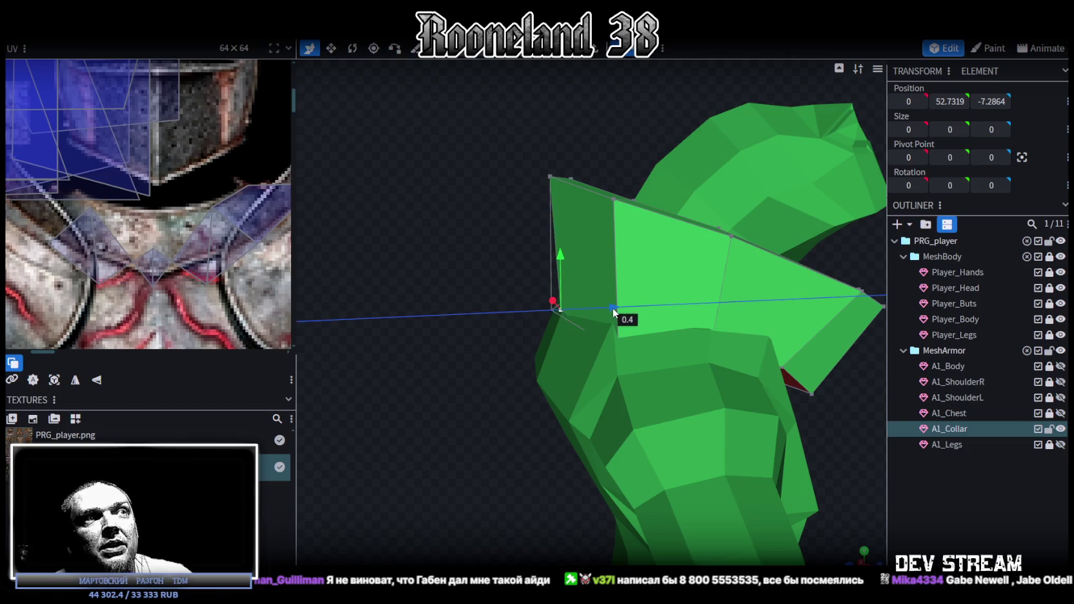
{"action": "mouse_move", "coordinate": [562, 269]}
{"action": "left_mouse_down"}
{"action": "mouse_move", "coordinate": [449, 258]}
{"action": "mouse_move", "coordinate": [412, 274]}
{"action": "mouse_move", "coordinate": [407, 222]}
{"action": "mouse_move", "coordinate": [679, 319]}
{"action": "mouse_move", "coordinate": [750, 324]}
{"action": "mouse_move", "coordinate": [562, 327]}
{"action": "left_mouse_up"}
- Lower a side collar vertex by 0.8, then deselect it
{"action": "left_click", "coordinate": [557, 280]}
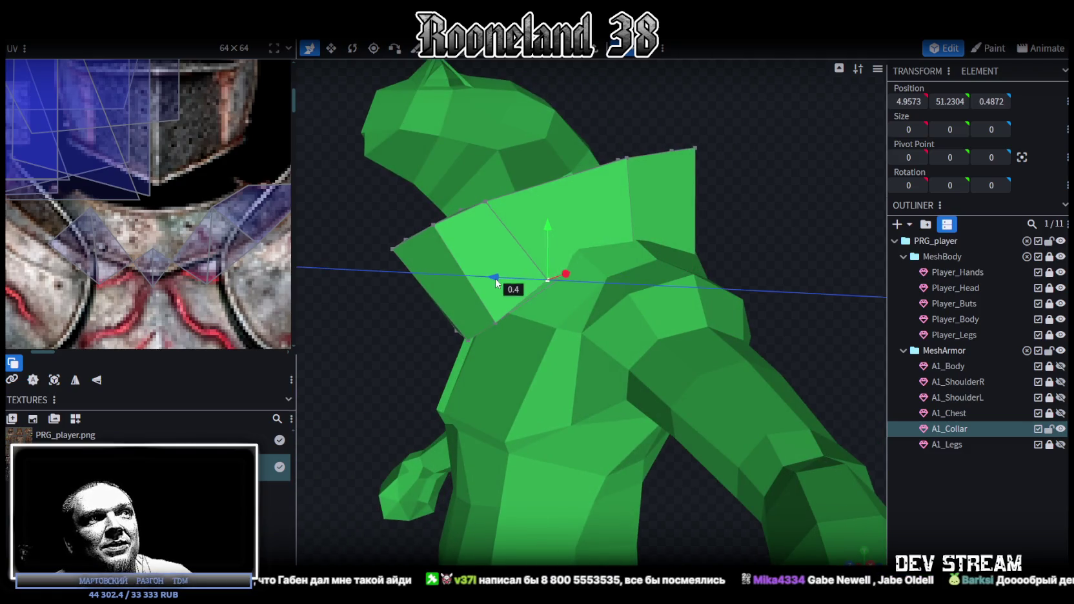
{"action": "left_click_drag", "start_coordinate": [535, 245], "coordinate": [546, 254]}
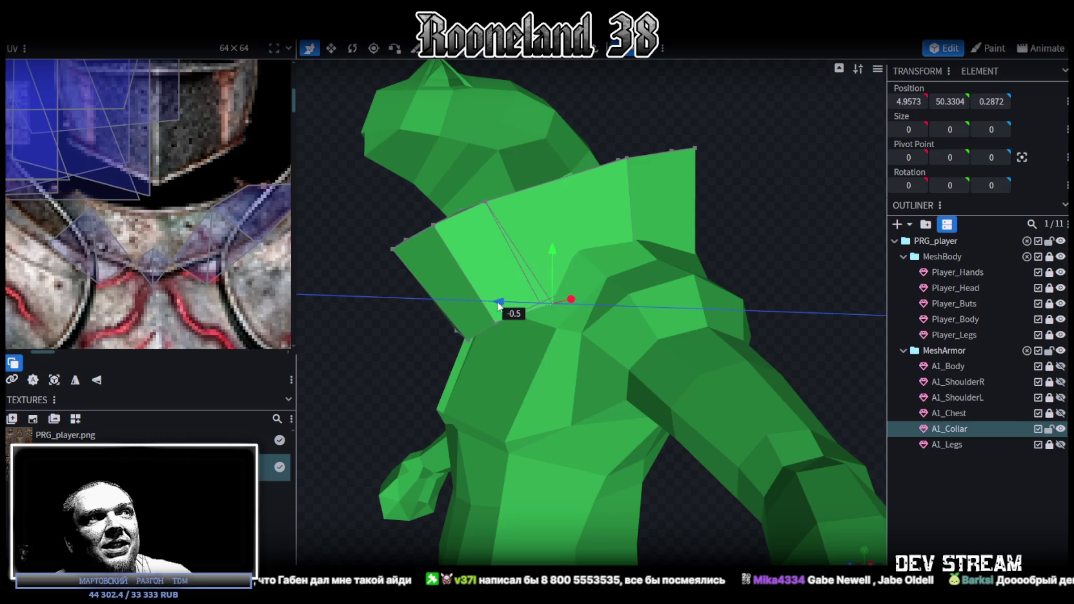
{"action": "left_click", "coordinate": [776, 213]}
{"action": "left_click_drag", "start_coordinate": [726, 231], "coordinate": [830, 237]}
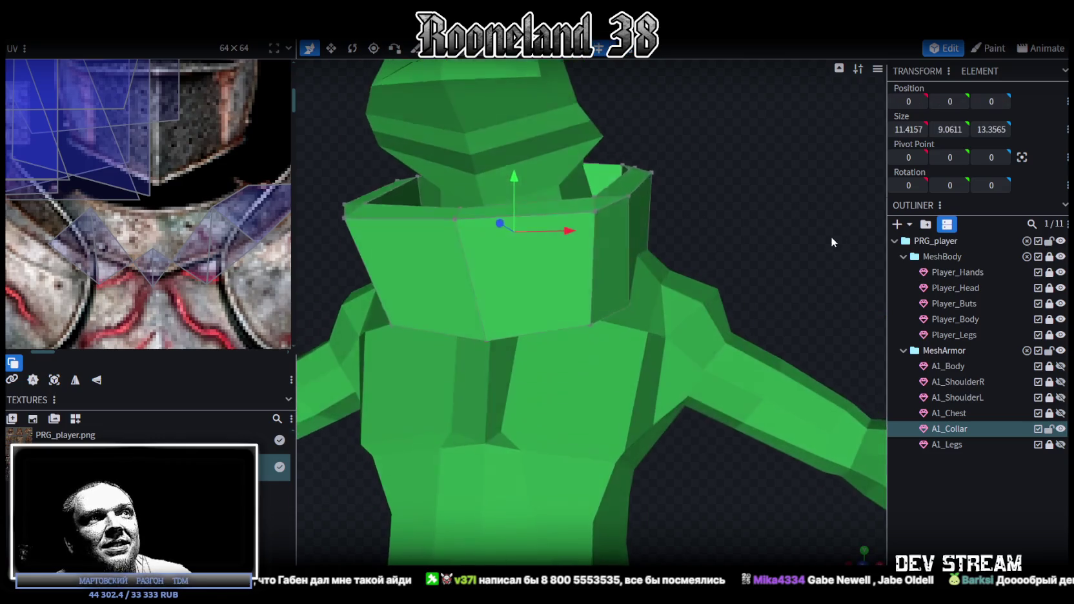
- Shift one front collar vertex sideways and lower another by 1 over the chest
{"action": "left_click", "coordinate": [616, 299]}
{"action": "scroll", "coordinate": [798, 254], "scroll_direction": "up", "scroll_amount": 3}
{"action": "left_click_drag", "start_coordinate": [685, 298], "coordinate": [660, 298]}
{"action": "mouse_move", "coordinate": [518, 306]}
{"action": "left_mouse_down"}
{"action": "mouse_move", "coordinate": [492, 289]}
{"action": "mouse_move", "coordinate": [466, 315]}
{"action": "left_mouse_up"}
{"action": "mouse_move", "coordinate": [596, 248]}
{"action": "left_mouse_down"}
{"action": "mouse_move", "coordinate": [516, 308]}
{"action": "mouse_move", "coordinate": [491, 345]}
{"action": "left_mouse_up"}
{"action": "mouse_move", "coordinate": [720, 208]}
{"action": "left_mouse_down"}
{"action": "mouse_move", "coordinate": [792, 252]}
{"action": "mouse_move", "coordinate": [766, 199]}
{"action": "mouse_move", "coordinate": [767, 217]}
{"action": "mouse_move", "coordinate": [653, 82]}
{"action": "mouse_move", "coordinate": [692, 128]}
{"action": "mouse_move", "coordinate": [714, 109]}
{"action": "mouse_move", "coordinate": [746, 105]}
{"action": "mouse_move", "coordinate": [742, 91]}
{"action": "left_mouse_up"}
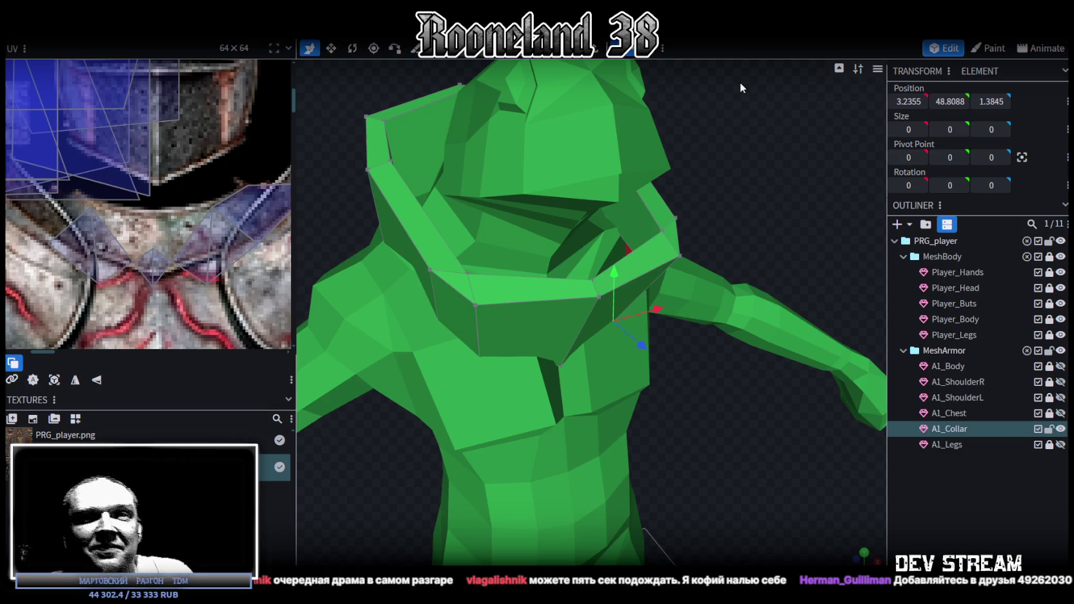
{"action": "left_click_drag", "start_coordinate": [713, 333], "coordinate": [656, 357]}
- Switch to textured view and merge a pair of collar vertices at their centre
{"action": "key", "text": "z"}
{"action": "mouse_move", "coordinate": [721, 193]}
{"action": "left_mouse_down"}
{"action": "mouse_move", "coordinate": [622, 251]}
{"action": "mouse_move", "coordinate": [621, 274]}
{"action": "mouse_move", "coordinate": [717, 231]}
{"action": "mouse_move", "coordinate": [738, 242]}
{"action": "mouse_move", "coordinate": [698, 255]}
{"action": "mouse_move", "coordinate": [719, 246]}
{"action": "mouse_move", "coordinate": [563, 255]}
{"action": "left_mouse_up"}
{"action": "left_click", "coordinate": [606, 220]}
{"action": "right_click", "coordinate": [605, 218]}
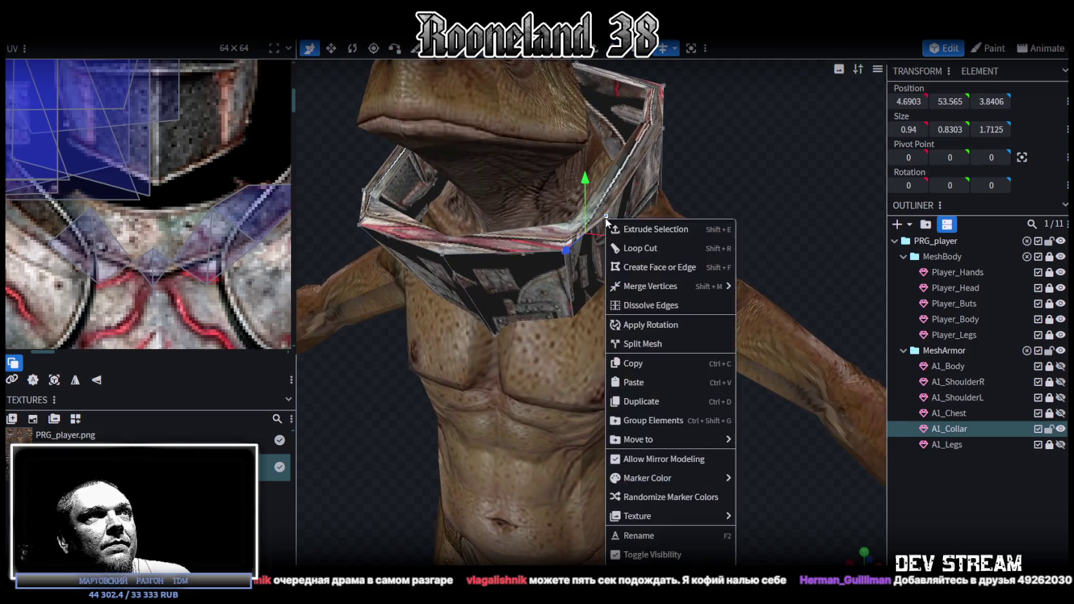
{"action": "left_click", "coordinate": [782, 311]}
- Hide the MeshBody meshes and merge a second pair of collar vertices at their midpoint
{"action": "mouse_move", "coordinate": [753, 235]}
{"action": "left_mouse_down"}
{"action": "mouse_move", "coordinate": [769, 265]}
{"action": "mouse_move", "coordinate": [770, 192]}
{"action": "left_mouse_up"}
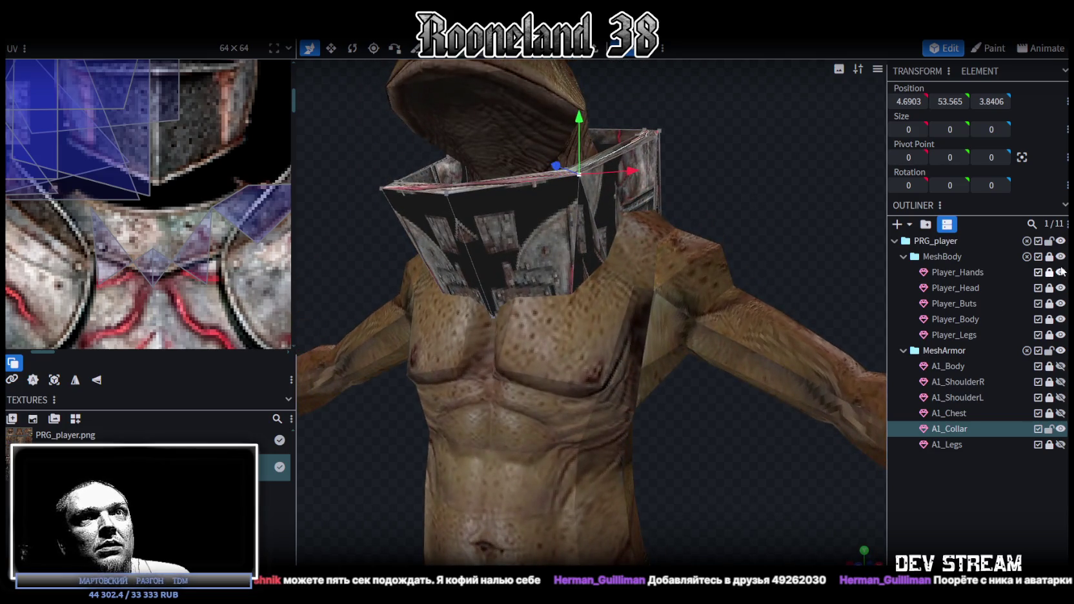
{"action": "left_click", "coordinate": [1060, 256]}
{"action": "mouse_move", "coordinate": [795, 286]}
{"action": "left_mouse_down"}
{"action": "mouse_move", "coordinate": [722, 215]}
{"action": "mouse_move", "coordinate": [595, 258]}
{"action": "left_mouse_up"}
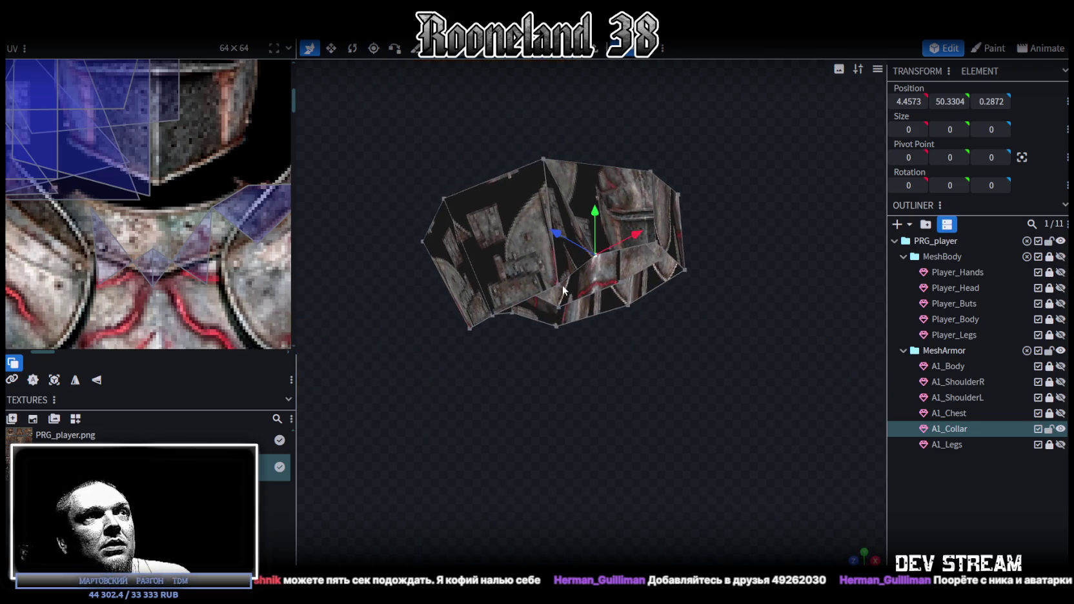
{"action": "left_click", "coordinate": [561, 284], "text": "shift"}
{"action": "right_click", "coordinate": [617, 262]}
{"action": "left_click", "coordinate": [742, 314]}
- Lower the collar by 1.6 and shift it along X and Z
{"action": "mouse_move", "coordinate": [743, 301]}
{"action": "left_mouse_down"}
{"action": "mouse_move", "coordinate": [715, 371]}
{"action": "mouse_move", "coordinate": [774, 447]}
{"action": "mouse_move", "coordinate": [733, 418]}
{"action": "mouse_move", "coordinate": [777, 402]}
{"action": "mouse_move", "coordinate": [787, 361]}
{"action": "mouse_move", "coordinate": [847, 384]}
{"action": "mouse_move", "coordinate": [745, 372]}
{"action": "mouse_move", "coordinate": [768, 263]}
{"action": "mouse_move", "coordinate": [812, 254]}
{"action": "mouse_move", "coordinate": [759, 238]}
{"action": "mouse_move", "coordinate": [623, 256]}
{"action": "mouse_move", "coordinate": [567, 281]}
{"action": "mouse_move", "coordinate": [813, 359]}
{"action": "left_mouse_up"}
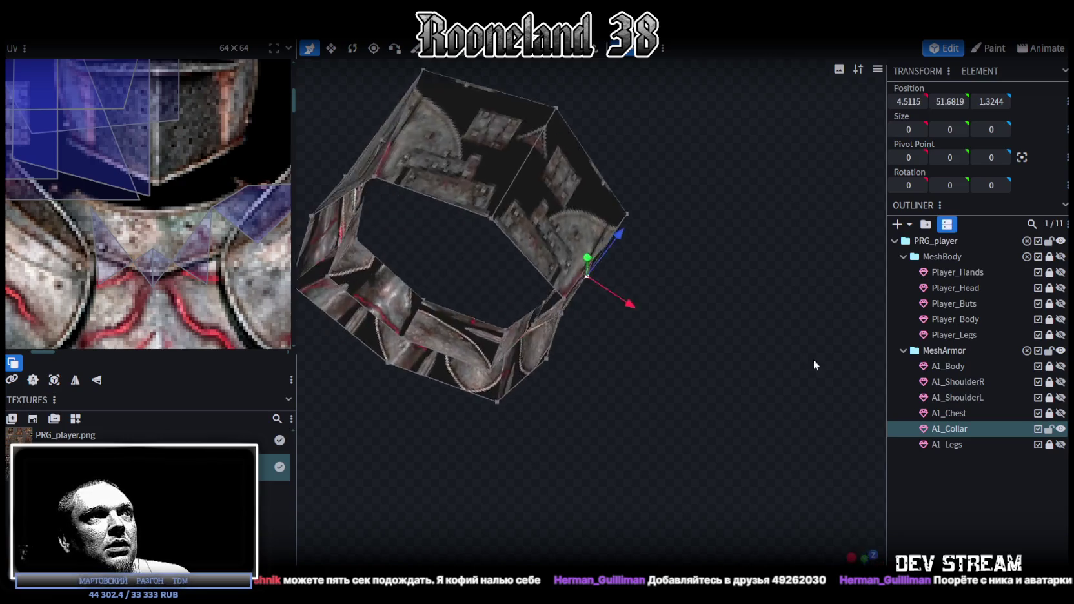
{"action": "scroll", "coordinate": [813, 359], "scroll_direction": "up", "scroll_amount": 3}
{"action": "left_click_drag", "start_coordinate": [617, 432], "coordinate": [653, 442]}
{"action": "mouse_move", "coordinate": [629, 245]}
{"action": "left_mouse_down"}
{"action": "mouse_move", "coordinate": [604, 329]}
{"action": "mouse_move", "coordinate": [598, 522]}
{"action": "mouse_move", "coordinate": [644, 298]}
{"action": "left_mouse_up"}
{"action": "left_click_drag", "start_coordinate": [766, 308], "coordinate": [589, 356]}
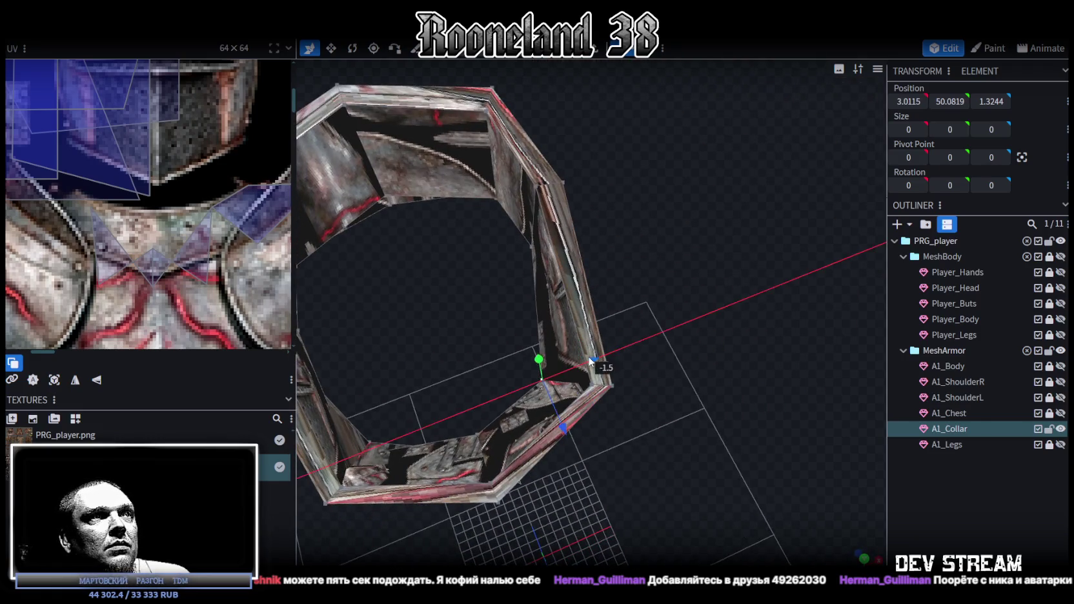
{"action": "mouse_move", "coordinate": [563, 425]}
{"action": "left_mouse_down"}
{"action": "mouse_move", "coordinate": [551, 409]}
{"action": "mouse_move", "coordinate": [652, 420]}
{"action": "mouse_move", "coordinate": [673, 287]}
{"action": "left_mouse_up"}
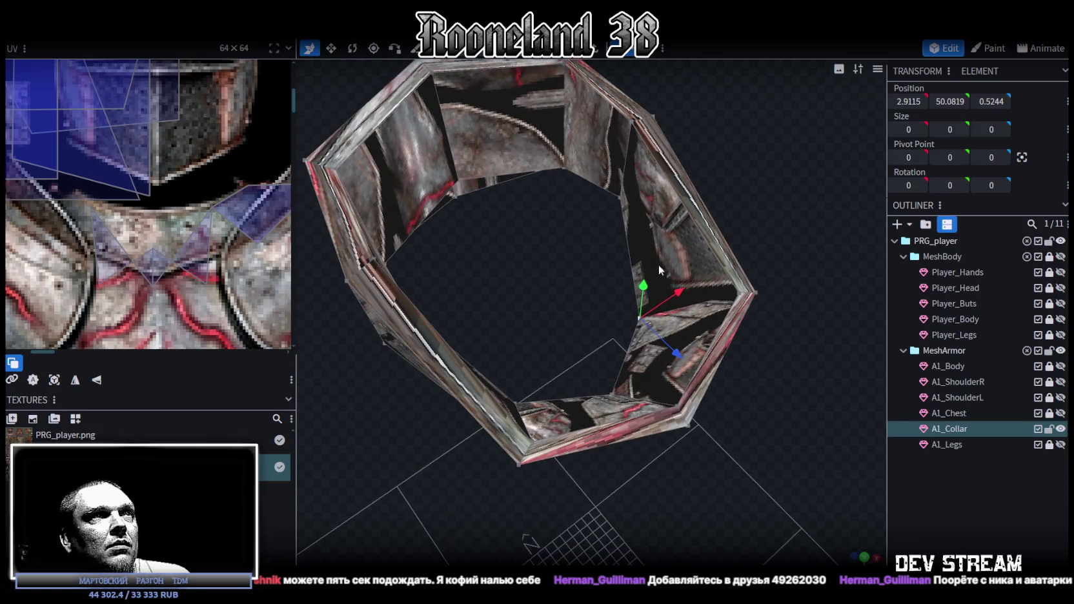
- Select several collar elements and bring up their vertex-merge options
{"action": "left_click", "coordinate": [561, 169]}
{"action": "left_click", "coordinate": [453, 178]}
{"action": "mouse_move", "coordinate": [507, 297]}
{"action": "left_mouse_down"}
{"action": "mouse_move", "coordinate": [617, 281]}
{"action": "mouse_move", "coordinate": [631, 346]}
{"action": "mouse_move", "coordinate": [671, 287]}
{"action": "mouse_move", "coordinate": [698, 367]}
{"action": "mouse_move", "coordinate": [823, 303]}
{"action": "left_mouse_up"}
{"action": "left_click", "coordinate": [617, 281]}
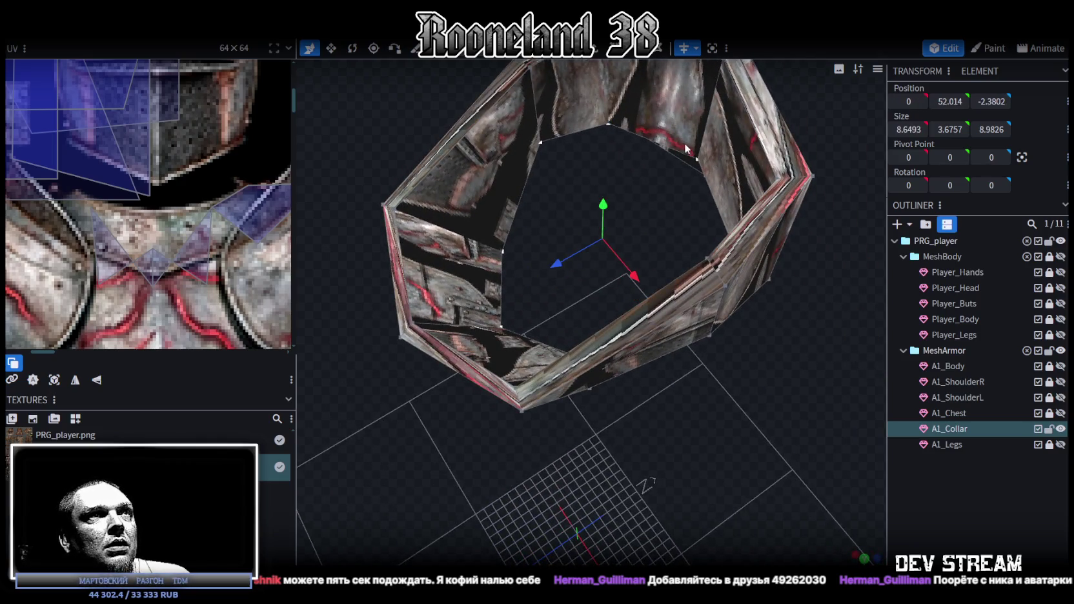
{"action": "right_click", "coordinate": [694, 164]}
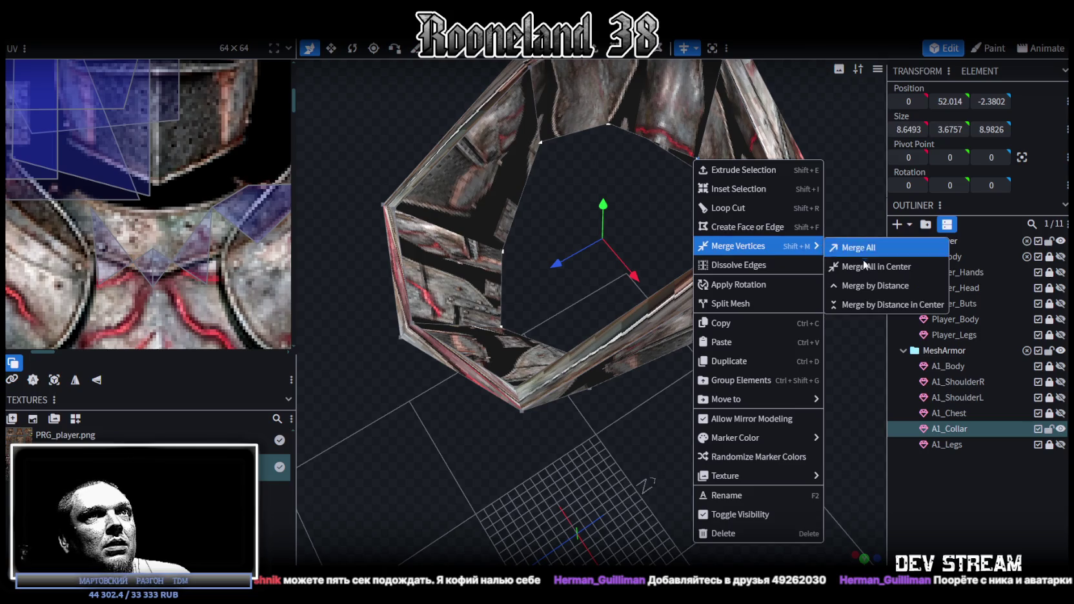
- Merge all selected vertices and raise the resulting vertex by 0.2
{"action": "left_click", "coordinate": [858, 241]}
{"action": "scroll", "coordinate": [658, 373], "scroll_direction": "down", "scroll_amount": 3}
{"action": "mouse_move", "coordinate": [708, 287]}
{"action": "left_mouse_down"}
{"action": "mouse_move", "coordinate": [739, 204]}
{"action": "mouse_move", "coordinate": [565, 272]}
{"action": "mouse_move", "coordinate": [572, 329]}
{"action": "left_mouse_up"}
{"action": "mouse_move", "coordinate": [738, 333]}
{"action": "left_mouse_down"}
{"action": "mouse_move", "coordinate": [669, 379]}
{"action": "mouse_move", "coordinate": [775, 359]}
{"action": "mouse_move", "coordinate": [752, 319]}
{"action": "left_mouse_up"}
- Select the faces along the collar's lower edge
{"action": "left_click", "coordinate": [624, 298]}
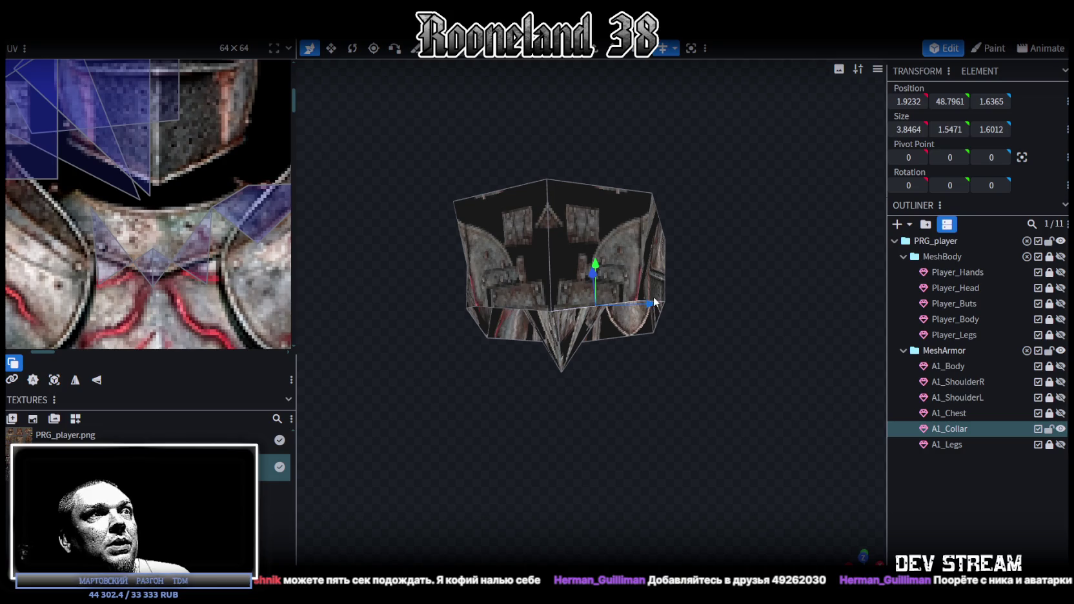
{"action": "left_click_drag", "start_coordinate": [677, 327], "coordinate": [625, 257]}
{"action": "left_click", "coordinate": [626, 268]}
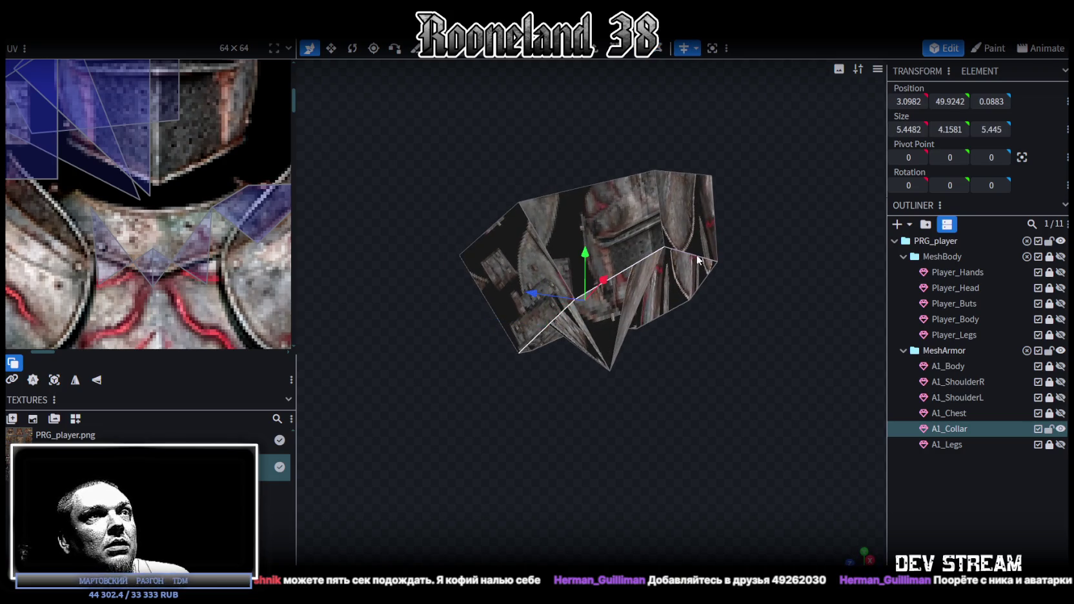
{"action": "left_click", "coordinate": [696, 285]}
{"action": "left_click", "coordinate": [666, 312]}
{"action": "mouse_move", "coordinate": [666, 316]}
{"action": "left_mouse_down"}
{"action": "mouse_move", "coordinate": [721, 403]}
{"action": "mouse_move", "coordinate": [510, 335]}
{"action": "left_mouse_up"}
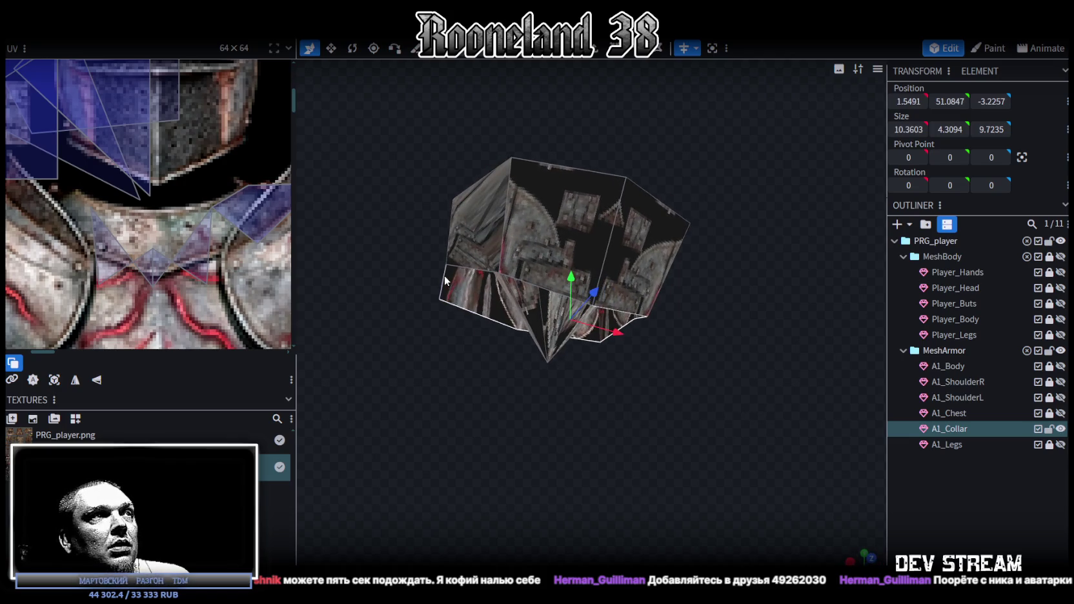
{"action": "left_click", "coordinate": [473, 266]}
{"action": "left_click_drag", "start_coordinate": [524, 280], "coordinate": [666, 451]}
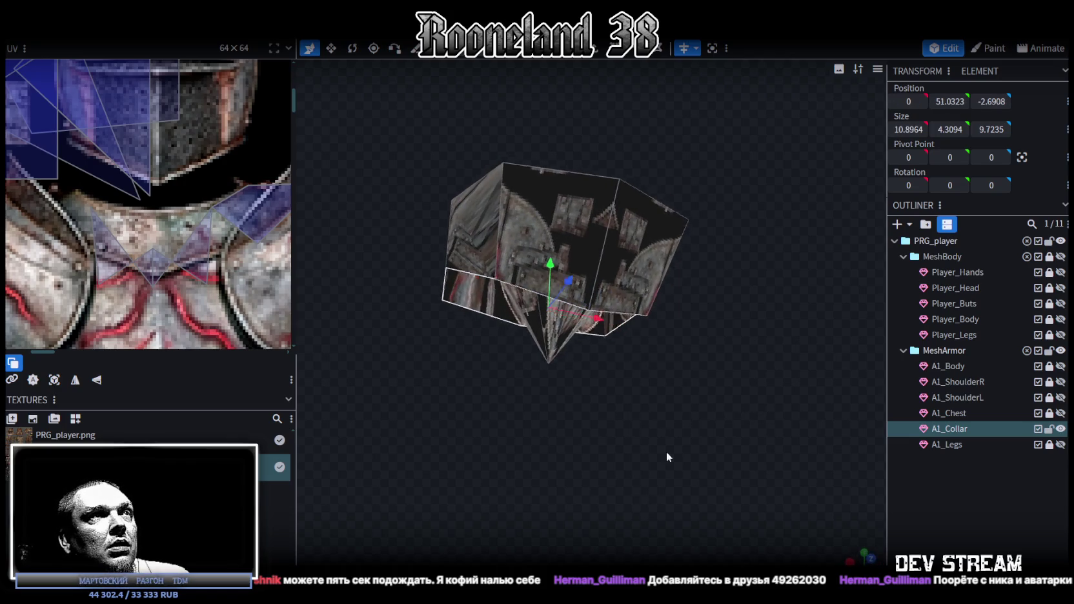
- Extrude the lower faces with direction Y- to add a downward band
{"action": "left_click", "coordinate": [594, 48]}
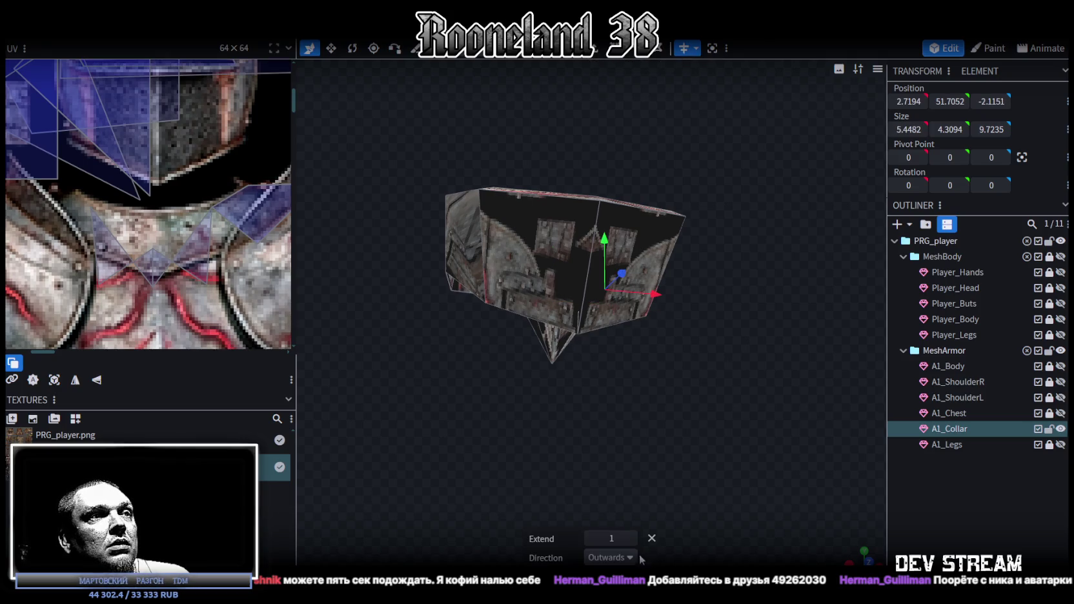
{"action": "key", "text": "ctrl+z"}
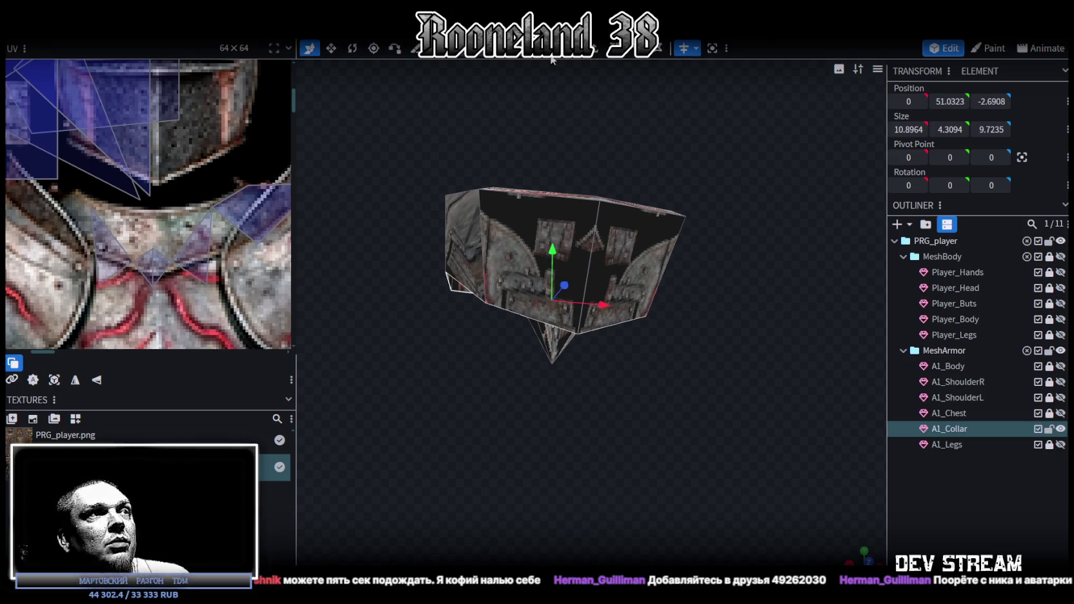
{"action": "left_click_drag", "start_coordinate": [662, 495], "coordinate": [610, 432]}
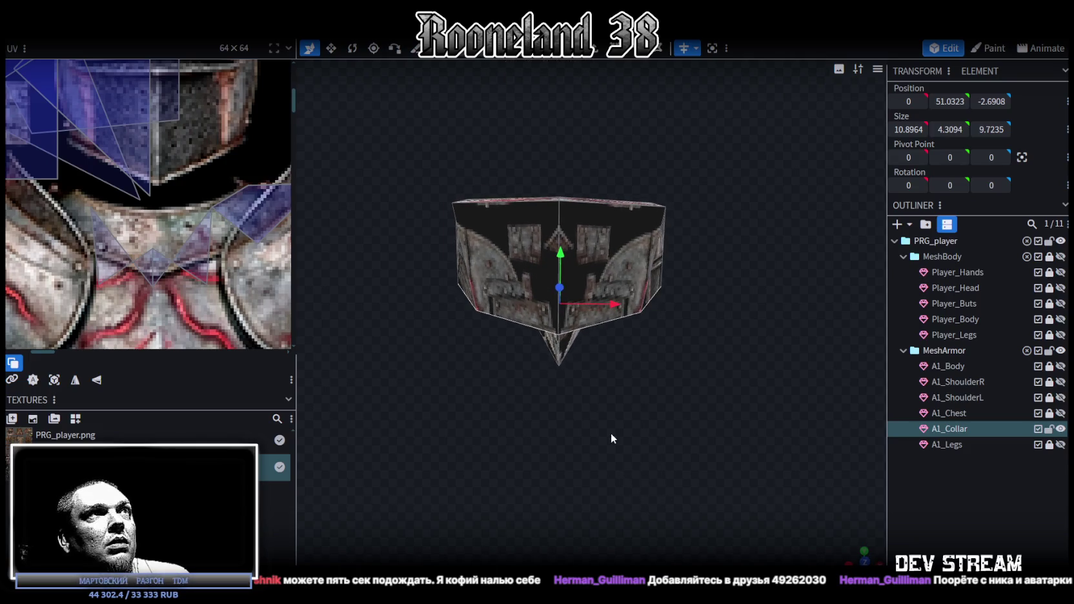
{"action": "left_click", "coordinate": [594, 49]}
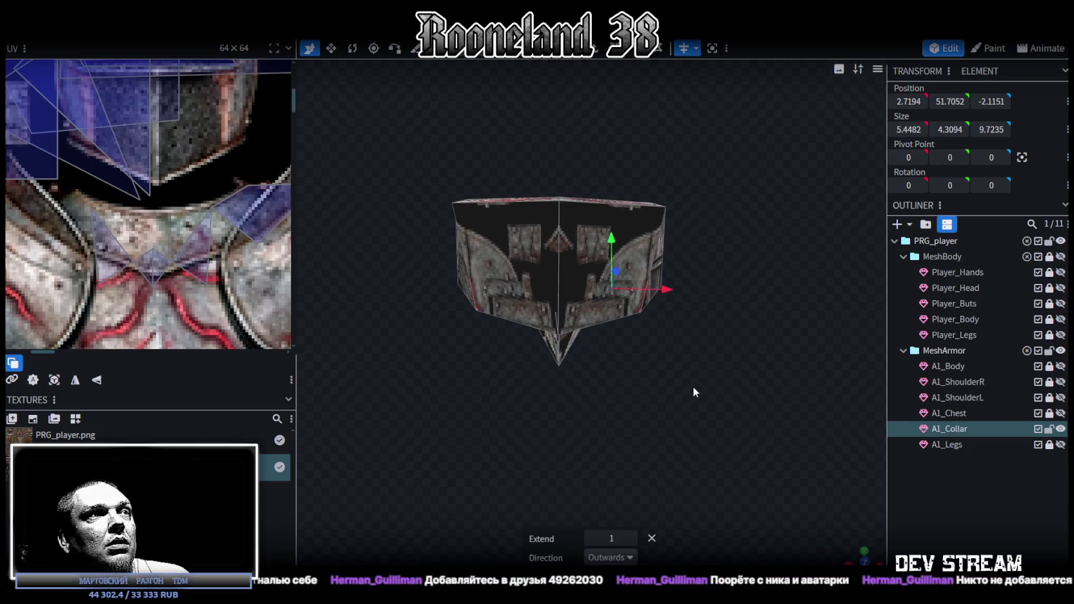
{"action": "left_click_drag", "start_coordinate": [696, 400], "coordinate": [685, 364]}
{"action": "left_click", "coordinate": [631, 559]}
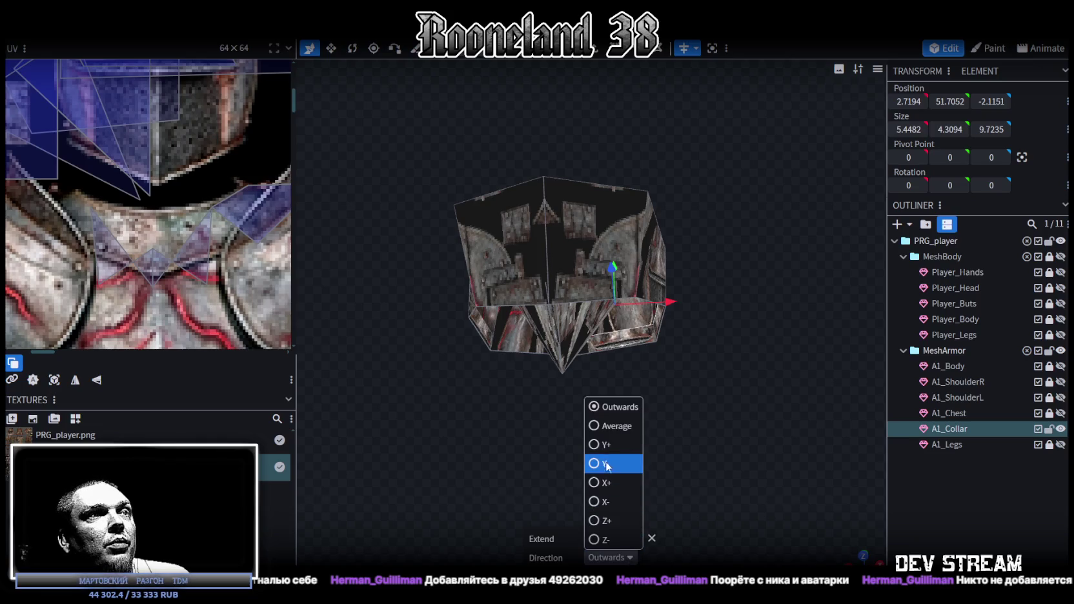
{"action": "left_click", "coordinate": [607, 464]}
{"action": "mouse_move", "coordinate": [600, 458]}
{"action": "left_mouse_down"}
{"action": "mouse_move", "coordinate": [633, 282]}
{"action": "mouse_move", "coordinate": [603, 323]}
{"action": "left_mouse_up"}
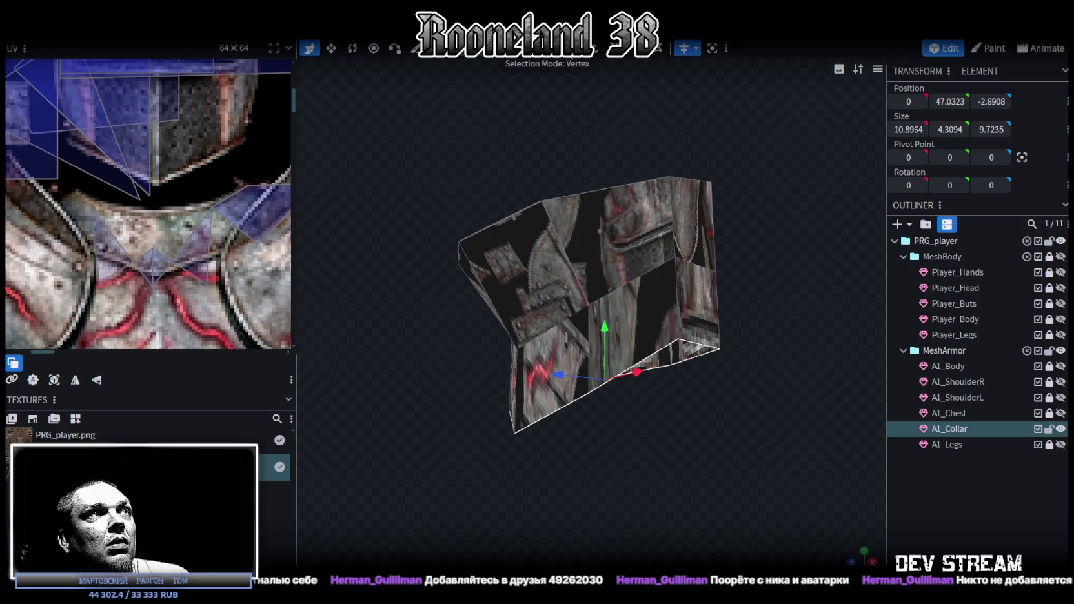
{"action": "mouse_move", "coordinate": [656, 400]}
{"action": "left_mouse_down"}
{"action": "mouse_move", "coordinate": [720, 350]}
{"action": "mouse_move", "coordinate": [749, 353]}
{"action": "left_mouse_up"}
{"action": "left_click_drag", "start_coordinate": [584, 426], "coordinate": [600, 420]}
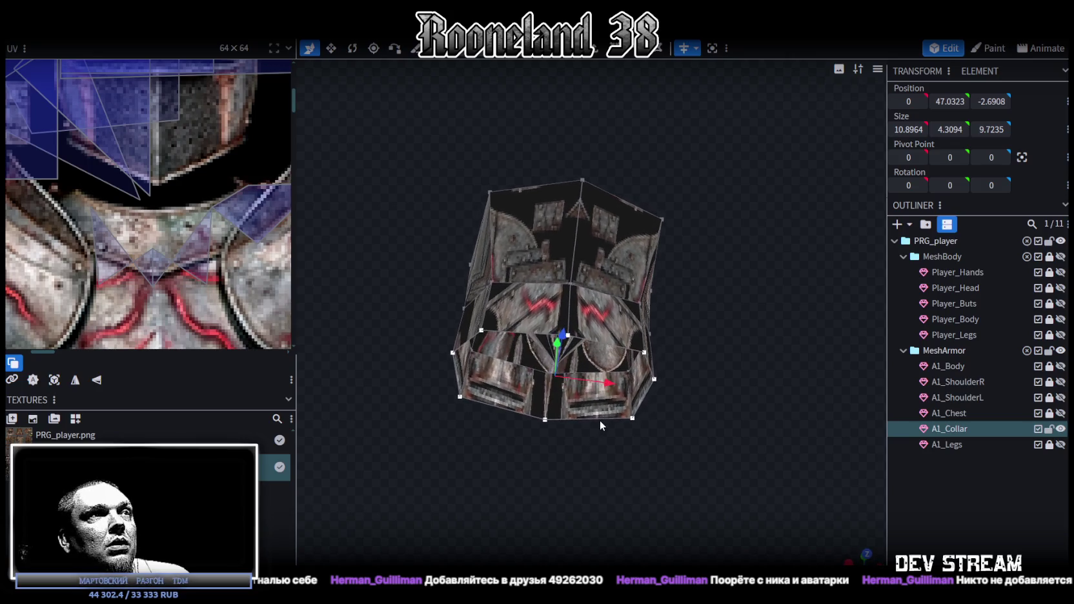
- Merge the collar's bottom vertices into one point and nudge it slightly
{"action": "right_click", "coordinate": [572, 335]}
{"action": "mouse_move", "coordinate": [618, 293]}
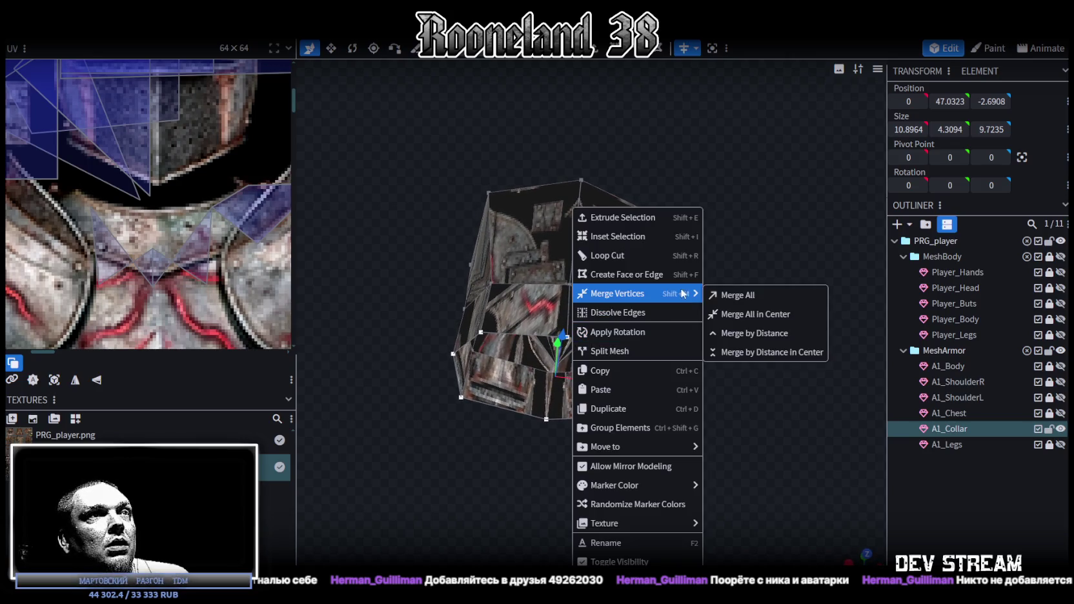
{"action": "left_click", "coordinate": [766, 315]}
{"action": "mouse_move", "coordinate": [754, 330]}
{"action": "left_mouse_down"}
{"action": "mouse_move", "coordinate": [700, 520]}
{"action": "mouse_move", "coordinate": [688, 446]}
{"action": "mouse_move", "coordinate": [683, 455]}
{"action": "left_mouse_up"}
{"action": "scroll", "coordinate": [604, 354], "scroll_direction": "up", "scroll_amount": 5}
{"action": "mouse_move", "coordinate": [605, 353]}
{"action": "left_mouse_down"}
{"action": "mouse_move", "coordinate": [577, 342]}
{"action": "mouse_move", "coordinate": [685, 414]}
{"action": "mouse_move", "coordinate": [673, 336]}
{"action": "left_mouse_up"}
- Merge another pair of bottom vertices, switch to solid shading, and lower the point along Y
{"action": "left_click", "coordinate": [595, 434], "text": "shift"}
{"action": "right_click", "coordinate": [595, 434]}
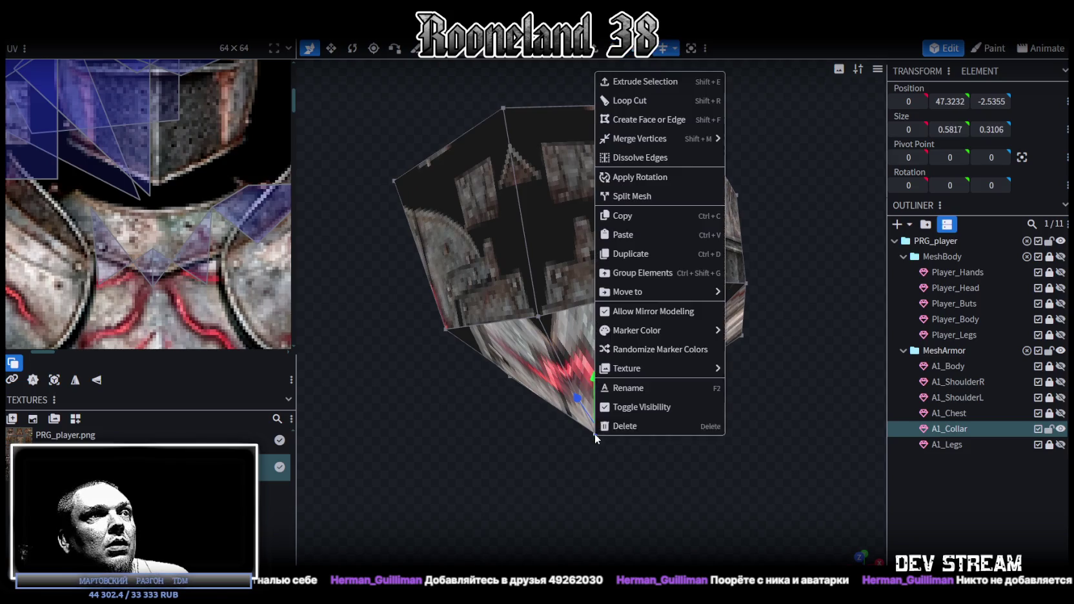
{"action": "left_click", "coordinate": [748, 139]}
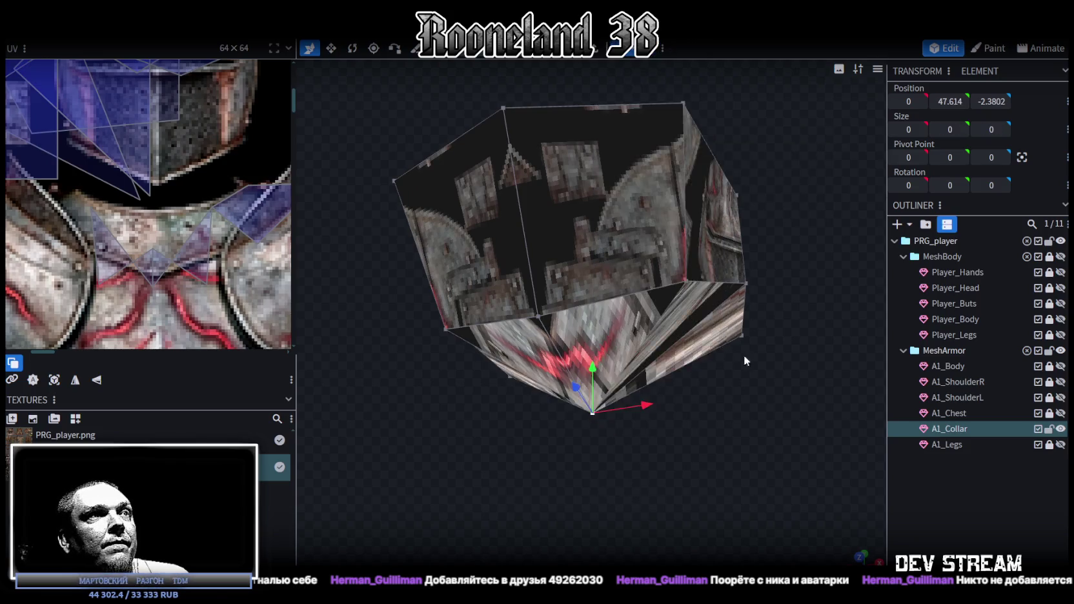
{"action": "key", "text": "z"}
{"action": "key", "text": "z"}
{"action": "key", "text": "z"}
{"action": "left_click_drag", "start_coordinate": [696, 415], "coordinate": [684, 430]}
{"action": "mouse_move", "coordinate": [640, 466]}
{"action": "left_mouse_down"}
{"action": "mouse_move", "coordinate": [678, 245]}
{"action": "mouse_move", "coordinate": [681, 258]}
{"action": "left_mouse_up"}
{"action": "mouse_move", "coordinate": [612, 463]}
{"action": "left_mouse_down"}
{"action": "mouse_move", "coordinate": [696, 544]}
{"action": "mouse_move", "coordinate": [667, 374]}
{"action": "left_mouse_up"}
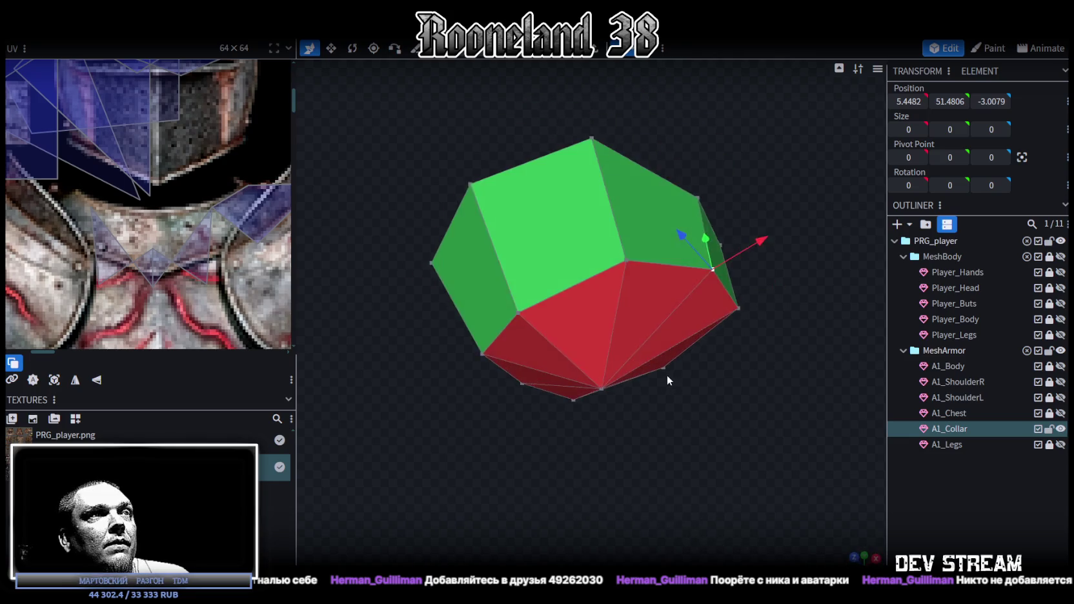
{"action": "mouse_move", "coordinate": [590, 433]}
{"action": "left_mouse_down"}
{"action": "mouse_move", "coordinate": [574, 387]}
{"action": "mouse_move", "coordinate": [562, 427]}
{"action": "left_mouse_up"}
- Select four lower faces of the collar
{"action": "left_click", "coordinate": [587, 314]}
{"action": "left_click", "coordinate": [670, 313], "text": "shift"}
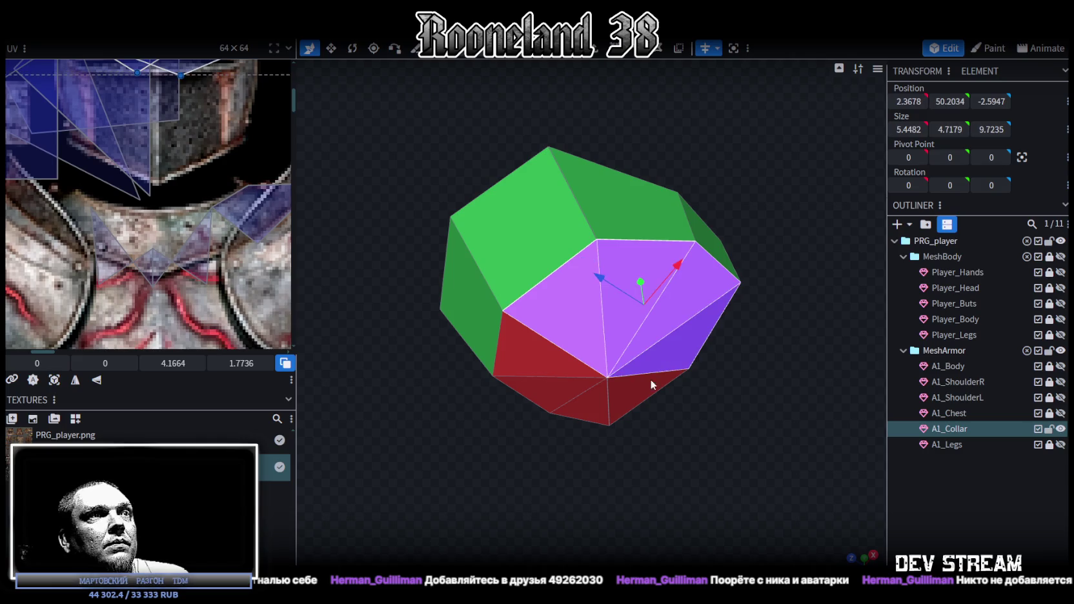
{"action": "left_click", "coordinate": [652, 374], "text": "shift"}
{"action": "left_click", "coordinate": [541, 356], "text": "shift"}
{"action": "mouse_move", "coordinate": [540, 356]}
{"action": "left_mouse_down"}
{"action": "mouse_move", "coordinate": [555, 304]}
{"action": "mouse_move", "coordinate": [763, 445]}
{"action": "mouse_move", "coordinate": [690, 63]}
{"action": "left_mouse_up"}
{"action": "left_click_drag", "start_coordinate": [769, 250], "coordinate": [813, 529]}
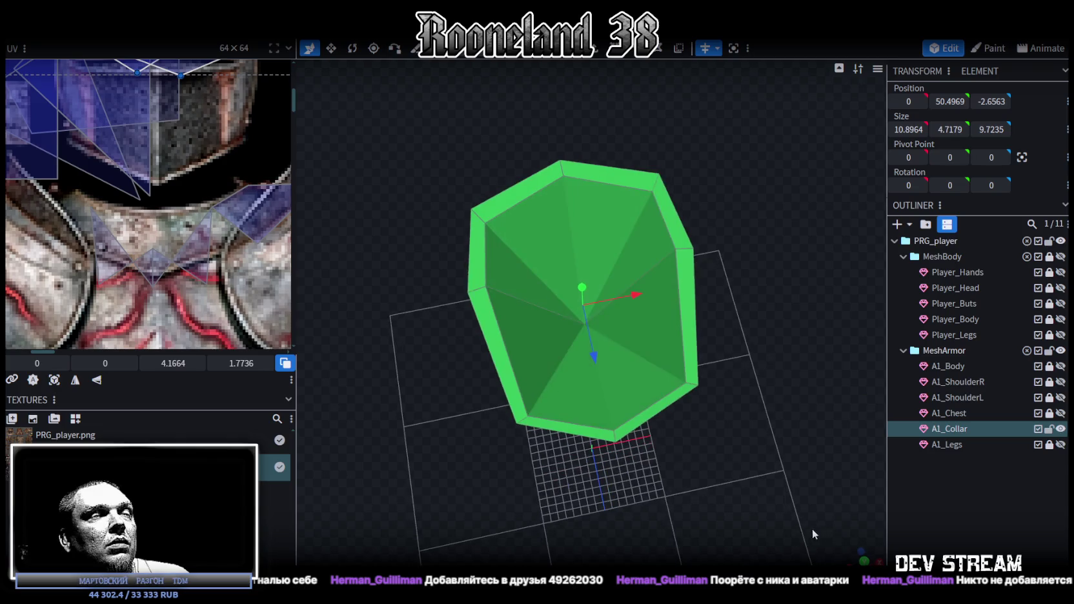
- Select the whole collar, project its UVs from the top view, and halve the island
{"action": "key", "text": "ctrl+a"}
{"action": "key", "text": "KP_7"}
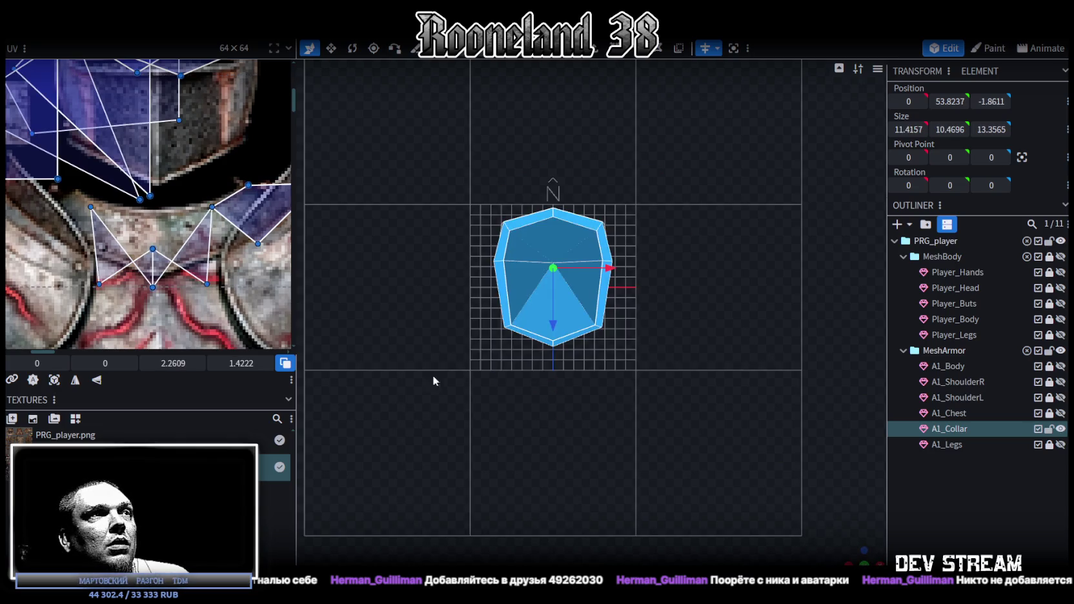
{"action": "left_click", "coordinate": [54, 379]}
{"action": "scroll", "coordinate": [84, 164], "scroll_direction": "down", "scroll_amount": 3}
{"action": "scroll", "coordinate": [129, 194], "scroll_direction": "down", "scroll_amount": 2}
{"action": "middle_click_drag", "start_coordinate": [163, 226], "coordinate": [180, 224]}
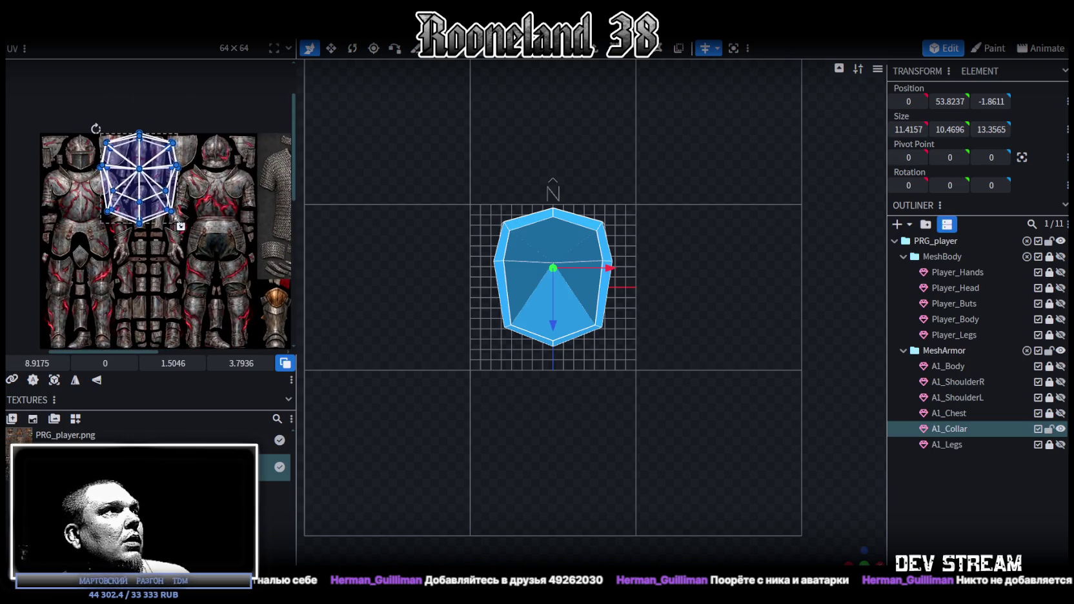
{"action": "left_click_drag", "start_coordinate": [180, 227], "coordinate": [140, 179]}
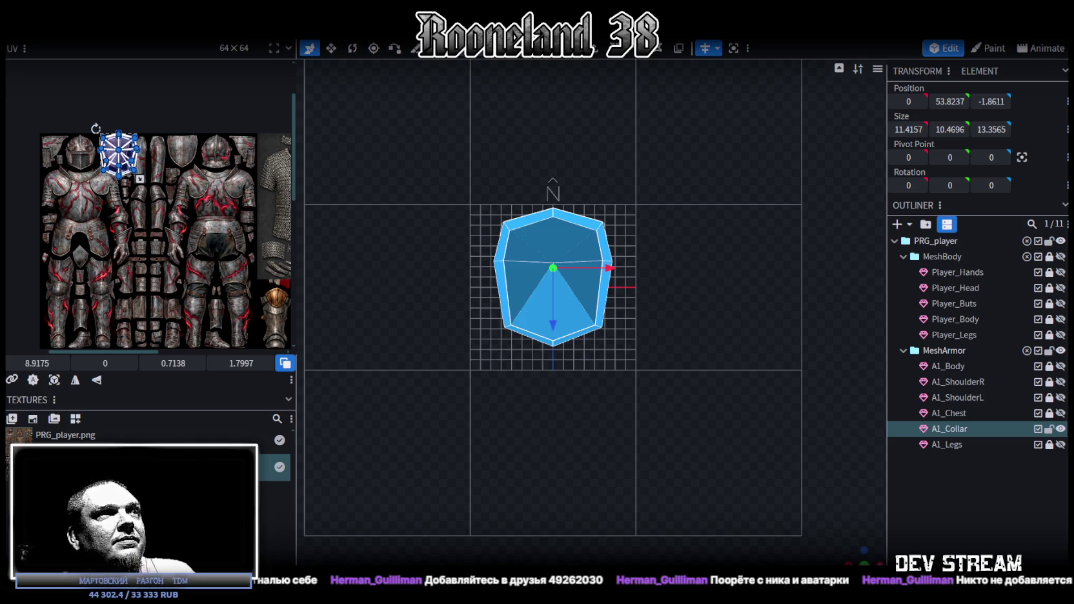
- Move the collar UV island onto the armor texture and shrink it further
{"action": "scroll", "coordinate": [71, 129], "scroll_direction": "up", "scroll_amount": 2}
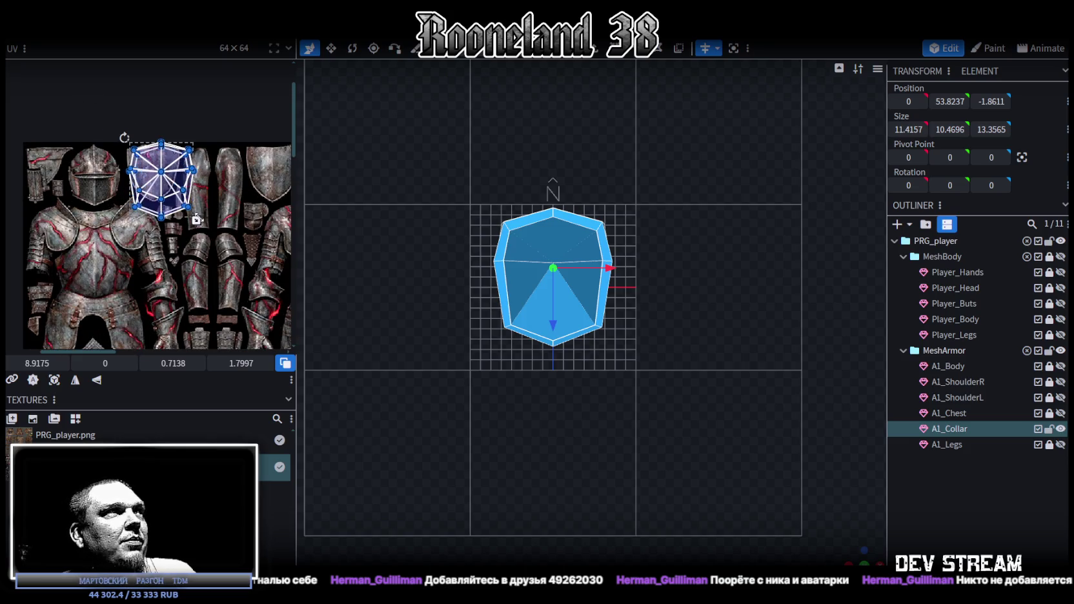
{"action": "scroll", "coordinate": [157, 162], "scroll_direction": "down", "scroll_amount": 1}
{"action": "scroll", "coordinate": [156, 162], "scroll_direction": "down", "scroll_amount": 1}
{"action": "scroll", "coordinate": [156, 161], "scroll_direction": "down", "scroll_amount": 1}
{"action": "scroll", "coordinate": [157, 161], "scroll_direction": "down", "scroll_amount": 1}
{"action": "middle_click_drag", "start_coordinate": [157, 161], "coordinate": [69, 158]}
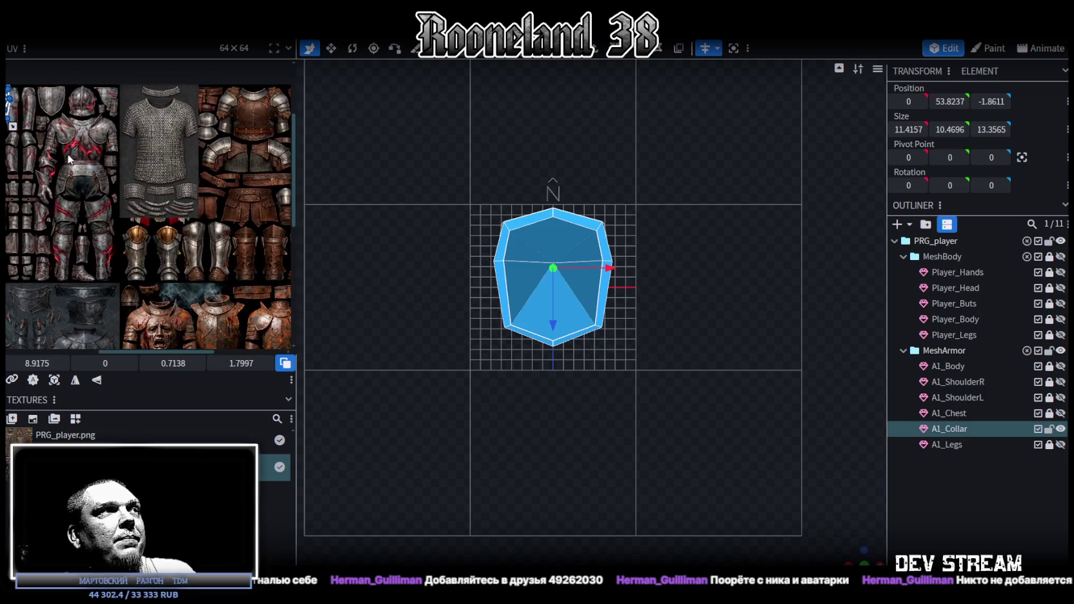
{"action": "scroll", "coordinate": [69, 158], "scroll_direction": "up", "scroll_amount": 2}
{"action": "scroll", "coordinate": [113, 139], "scroll_direction": "up", "scroll_amount": 2}
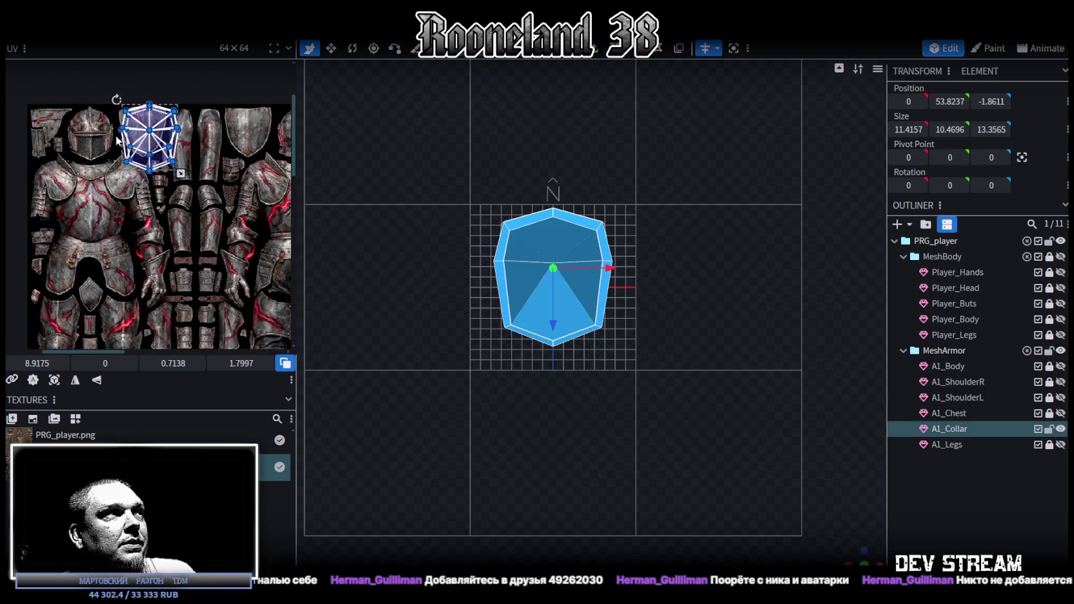
{"action": "left_click_drag", "start_coordinate": [156, 147], "coordinate": [230, 223]}
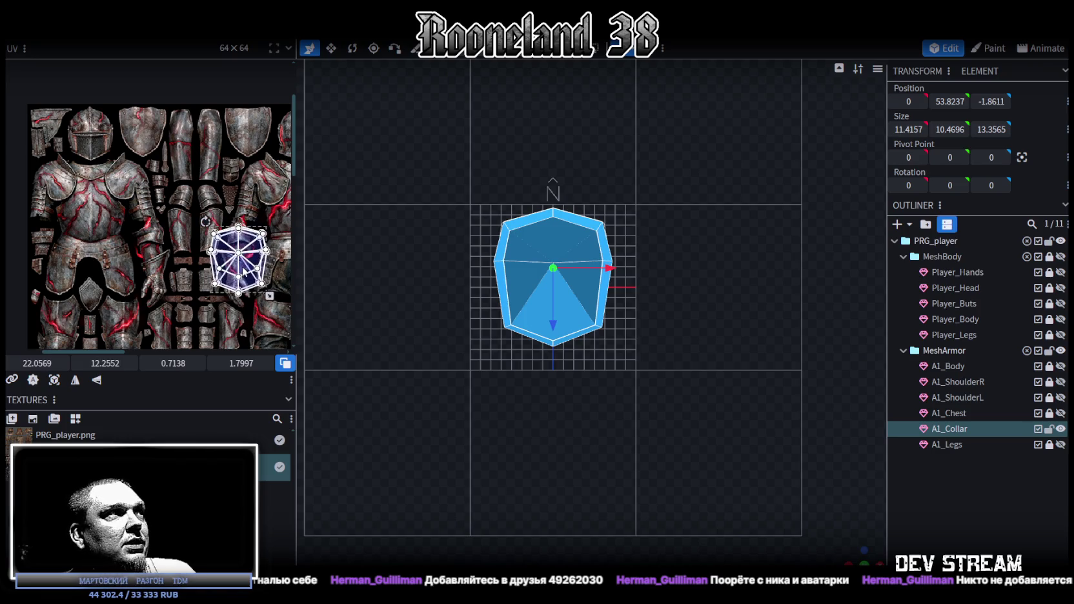
{"action": "mouse_move", "coordinate": [230, 223]}
{"action": "middle_mouse_down"}
{"action": "mouse_move", "coordinate": [190, 100]}
{"action": "mouse_move", "coordinate": [247, 208]}
{"action": "middle_mouse_up"}
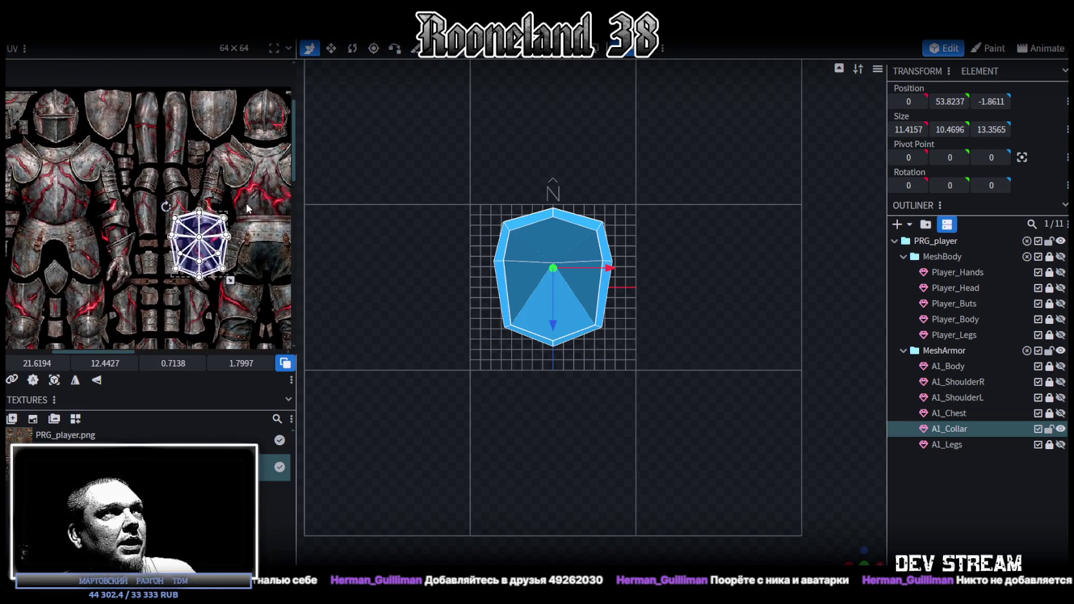
{"action": "mouse_move", "coordinate": [231, 281]}
{"action": "left_mouse_down"}
{"action": "mouse_move", "coordinate": [202, 278]}
{"action": "mouse_move", "coordinate": [174, 238]}
{"action": "left_mouse_up"}
{"action": "middle_click_drag", "start_coordinate": [174, 238], "coordinate": [123, 116]}
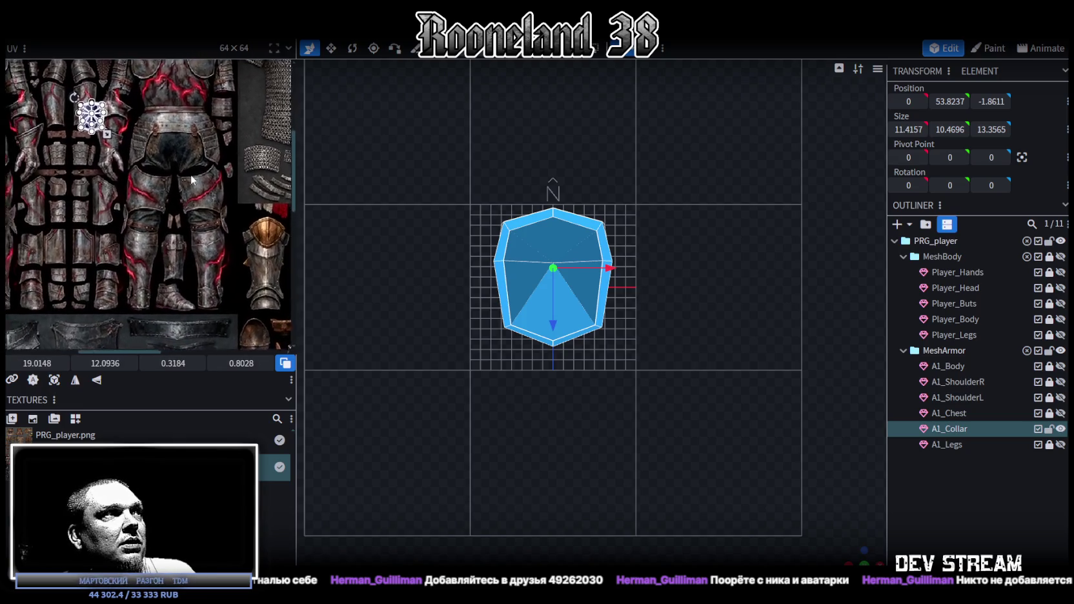
- Reposition the collar UV island across the armor texture atlas
{"action": "scroll", "coordinate": [129, 137], "scroll_direction": "up", "scroll_amount": 2}
{"action": "mouse_move", "coordinate": [137, 155]}
{"action": "left_mouse_down"}
{"action": "mouse_move", "coordinate": [244, 292]}
{"action": "mouse_move", "coordinate": [224, 291]}
{"action": "left_mouse_up"}
{"action": "scroll", "coordinate": [206, 297], "scroll_direction": "down", "scroll_amount": 2}
{"action": "middle_click_drag", "start_coordinate": [172, 307], "coordinate": [227, 257]}
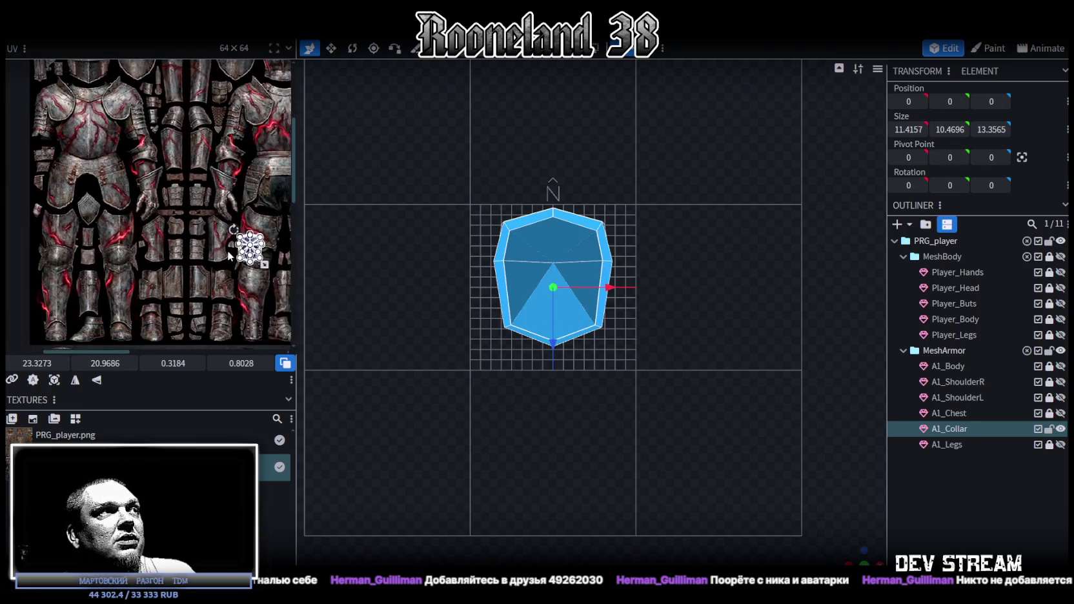
{"action": "scroll", "coordinate": [229, 256], "scroll_direction": "up", "scroll_amount": 1}
{"action": "scroll", "coordinate": [232, 255], "scroll_direction": "up", "scroll_amount": 1}
{"action": "left_click_drag", "start_coordinate": [241, 257], "coordinate": [43, 216]}
{"action": "middle_click_drag", "start_coordinate": [43, 215], "coordinate": [181, 240]}
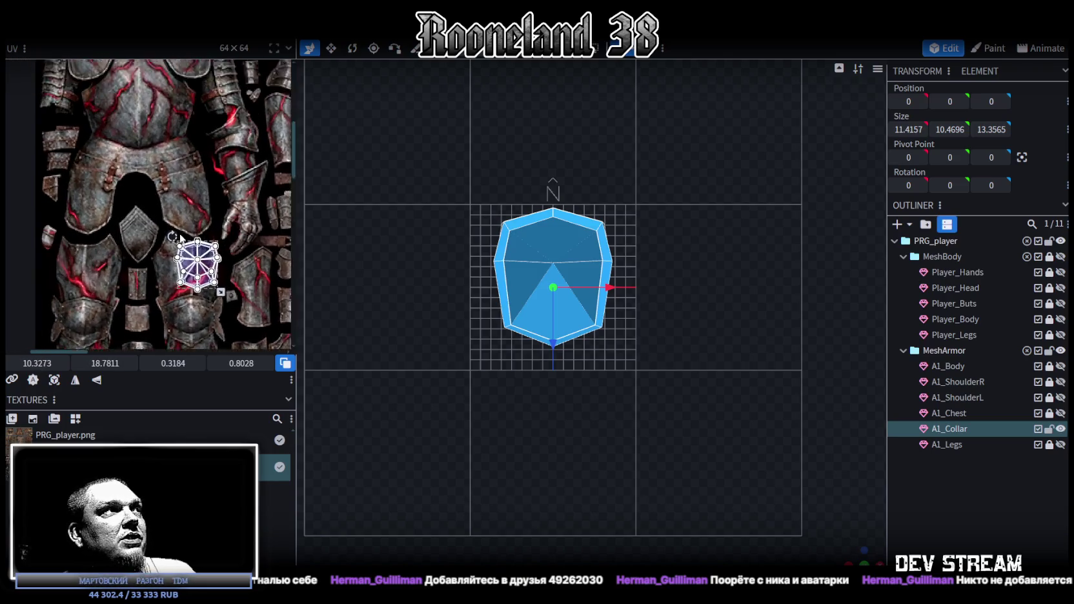
{"action": "scroll", "coordinate": [176, 255], "scroll_direction": "down", "scroll_amount": 2}
{"action": "mouse_move", "coordinate": [190, 261]}
{"action": "middle_mouse_down"}
{"action": "mouse_move", "coordinate": [162, 227]}
{"action": "mouse_move", "coordinate": [88, 249]}
{"action": "middle_mouse_up"}
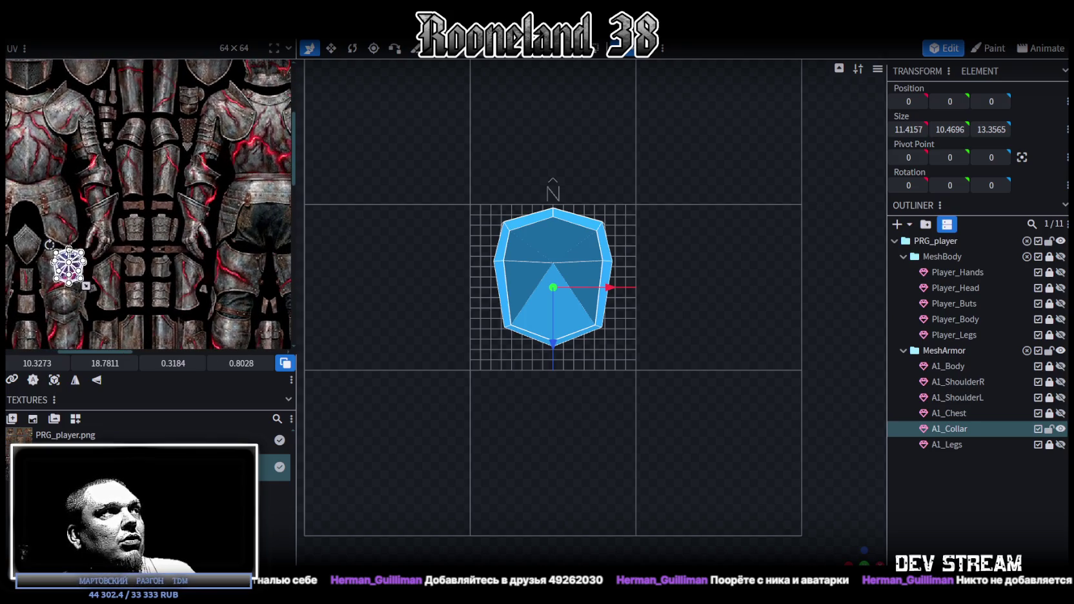
{"action": "left_click_drag", "start_coordinate": [69, 265], "coordinate": [235, 285]}
- Fine-tune the island's size and position, then view the collar textured
{"action": "middle_click_drag", "start_coordinate": [273, 327], "coordinate": [205, 197]}
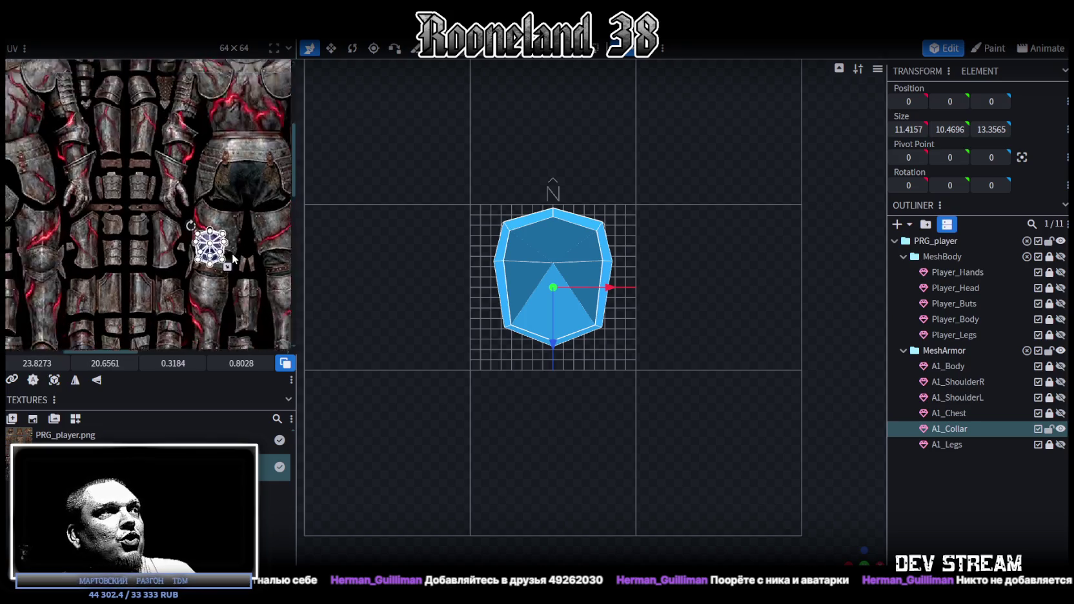
{"action": "scroll", "coordinate": [169, 153], "scroll_direction": "up", "scroll_amount": 1}
{"action": "scroll", "coordinate": [169, 153], "scroll_direction": "up", "scroll_amount": 1}
{"action": "left_click_drag", "start_coordinate": [171, 153], "coordinate": [243, 277]}
{"action": "scroll", "coordinate": [231, 258], "scroll_direction": "up", "scroll_amount": 1}
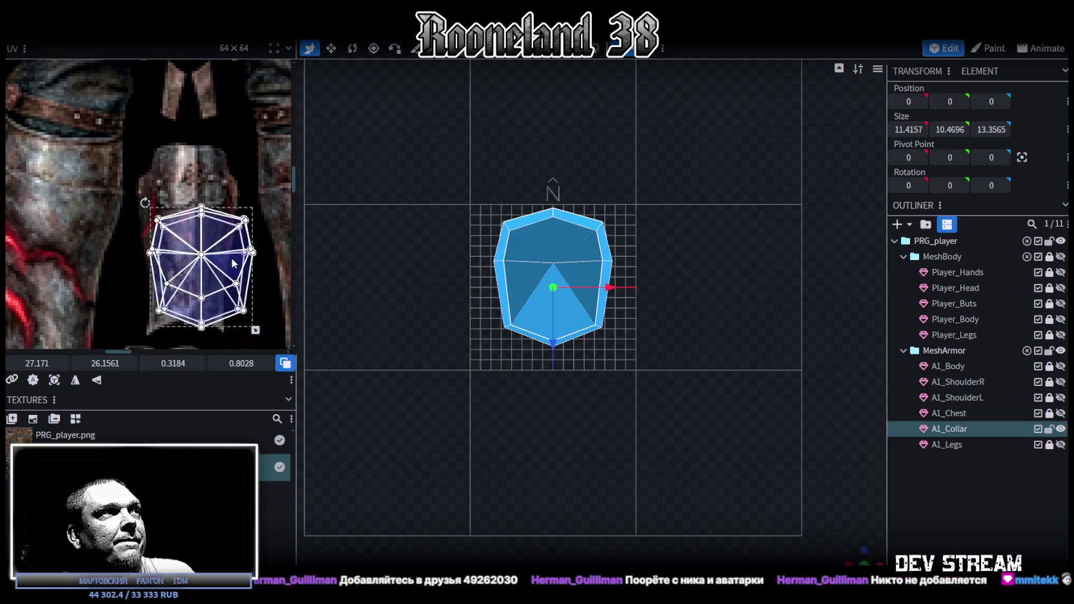
{"action": "left_click_drag", "start_coordinate": [256, 332], "coordinate": [229, 301]}
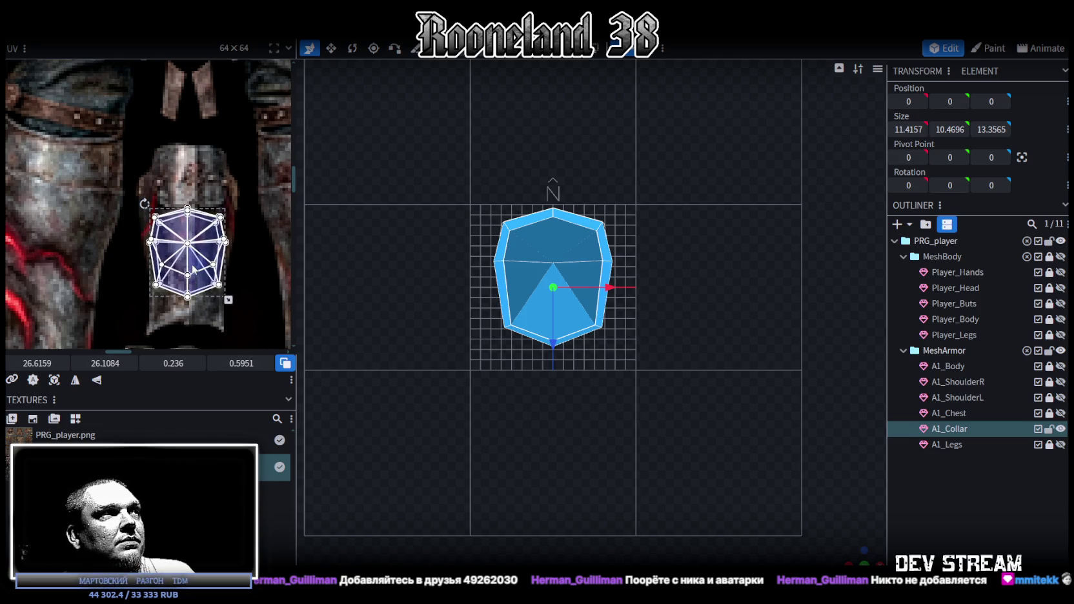
{"action": "left_click_drag", "start_coordinate": [193, 269], "coordinate": [193, 291]}
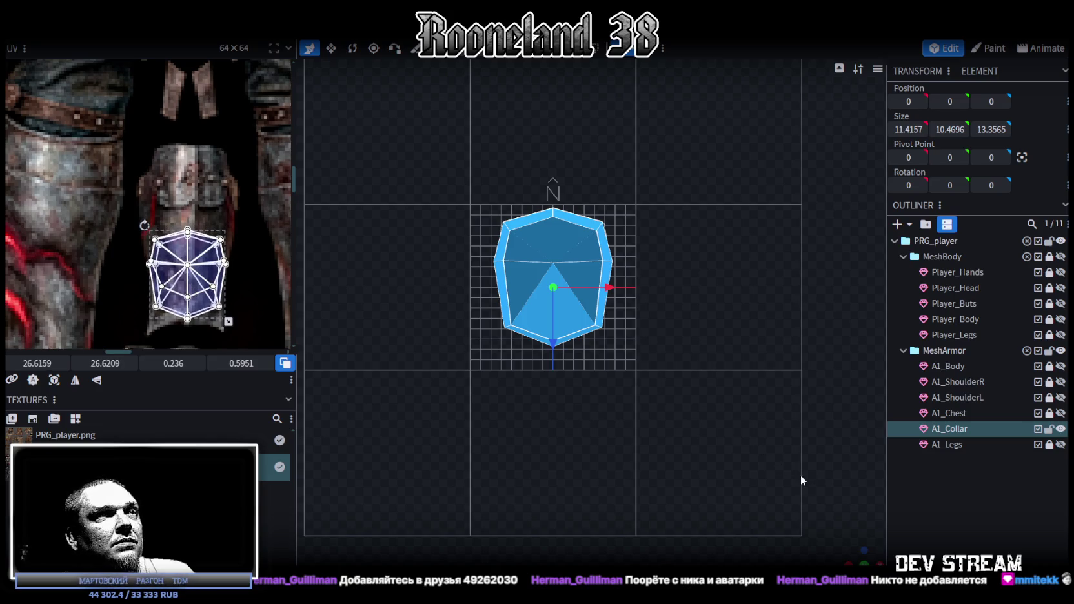
{"action": "key", "text": "z"}
{"action": "mouse_move", "coordinate": [601, 420]}
{"action": "left_mouse_down"}
{"action": "mouse_move", "coordinate": [542, 384]}
{"action": "mouse_move", "coordinate": [579, 349]}
{"action": "mouse_move", "coordinate": [631, 389]}
{"action": "mouse_move", "coordinate": [632, 432]}
{"action": "mouse_move", "coordinate": [652, 426]}
{"action": "left_mouse_up"}
- Make the MeshBody group visible again so the frog body shows around the collar
{"action": "scroll", "coordinate": [631, 389], "scroll_direction": "up", "scroll_amount": 3}
{"action": "scroll", "coordinate": [104, 136], "scroll_direction": "down", "scroll_amount": 3}
{"action": "scroll", "coordinate": [104, 136], "scroll_direction": "down", "scroll_amount": 2}
{"action": "scroll", "coordinate": [128, 220], "scroll_direction": "up", "scroll_amount": 2}
{"action": "scroll", "coordinate": [127, 220], "scroll_direction": "down", "scroll_amount": 1}
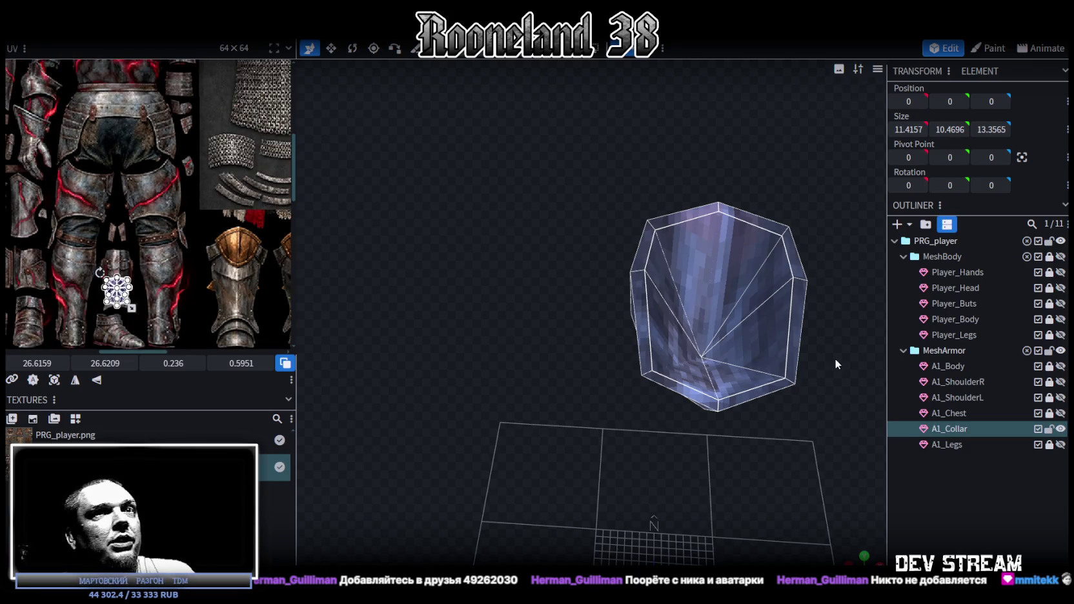
{"action": "left_click", "coordinate": [1060, 256]}
{"action": "mouse_move", "coordinate": [761, 413]}
{"action": "left_mouse_down"}
{"action": "mouse_move", "coordinate": [805, 443]}
{"action": "mouse_move", "coordinate": [662, 399]}
{"action": "mouse_move", "coordinate": [726, 405]}
{"action": "mouse_move", "coordinate": [266, 183]}
{"action": "left_mouse_up"}
- Move the A1_Collar UV island up to the armor's waist area, around 25.4, 16.4
{"action": "scroll", "coordinate": [684, 394], "scroll_direction": "up", "scroll_amount": 3}
{"action": "scroll", "coordinate": [722, 408], "scroll_direction": "up", "scroll_amount": 2}
{"action": "scroll", "coordinate": [267, 182], "scroll_direction": "down", "scroll_amount": 3}
{"action": "scroll", "coordinate": [213, 208], "scroll_direction": "up", "scroll_amount": 1}
{"action": "scroll", "coordinate": [213, 208], "scroll_direction": "up", "scroll_amount": 2}
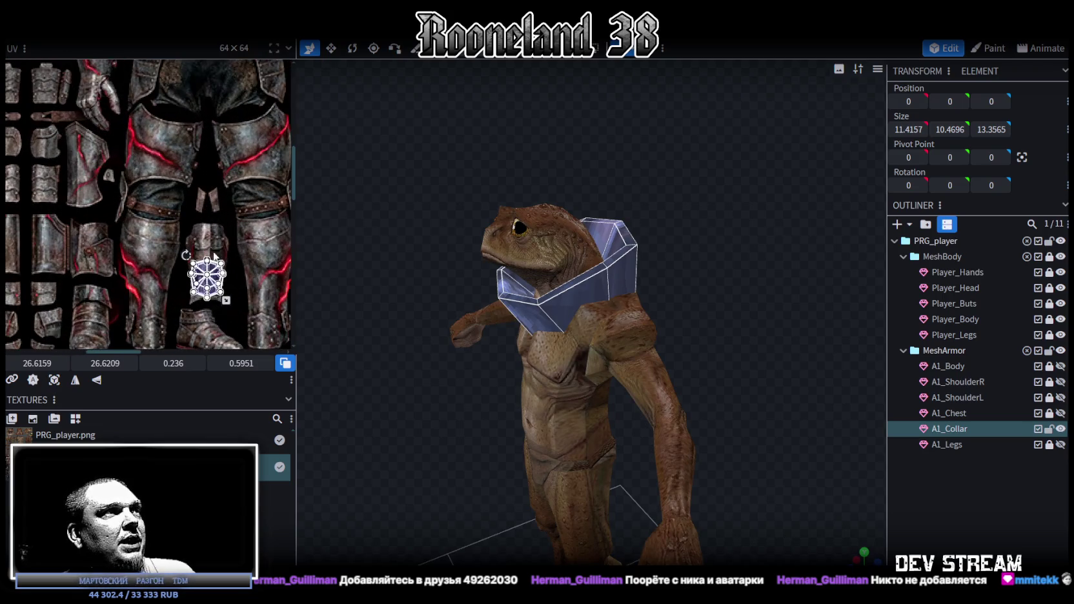
{"action": "left_click_drag", "start_coordinate": [210, 270], "coordinate": [185, 90]}
{"action": "scroll", "coordinate": [206, 238], "scroll_direction": "down", "scroll_amount": 3}
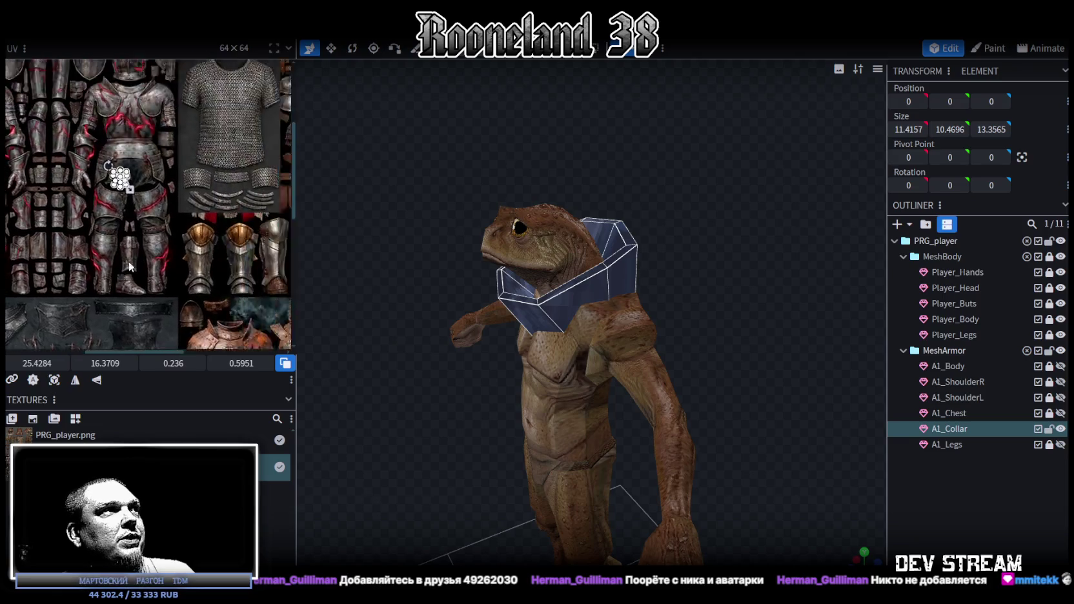
{"action": "middle_click_drag", "start_coordinate": [207, 237], "coordinate": [230, 150]}
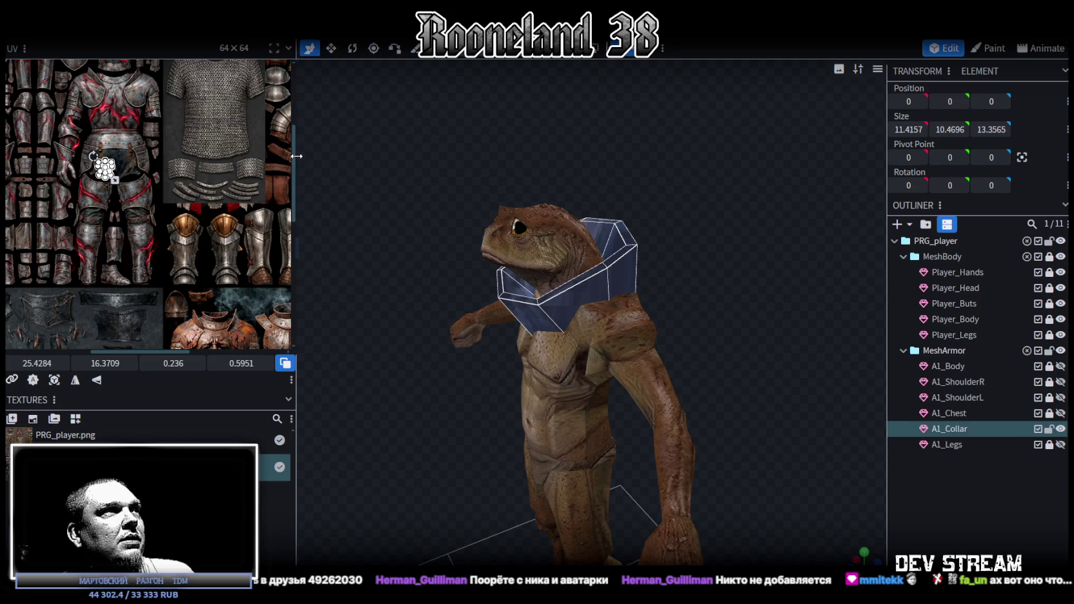
- Widen the texture editing area
{"action": "left_click_drag", "start_coordinate": [294, 206], "coordinate": [587, 222]}
{"action": "scroll", "coordinate": [299, 278], "scroll_direction": "down", "scroll_amount": 3}
{"action": "scroll", "coordinate": [430, 292], "scroll_direction": "down", "scroll_amount": 2}
{"action": "scroll", "coordinate": [334, 245], "scroll_direction": "up", "scroll_amount": 1}
{"action": "scroll", "coordinate": [335, 247], "scroll_direction": "up", "scroll_amount": 1}
{"action": "scroll", "coordinate": [371, 280], "scroll_direction": "up", "scroll_amount": 1}
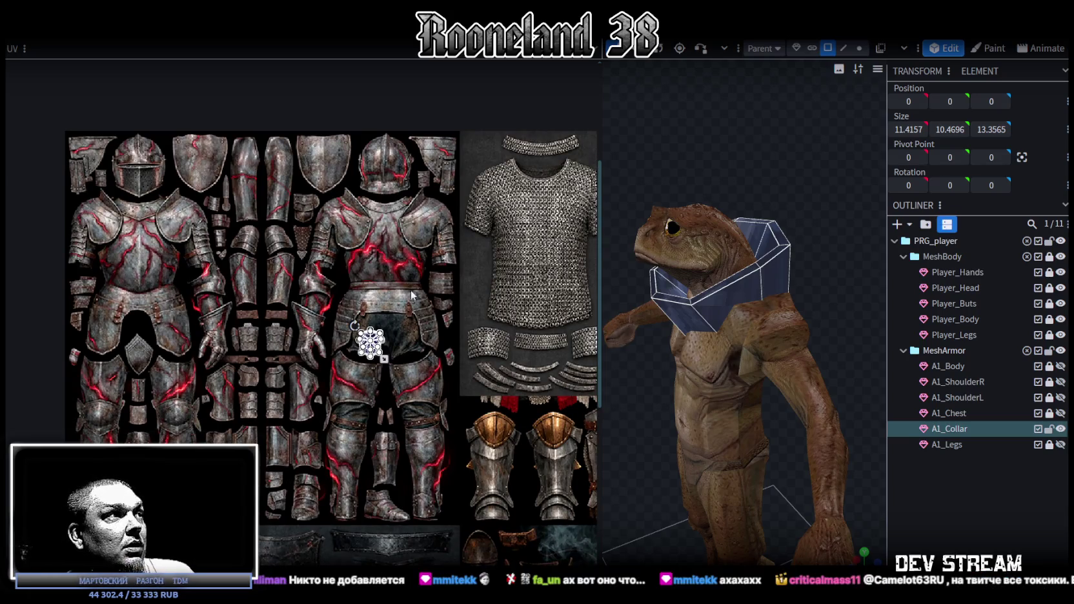
{"action": "scroll", "coordinate": [389, 348], "scroll_direction": "up", "scroll_amount": 1}
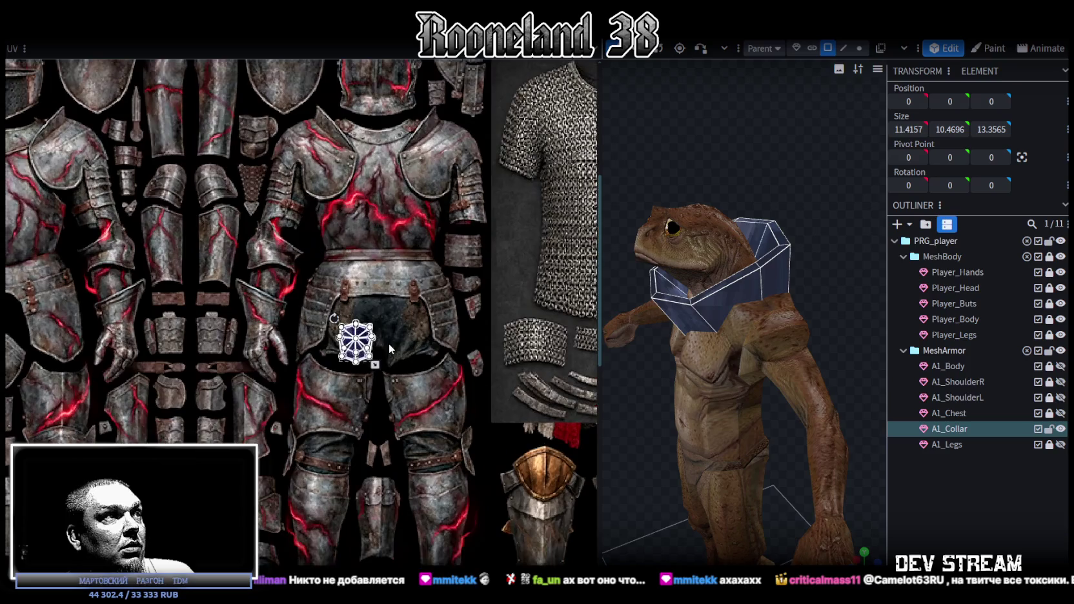
{"action": "left_click_drag", "start_coordinate": [355, 342], "coordinate": [275, 145]}
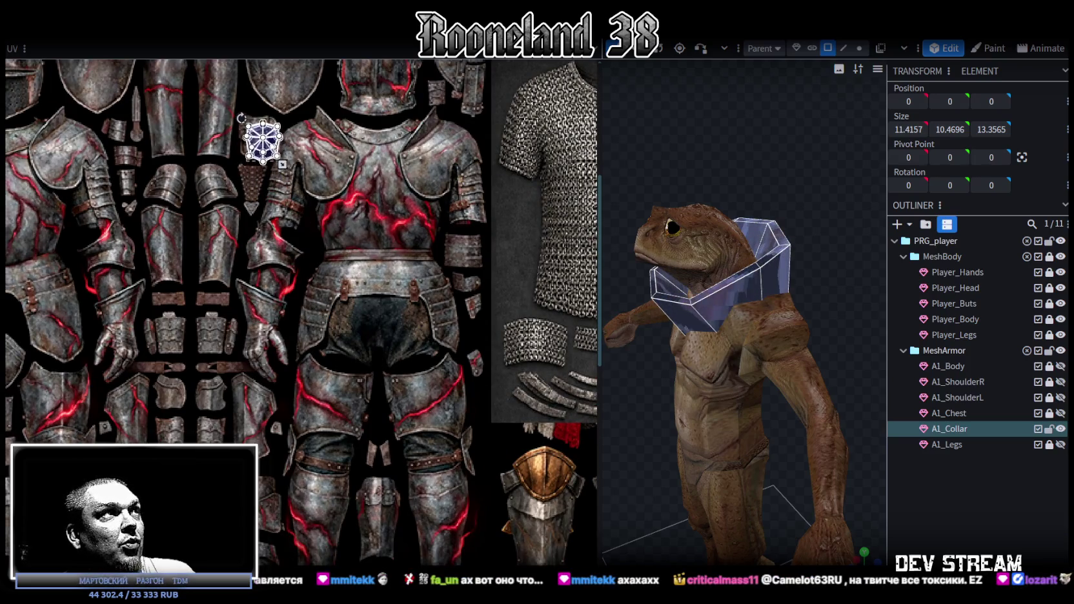
{"action": "scroll", "coordinate": [278, 152], "scroll_direction": "up", "scroll_amount": 1}
{"action": "scroll", "coordinate": [353, 271], "scroll_direction": "up", "scroll_amount": 1}
{"action": "scroll", "coordinate": [352, 271], "scroll_direction": "up", "scroll_amount": 1}
{"action": "left_click_drag", "start_coordinate": [331, 337], "coordinate": [303, 315]}
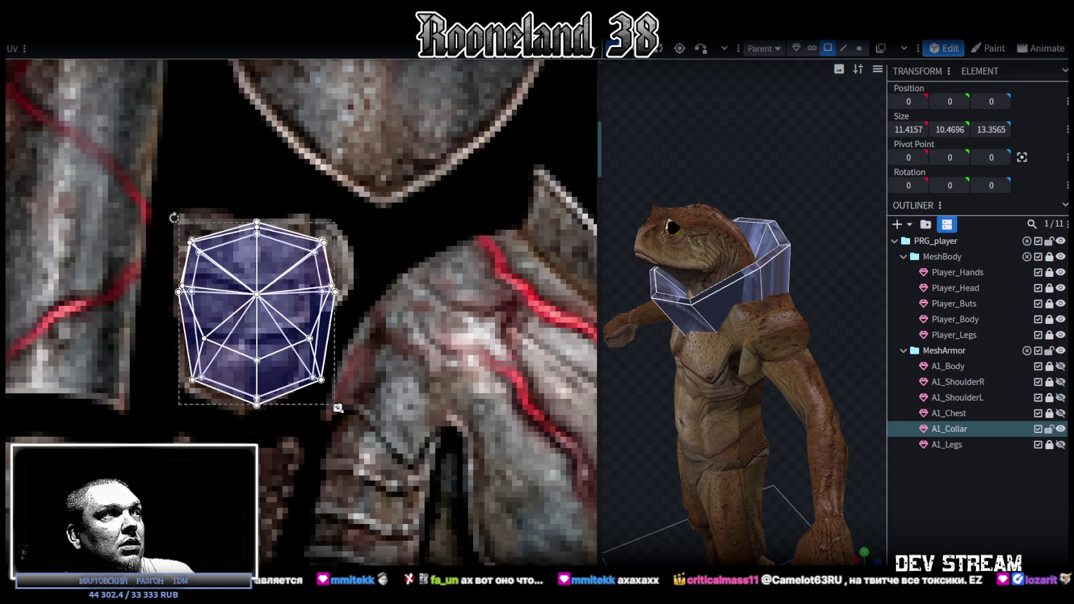
{"action": "left_click_drag", "start_coordinate": [338, 407], "coordinate": [307, 392]}
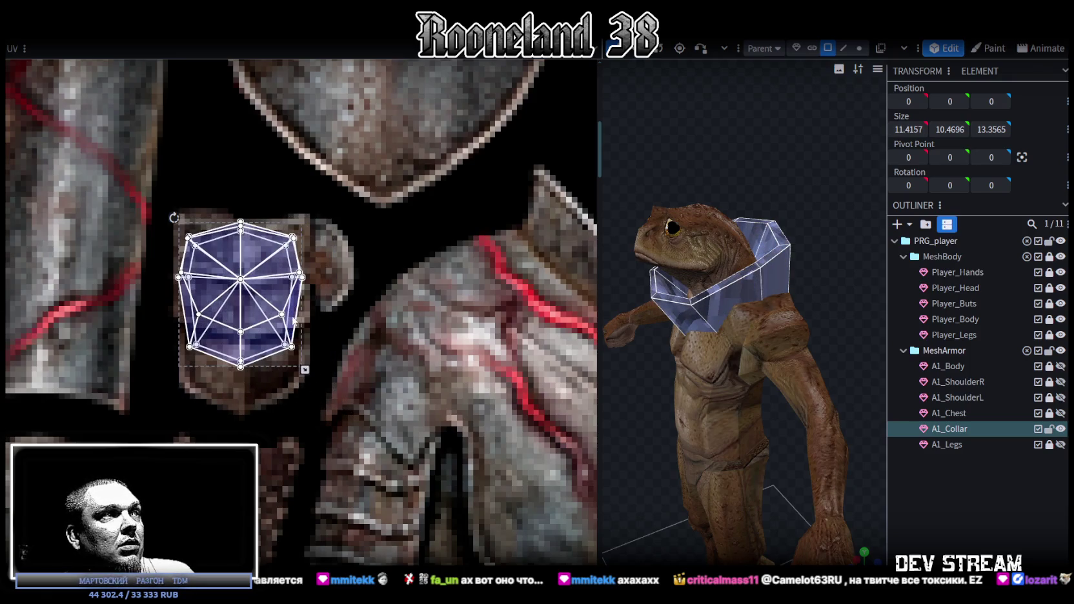
{"action": "left_click_drag", "start_coordinate": [293, 336], "coordinate": [293, 347]}
{"action": "left_click", "coordinate": [965, 513]}
{"action": "mouse_move", "coordinate": [690, 442]}
{"action": "left_mouse_down"}
{"action": "mouse_move", "coordinate": [660, 422]}
{"action": "mouse_move", "coordinate": [699, 447]}
{"action": "mouse_move", "coordinate": [833, 382]}
{"action": "left_mouse_up"}
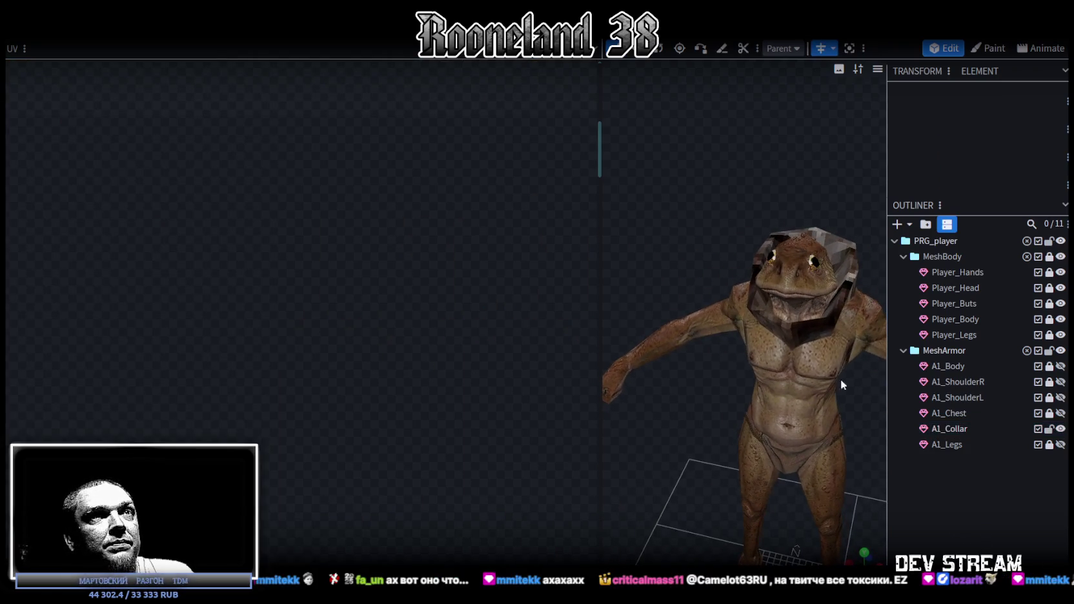
- Select the A1_Collar mesh and all of its faces
{"action": "left_click", "coordinate": [818, 320]}
{"action": "left_click", "coordinate": [818, 323]}
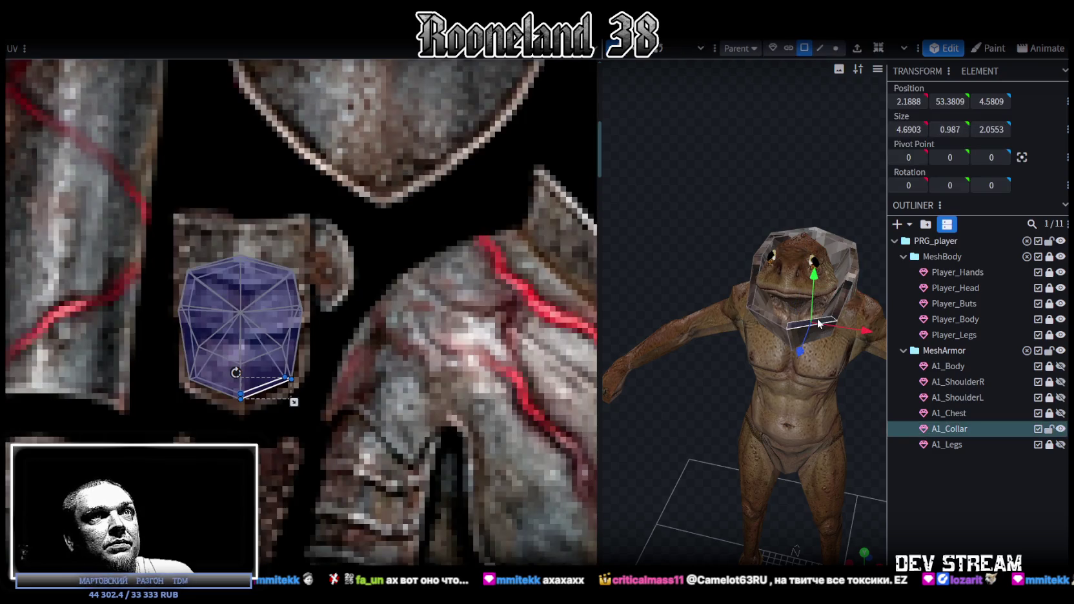
{"action": "key", "text": "ctrl+a"}
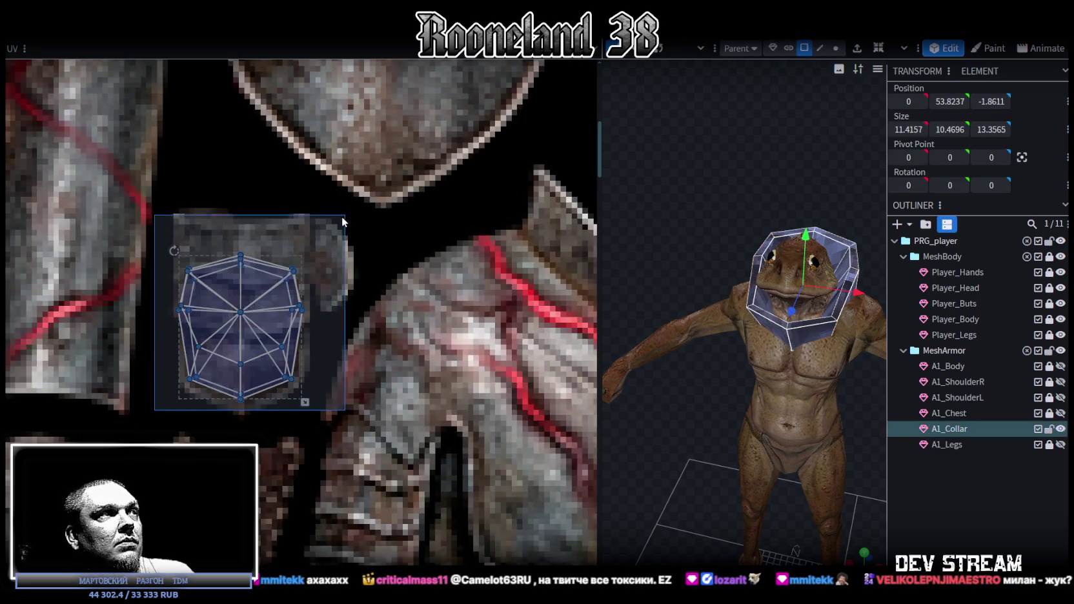
{"action": "scroll", "coordinate": [342, 213], "scroll_direction": "down", "scroll_amount": 5}
{"action": "scroll", "coordinate": [257, 383], "scroll_direction": "down", "scroll_amount": 2}
{"action": "scroll", "coordinate": [257, 383], "scroll_direction": "down", "scroll_amount": 1}
{"action": "scroll", "coordinate": [310, 384], "scroll_direction": "down", "scroll_amount": 1}
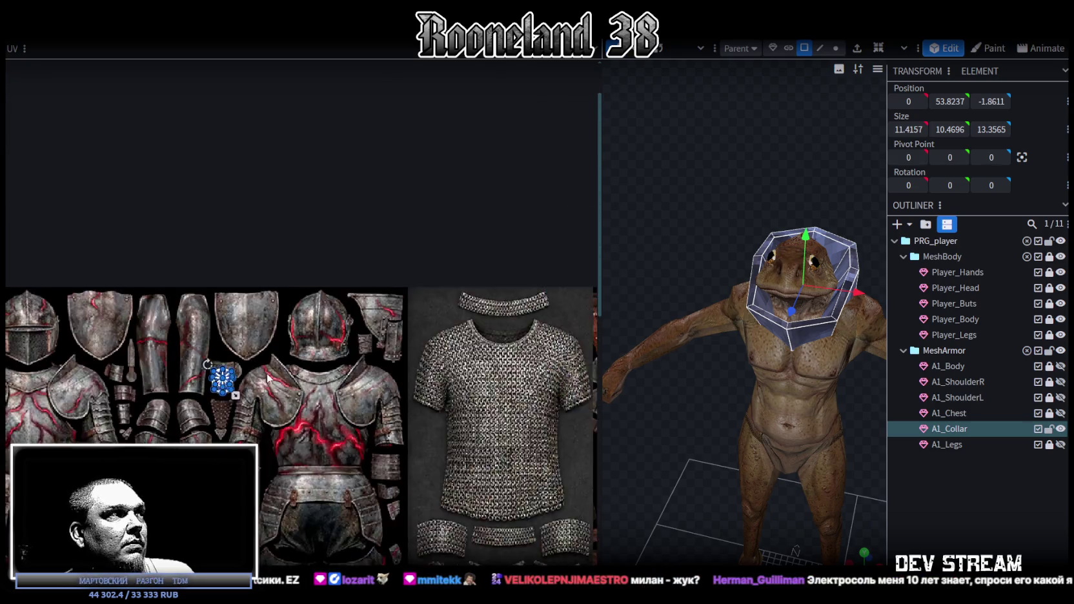
{"action": "scroll", "coordinate": [387, 386], "scroll_direction": "down", "scroll_amount": 1}
{"action": "scroll", "coordinate": [463, 387], "scroll_direction": "down", "scroll_amount": 1}
- Place the collar's UV island on the chain-mail texture, just above the chain-mail shirt
{"action": "mouse_move", "coordinate": [464, 388]}
{"action": "middle_mouse_down"}
{"action": "mouse_move", "coordinate": [446, 244]}
{"action": "mouse_move", "coordinate": [203, 339]}
{"action": "middle_mouse_up"}
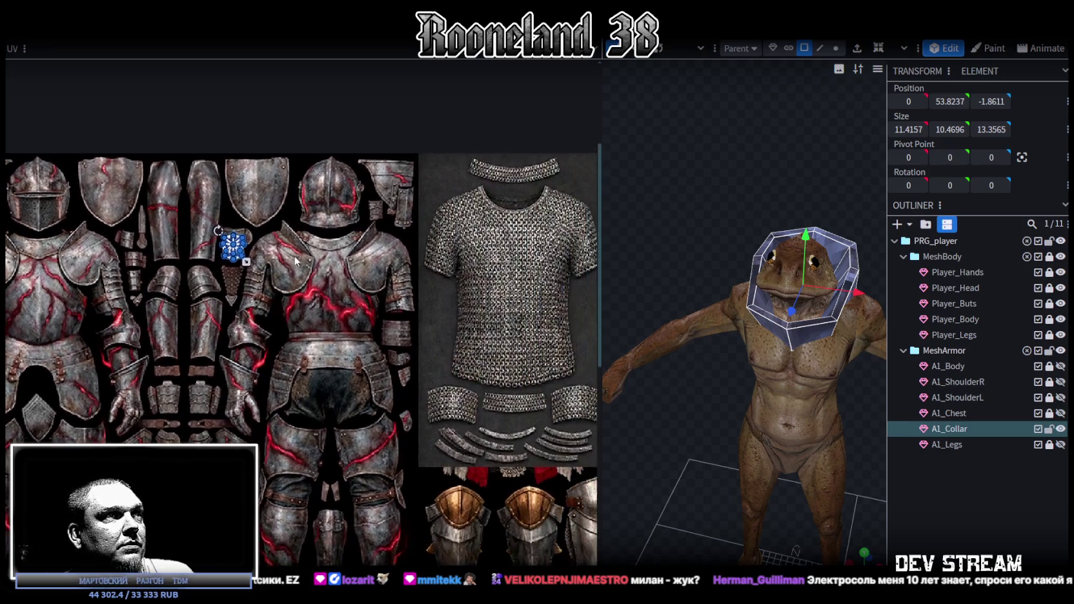
{"action": "scroll", "coordinate": [203, 338], "scroll_direction": "up", "scroll_amount": 3}
{"action": "left_click_drag", "start_coordinate": [129, 369], "coordinate": [556, 265]}
{"action": "middle_click_drag", "start_coordinate": [555, 265], "coordinate": [296, 353]}
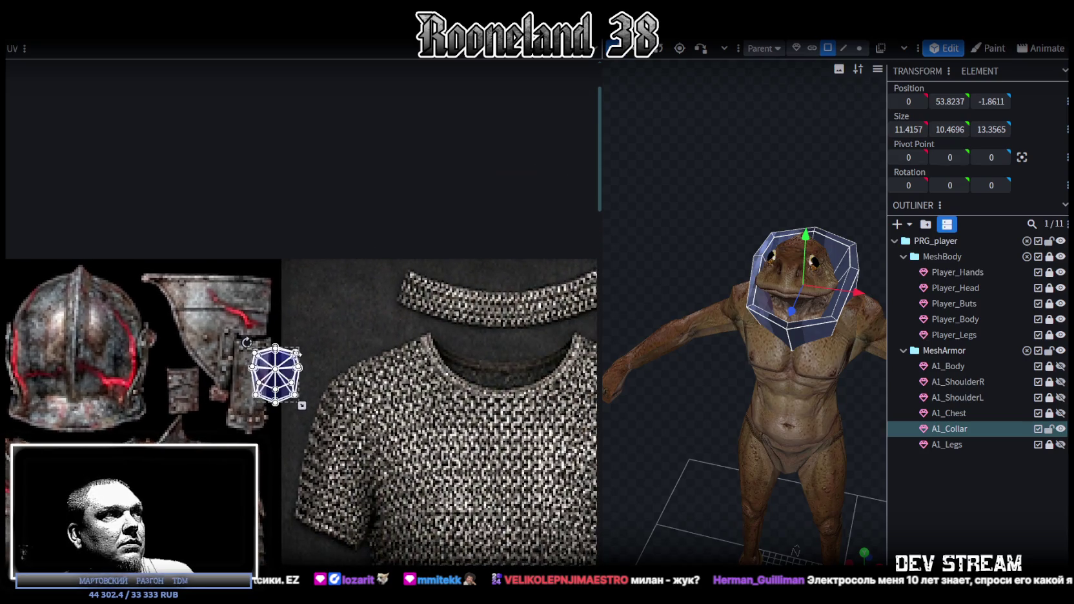
{"action": "left_click_drag", "start_coordinate": [286, 369], "coordinate": [326, 298]}
{"action": "scroll", "coordinate": [702, 280], "scroll_direction": "up", "scroll_amount": 3}
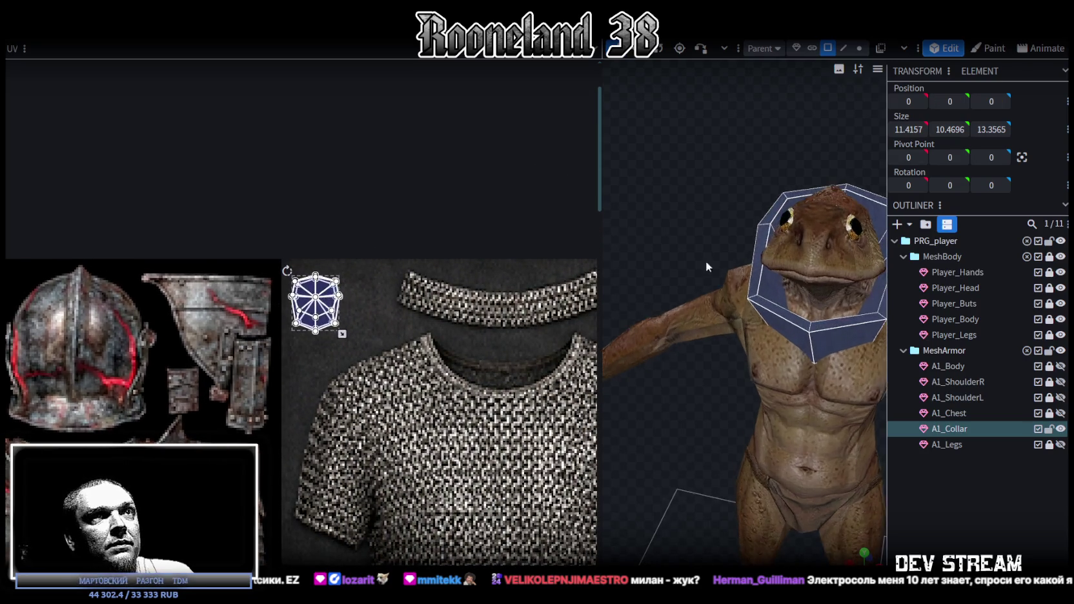
- Select the collar's bottom and rim faces all around, then give the 3D viewport more room
{"action": "left_click_drag", "start_coordinate": [657, 256], "coordinate": [741, 323]}
{"action": "left_click", "coordinate": [743, 352]}
{"action": "left_click", "coordinate": [703, 264], "text": "shift"}
{"action": "left_click", "coordinate": [713, 236], "text": "shift"}
{"action": "left_click", "coordinate": [749, 209], "text": "shift"}
{"action": "left_click", "coordinate": [809, 213], "text": "shift"}
{"action": "left_click", "coordinate": [842, 269], "text": "shift"}
{"action": "left_click", "coordinate": [837, 323], "text": "shift"}
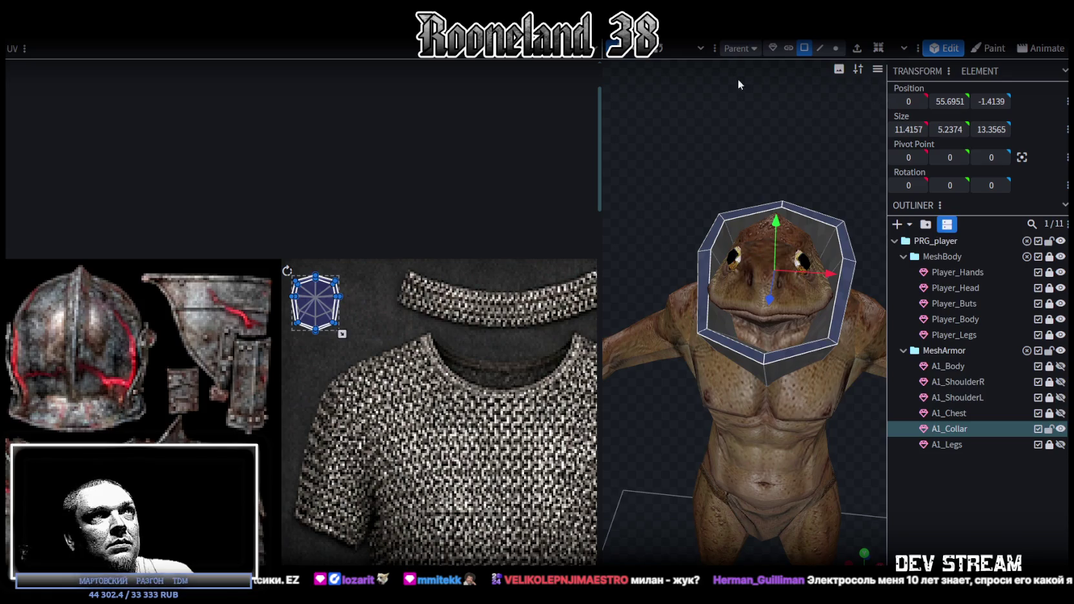
{"action": "left_click_drag", "start_coordinate": [603, 90], "coordinate": [503, 90]}
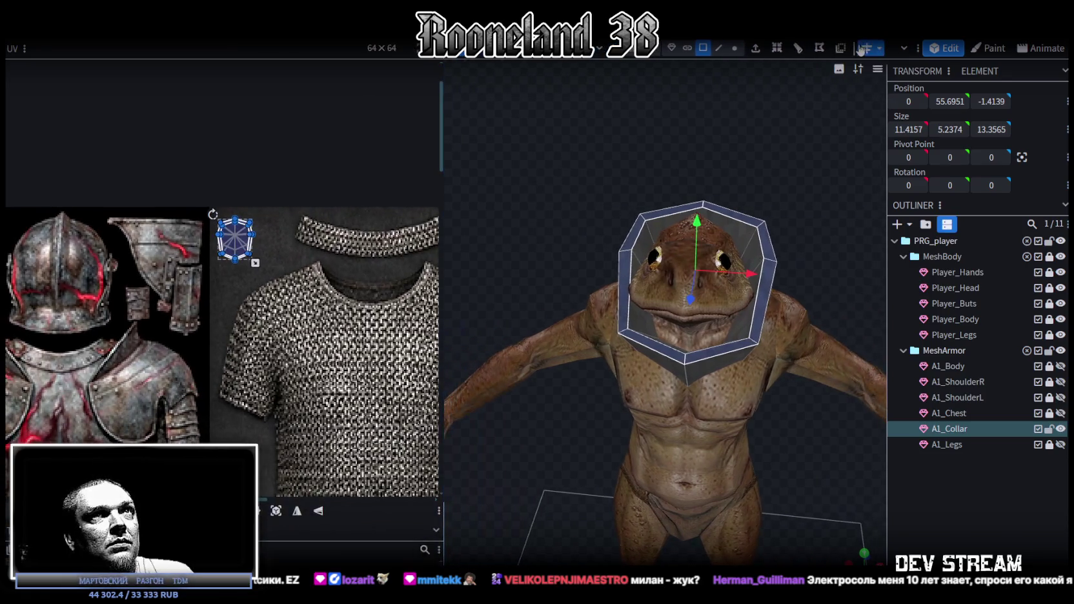
- Project the selected collar faces from the top orthographic view onto the armor texture
{"action": "left_click", "coordinate": [867, 555]}
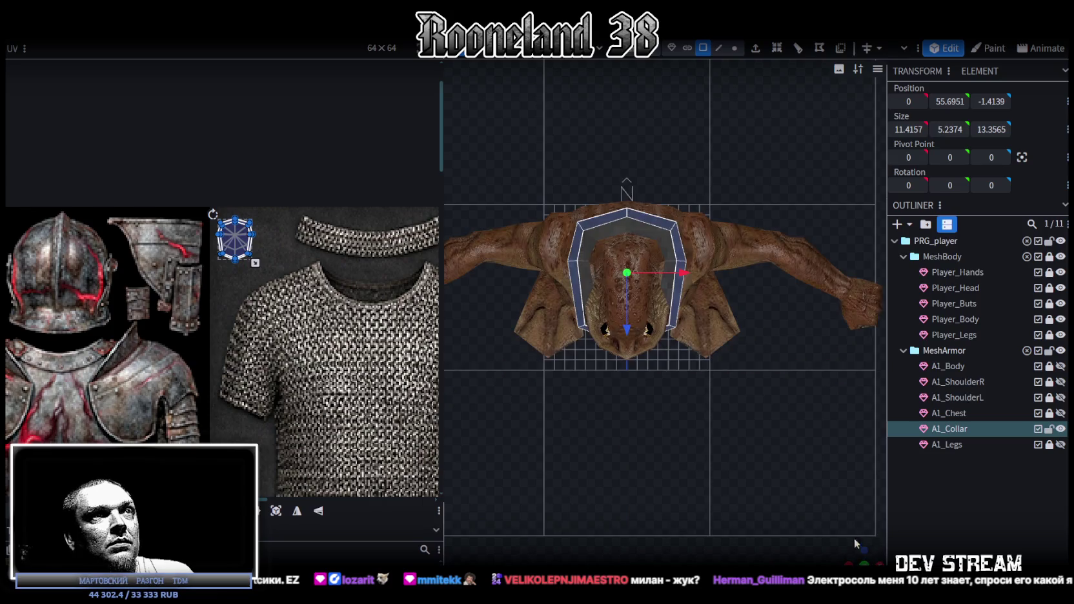
{"action": "left_click", "coordinate": [276, 510]}
{"action": "scroll", "coordinate": [258, 323], "scroll_direction": "down", "scroll_amount": 3}
{"action": "mouse_move", "coordinate": [307, 246]}
{"action": "left_mouse_down"}
{"action": "mouse_move", "coordinate": [150, 329]}
{"action": "mouse_move", "coordinate": [184, 318]}
{"action": "left_mouse_up"}
- Slide the collar's ring-shaped UV outline left and down to sit over the armor's thigh area
{"action": "scroll", "coordinate": [437, 365], "scroll_direction": "down", "scroll_amount": 2}
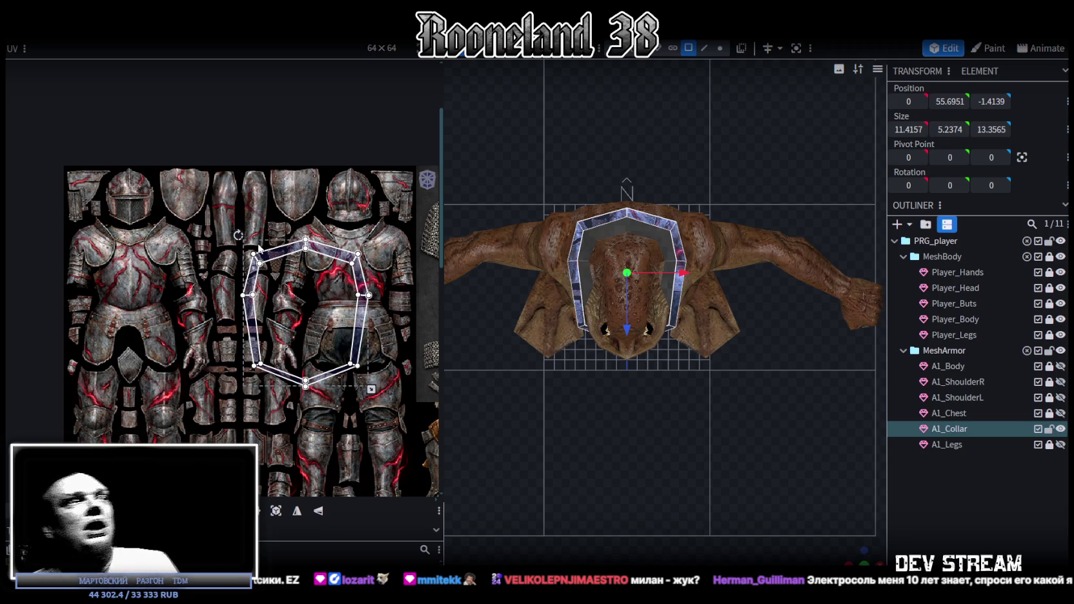
{"action": "scroll", "coordinate": [295, 281], "scroll_direction": "down", "scroll_amount": 2}
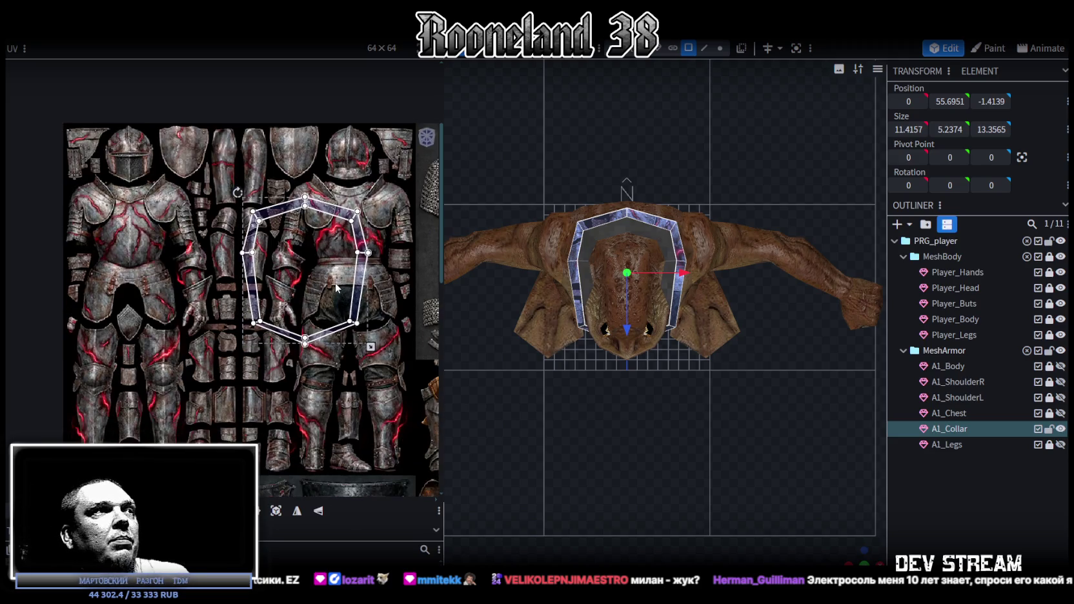
{"action": "scroll", "coordinate": [290, 281], "scroll_direction": "right", "scroll_amount": 2}
{"action": "left_click_drag", "start_coordinate": [259, 197], "coordinate": [140, 225]}
{"action": "scroll", "coordinate": [349, 265], "scroll_direction": "down", "scroll_amount": 1}
{"action": "scroll", "coordinate": [349, 264], "scroll_direction": "left", "scroll_amount": 1}
{"action": "scroll", "coordinate": [342, 278], "scroll_direction": "up", "scroll_amount": 1, "text": "ctrl"}
{"action": "scroll", "coordinate": [329, 287], "scroll_direction": "up", "scroll_amount": 1, "text": "ctrl"}
{"action": "scroll", "coordinate": [311, 302], "scroll_direction": "up", "scroll_amount": 1, "text": "ctrl"}
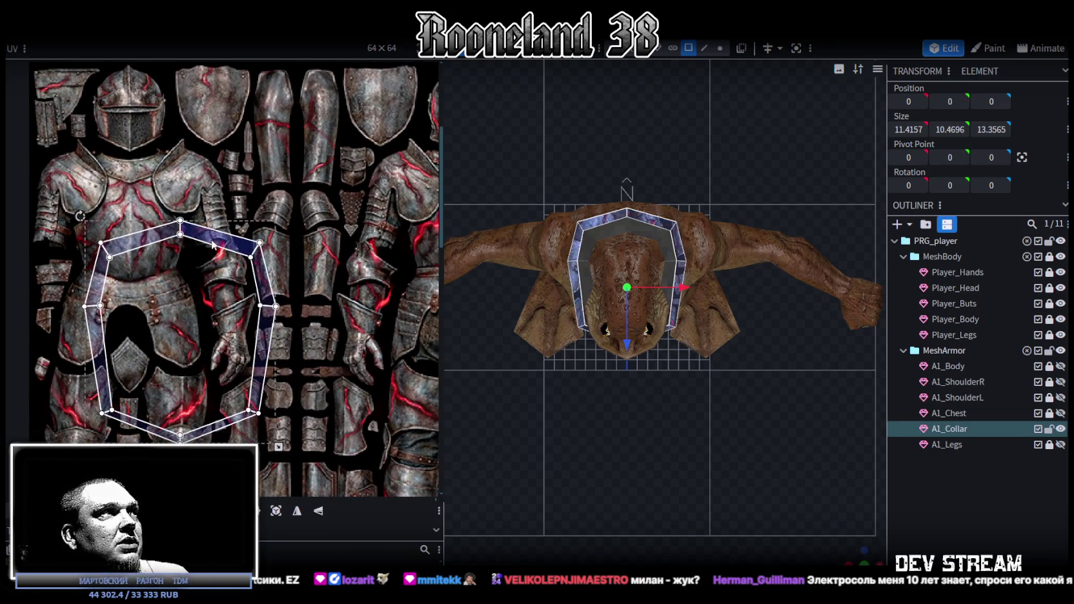
{"action": "left_click_drag", "start_coordinate": [250, 242], "coordinate": [206, 251]}
{"action": "scroll", "coordinate": [319, 284], "scroll_direction": "down", "scroll_amount": 1, "text": "ctrl"}
{"action": "scroll", "coordinate": [319, 285], "scroll_direction": "down", "scroll_amount": 2, "text": "ctrl"}
{"action": "scroll", "coordinate": [319, 285], "scroll_direction": "down", "scroll_amount": 1, "text": "ctrl"}
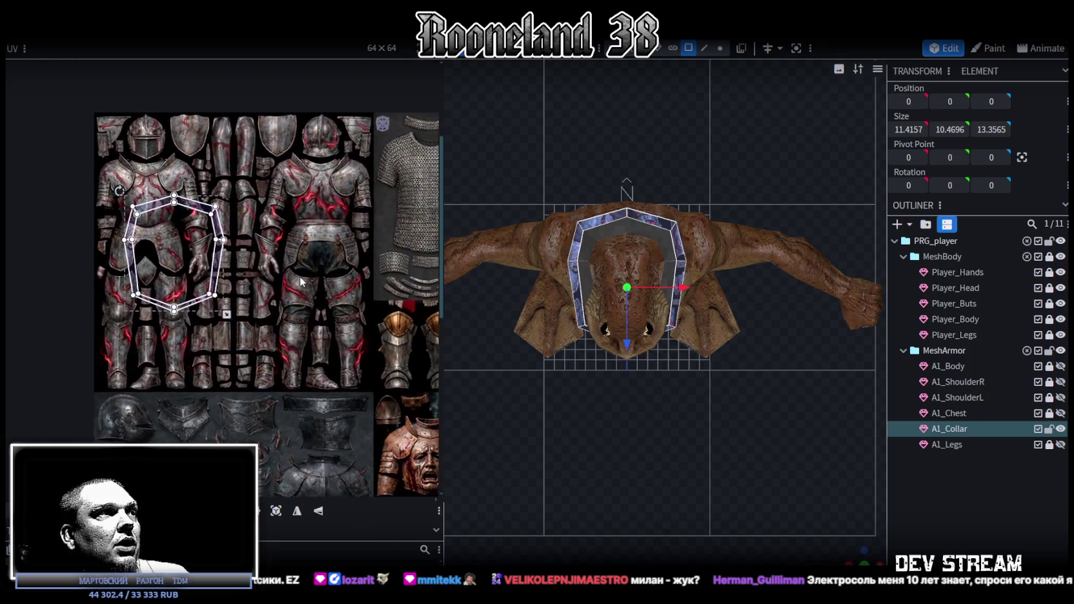
{"action": "scroll", "coordinate": [263, 300], "scroll_direction": "up", "scroll_amount": 1, "text": "ctrl"}
- Move the collar UV outline onto the right armor figure and shrink it
{"action": "mouse_move", "coordinate": [159, 238]}
{"action": "left_mouse_down"}
{"action": "mouse_move", "coordinate": [304, 226]}
{"action": "mouse_move", "coordinate": [293, 202]}
{"action": "mouse_move", "coordinate": [315, 281]}
{"action": "left_mouse_up"}
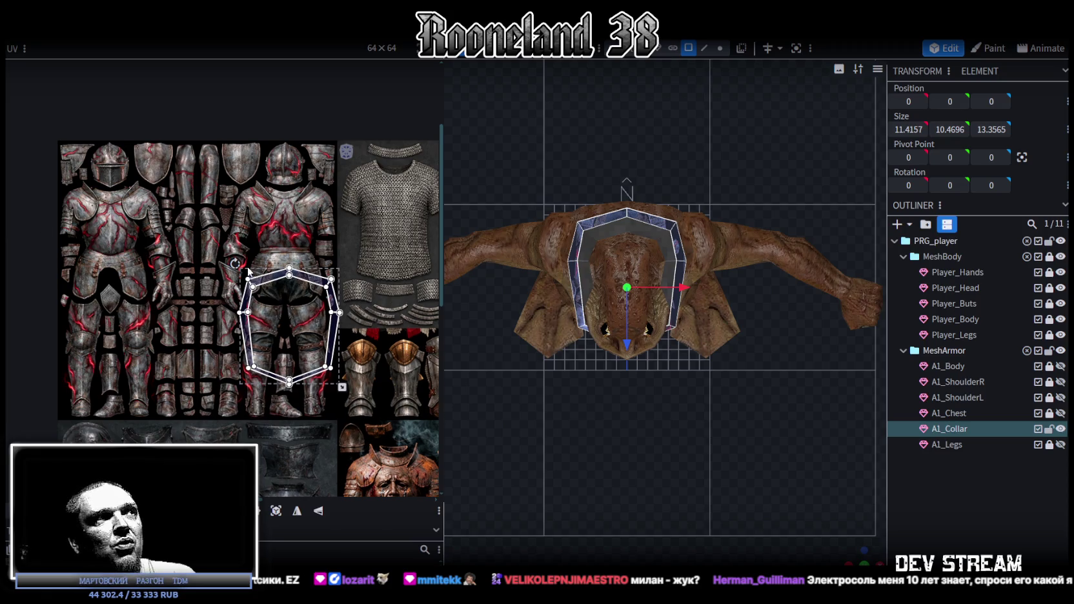
{"action": "scroll", "coordinate": [248, 271], "scroll_direction": "up", "scroll_amount": 1}
{"action": "scroll", "coordinate": [238, 232], "scroll_direction": "up", "scroll_amount": 1}
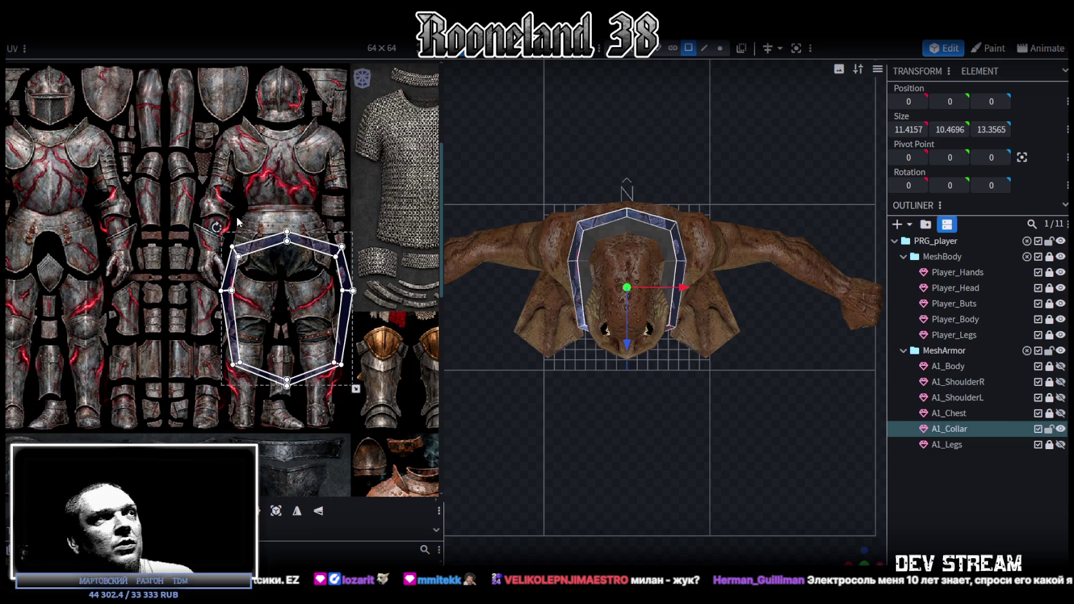
{"action": "mouse_move", "coordinate": [256, 249]}
{"action": "left_mouse_down"}
{"action": "mouse_move", "coordinate": [183, 270]}
{"action": "mouse_move", "coordinate": [212, 243]}
{"action": "left_mouse_up"}
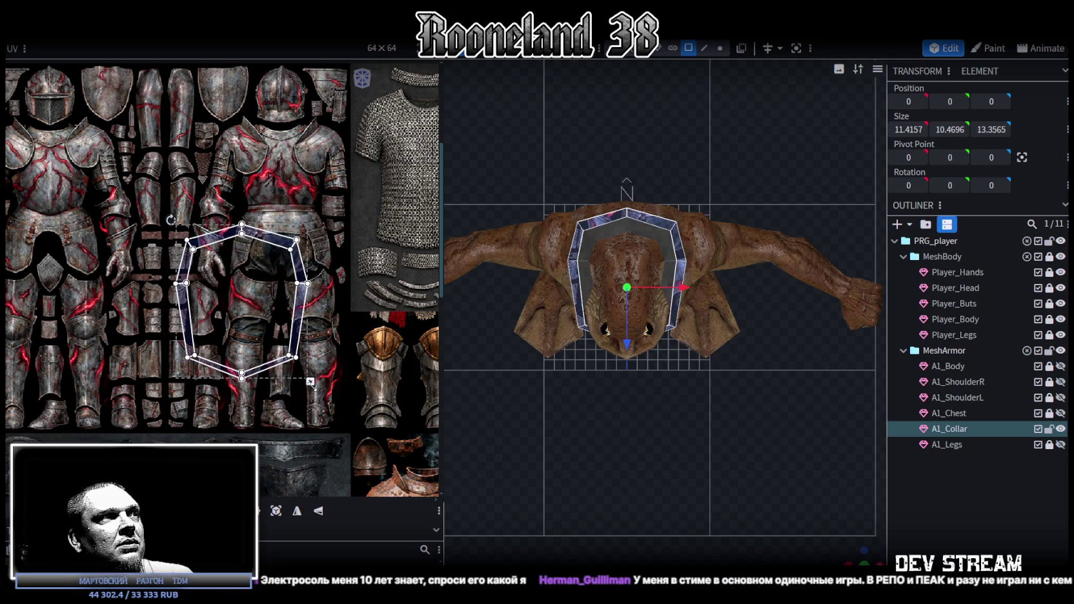
{"action": "left_click_drag", "start_coordinate": [310, 383], "coordinate": [216, 270]}
{"action": "scroll", "coordinate": [271, 261], "scroll_direction": "up", "scroll_amount": 2}
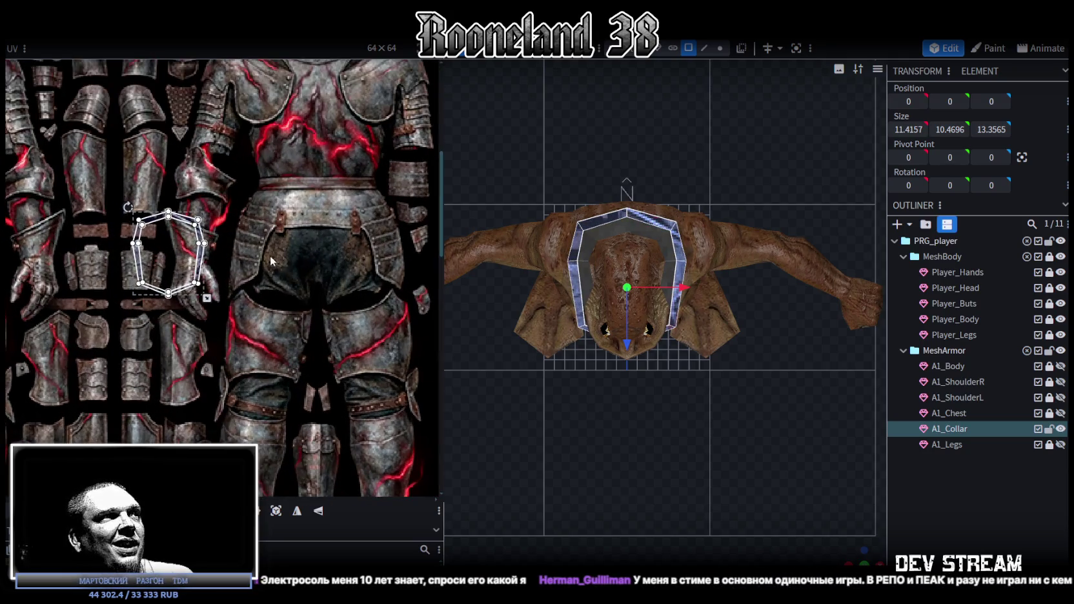
{"action": "scroll", "coordinate": [314, 334], "scroll_direction": "down", "scroll_amount": 3}
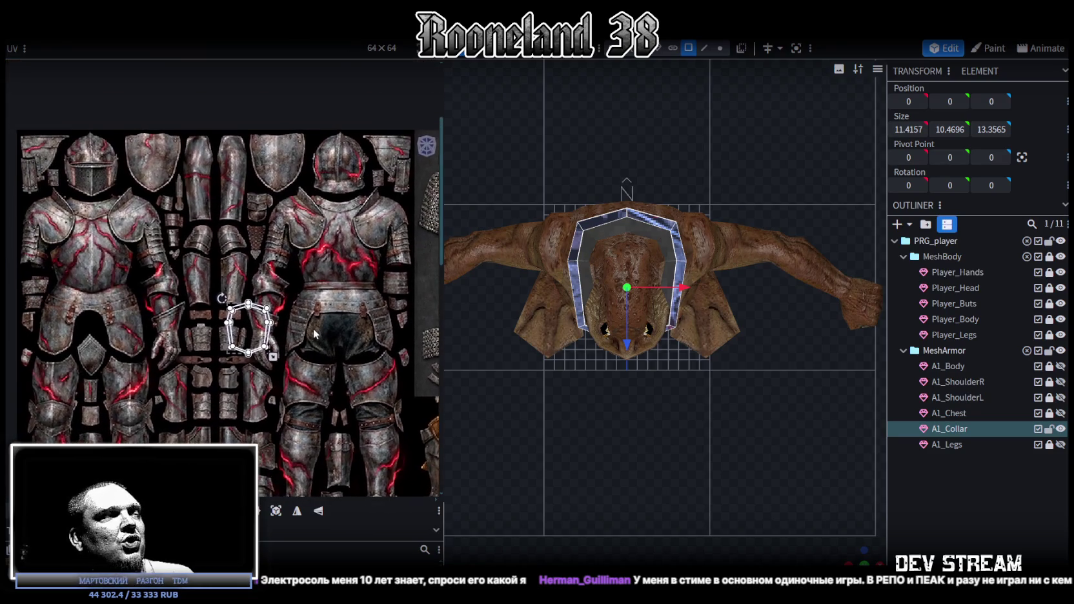
- Recentre the texture atlas and bring the collar UV island nearer the centre
{"action": "mouse_move", "coordinate": [314, 333]}
{"action": "middle_mouse_down"}
{"action": "mouse_move", "coordinate": [309, 302]}
{"action": "mouse_move", "coordinate": [38, 270]}
{"action": "middle_mouse_up"}
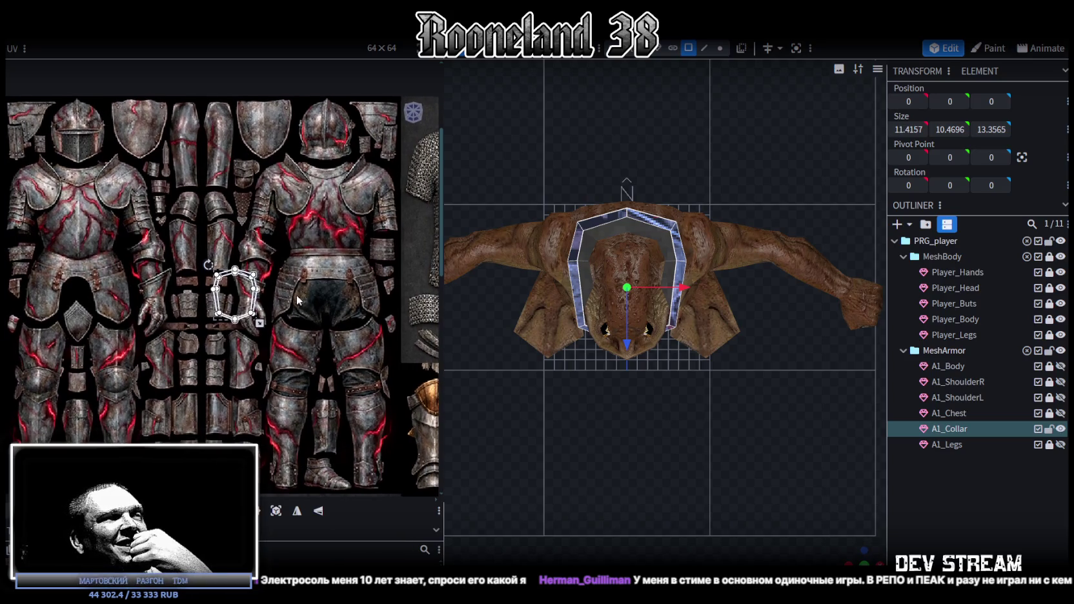
{"action": "scroll", "coordinate": [38, 270], "scroll_direction": "down", "scroll_amount": 2}
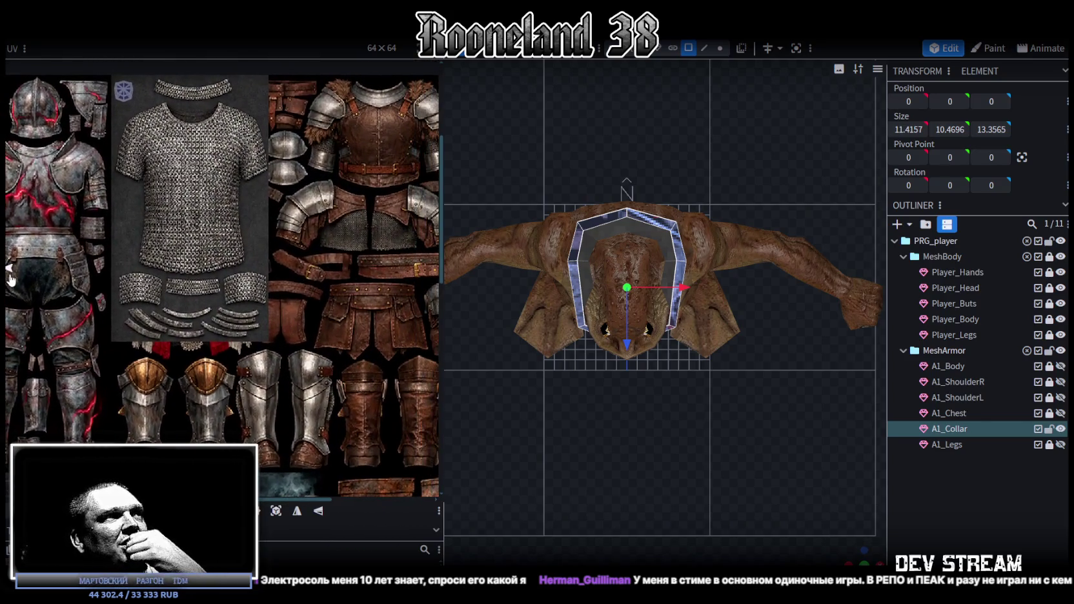
{"action": "scroll", "coordinate": [113, 286], "scroll_direction": "up", "scroll_amount": 2}
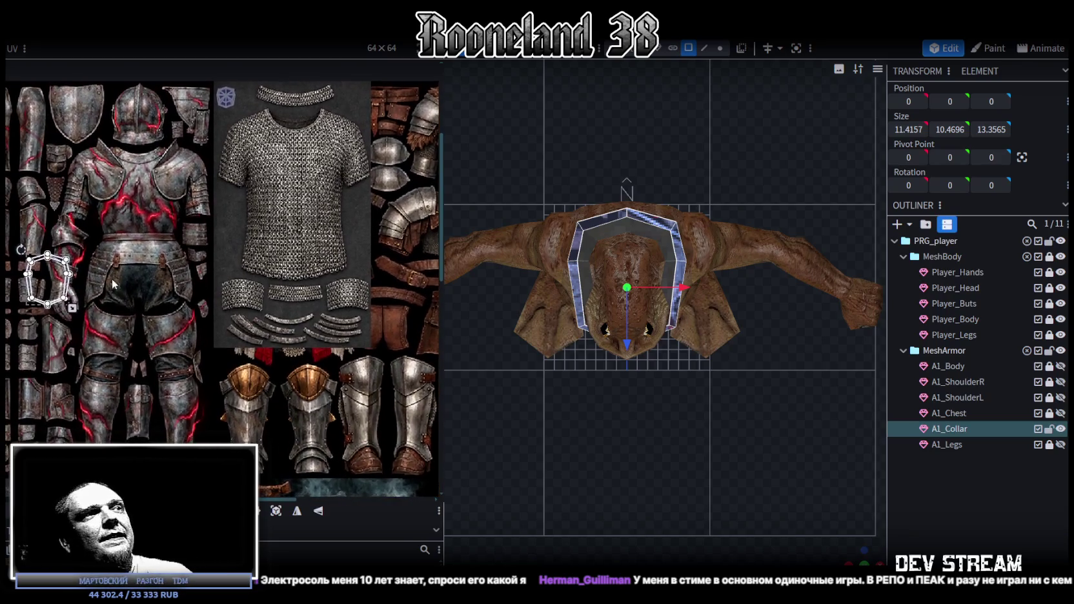
{"action": "scroll", "coordinate": [112, 271], "scroll_direction": "down", "scroll_amount": 1}
{"action": "scroll", "coordinate": [111, 265], "scroll_direction": "down", "scroll_amount": 2}
{"action": "middle_click_drag", "start_coordinate": [111, 265], "coordinate": [142, 273]}
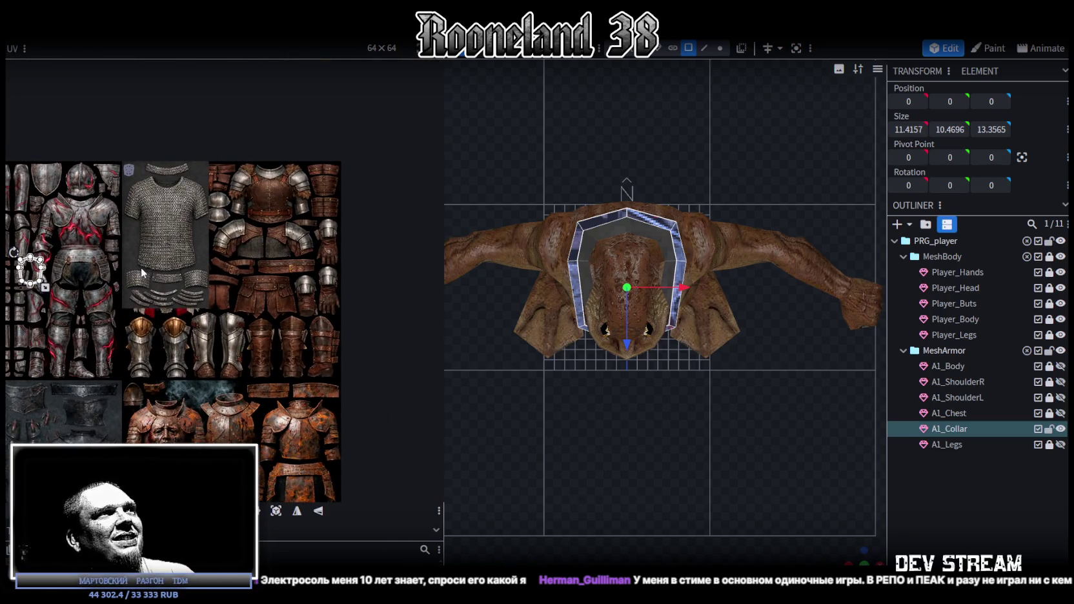
{"action": "scroll", "coordinate": [123, 255], "scroll_direction": "up", "scroll_amount": 1}
{"action": "scroll", "coordinate": [123, 255], "scroll_direction": "up", "scroll_amount": 1}
{"action": "scroll", "coordinate": [122, 255], "scroll_direction": "up", "scroll_amount": 1}
{"action": "middle_click_drag", "start_coordinate": [123, 255], "coordinate": [197, 274]}
{"action": "scroll", "coordinate": [200, 277], "scroll_direction": "up", "scroll_amount": 1}
{"action": "scroll", "coordinate": [211, 289], "scroll_direction": "up", "scroll_amount": 1}
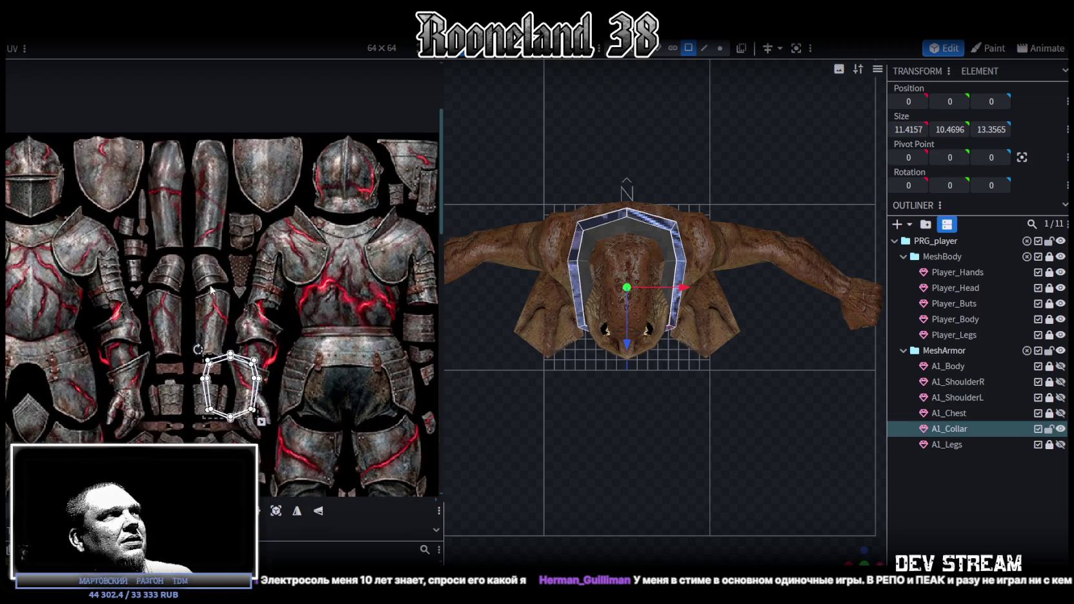
- Try the collar UV island on the helmet, nudging it slightly down
{"action": "left_click_drag", "start_coordinate": [232, 384], "coordinate": [351, 184]}
{"action": "scroll", "coordinate": [366, 150], "scroll_direction": "up", "scroll_amount": 1}
{"action": "scroll", "coordinate": [366, 150], "scroll_direction": "up", "scroll_amount": 1}
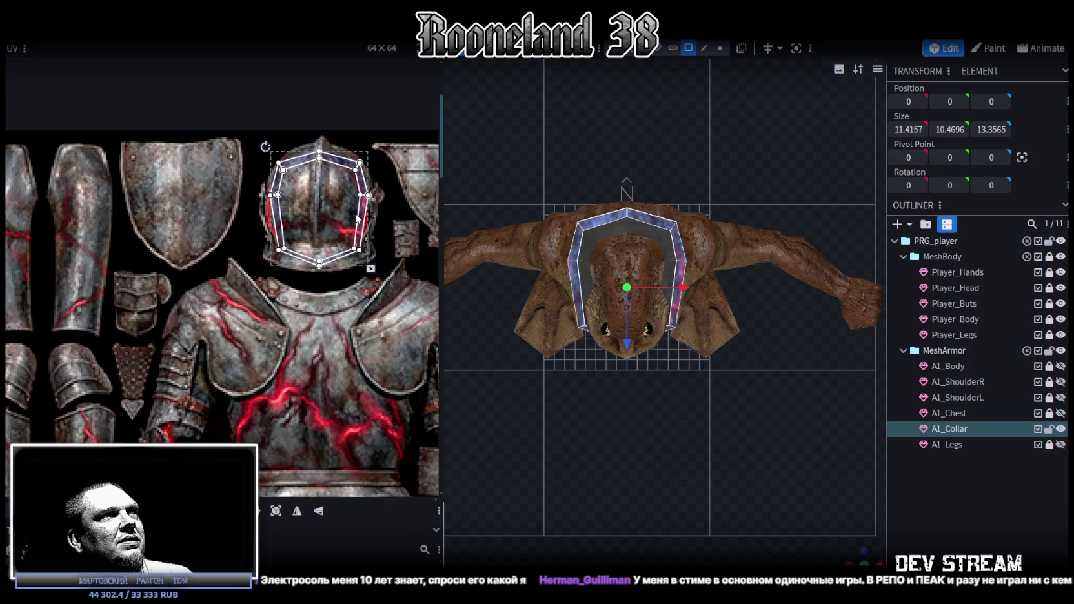
{"action": "left_click_drag", "start_coordinate": [362, 219], "coordinate": [363, 222]}
{"action": "scroll", "coordinate": [746, 394], "scroll_direction": "up", "scroll_amount": 2}
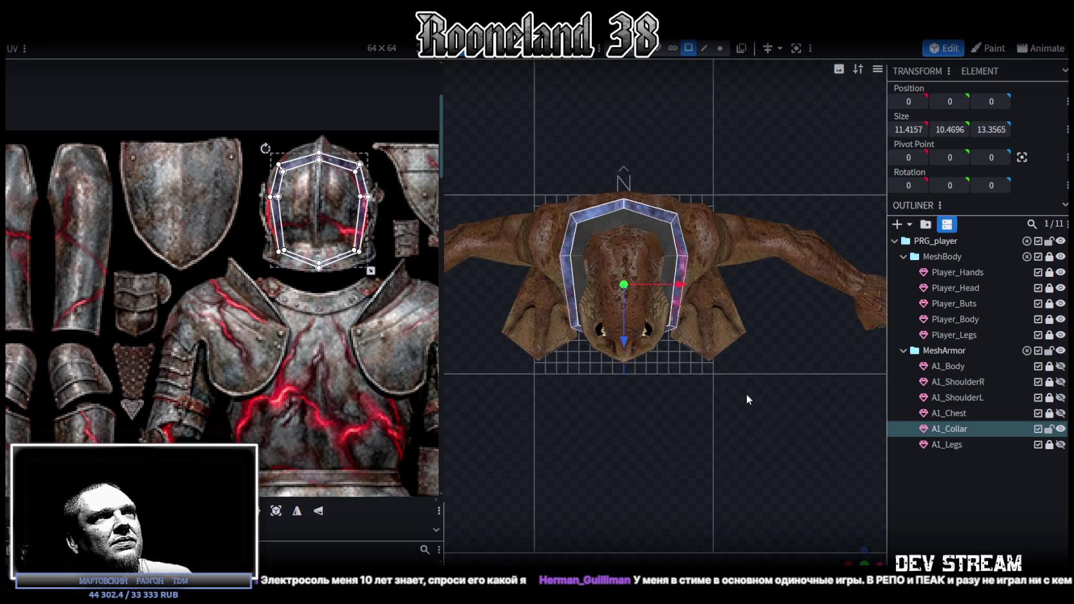
{"action": "scroll", "coordinate": [387, 304], "scroll_direction": "down", "scroll_amount": 3}
{"action": "scroll", "coordinate": [394, 314], "scroll_direction": "down", "scroll_amount": 1}
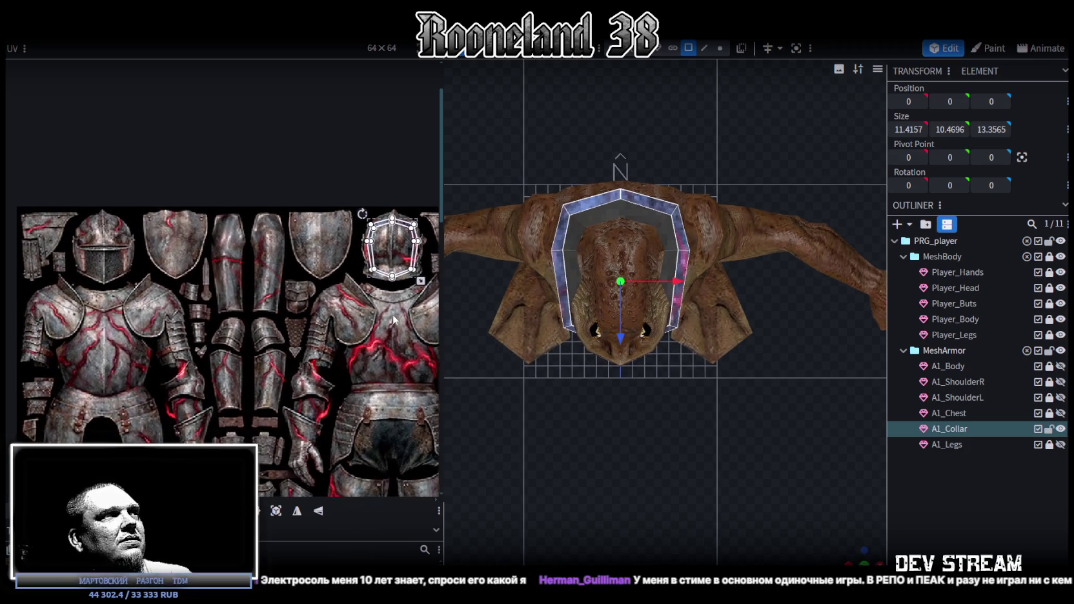
- Settle the collar UV island on the shield-shaped shoulder plate, shrinking and nudging it into place
{"action": "middle_click_drag", "start_coordinate": [372, 292], "coordinate": [371, 281]}
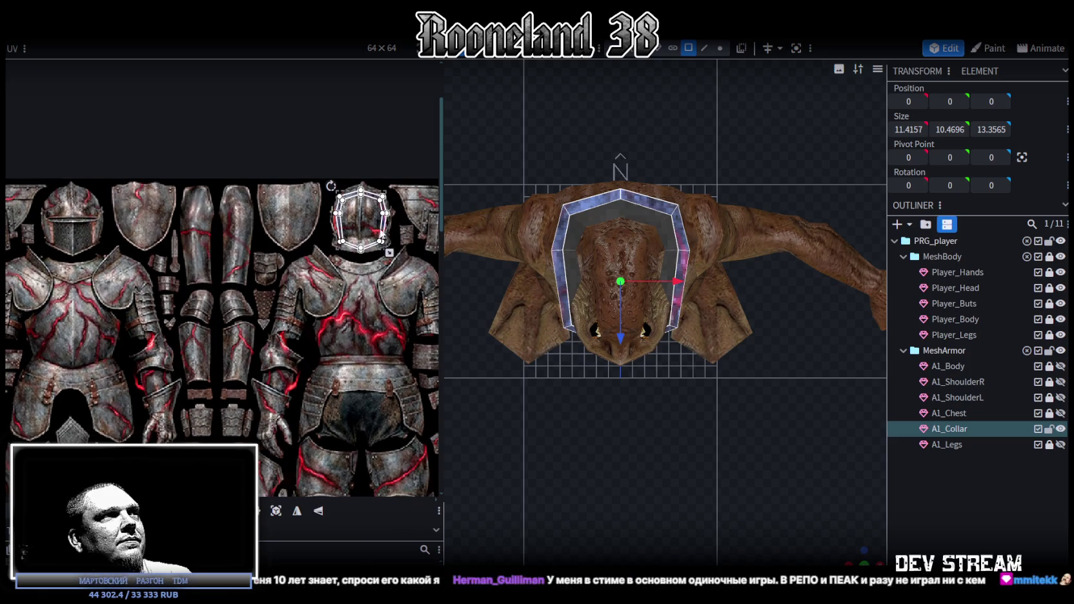
{"action": "left_click_drag", "start_coordinate": [385, 227], "coordinate": [313, 223]}
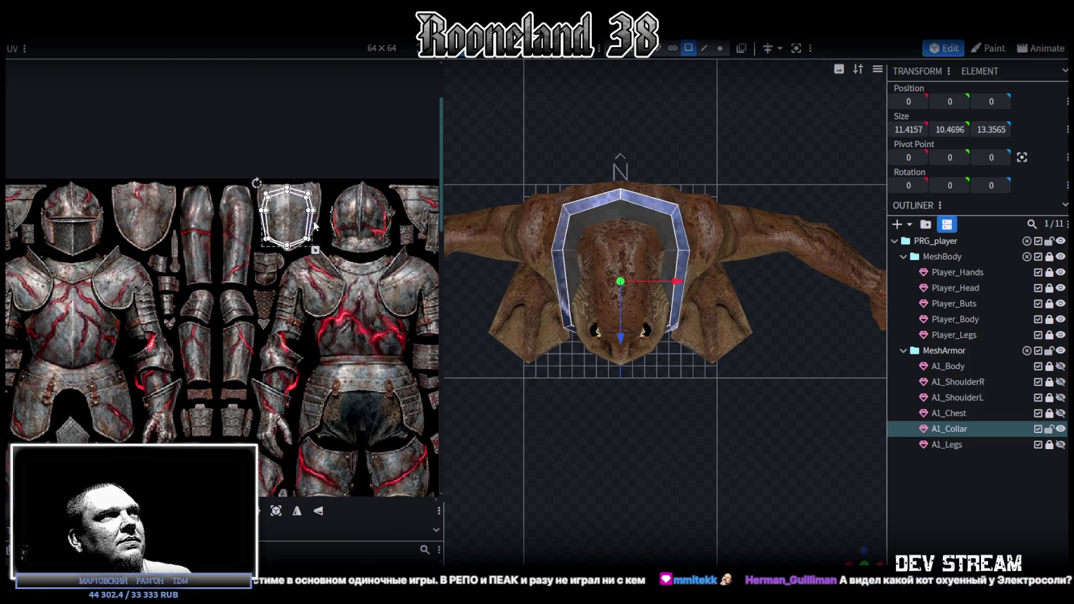
{"action": "scroll", "coordinate": [314, 223], "scroll_direction": "up", "scroll_amount": 2}
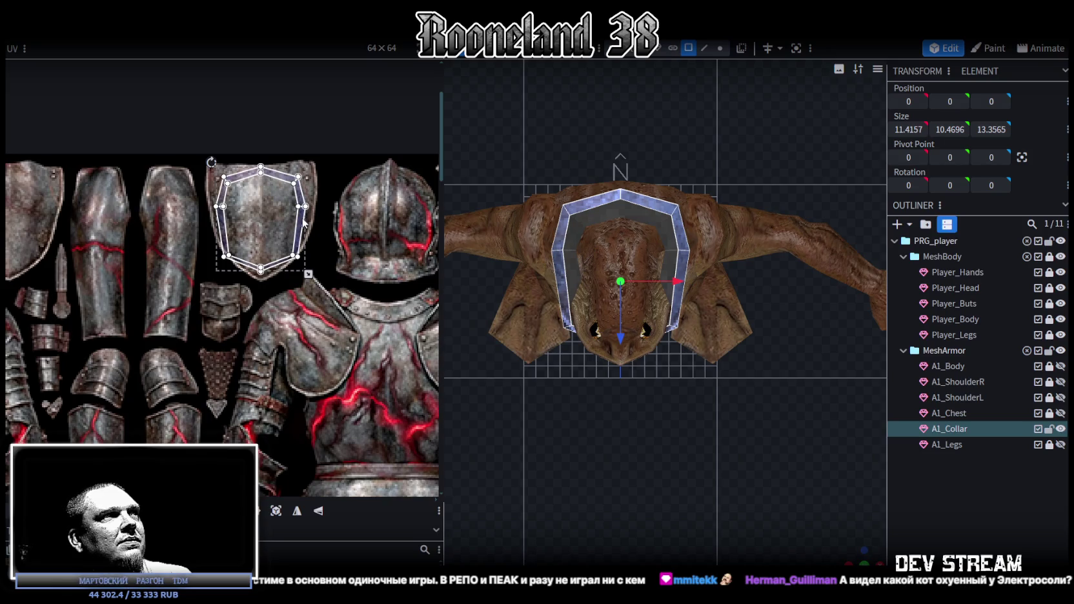
{"action": "scroll", "coordinate": [304, 222], "scroll_direction": "up", "scroll_amount": 2}
{"action": "left_click_drag", "start_coordinate": [294, 237], "coordinate": [295, 235]}
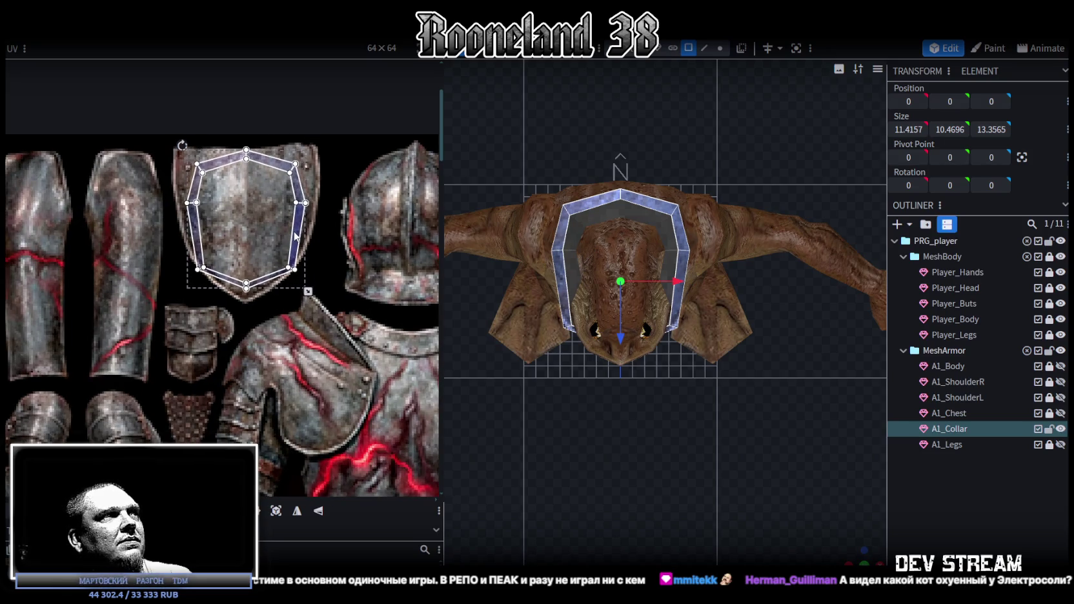
{"action": "left_click_drag", "start_coordinate": [308, 292], "coordinate": [304, 289]}
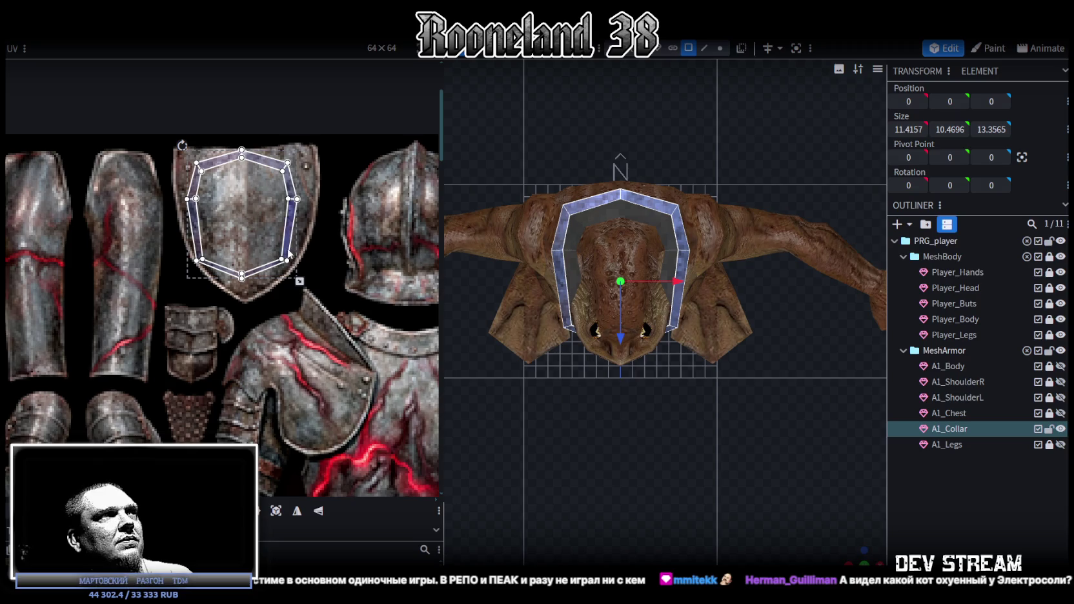
{"action": "left_click_drag", "start_coordinate": [288, 253], "coordinate": [291, 254]}
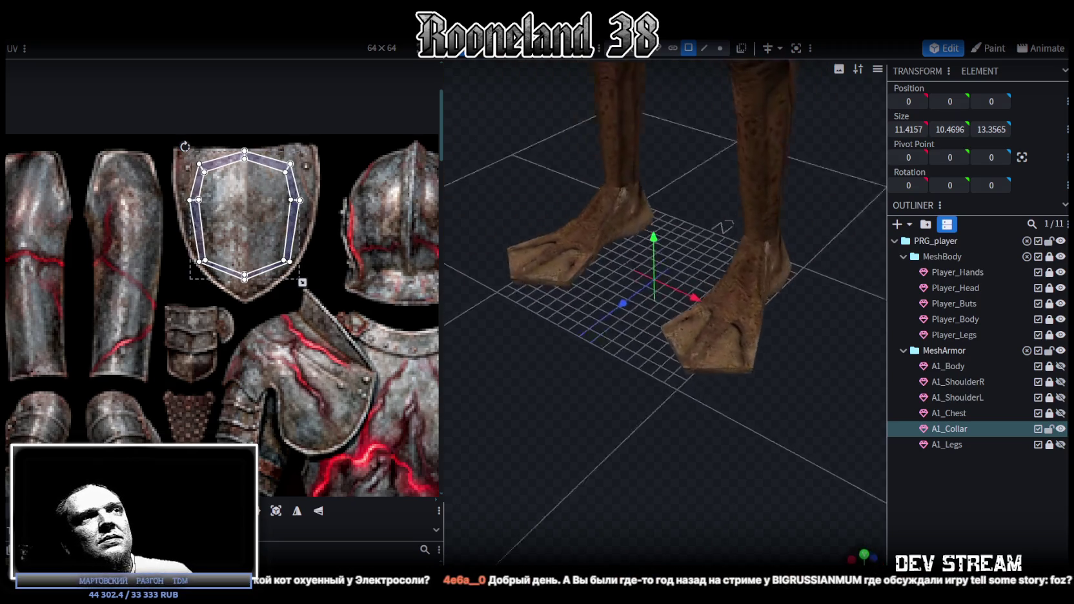
- Select the collar and add more of its faces while orbiting around it
{"action": "scroll", "coordinate": [713, 380], "scroll_direction": "down", "scroll_amount": 5}
{"action": "scroll", "coordinate": [746, 373], "scroll_direction": "up", "scroll_amount": 2}
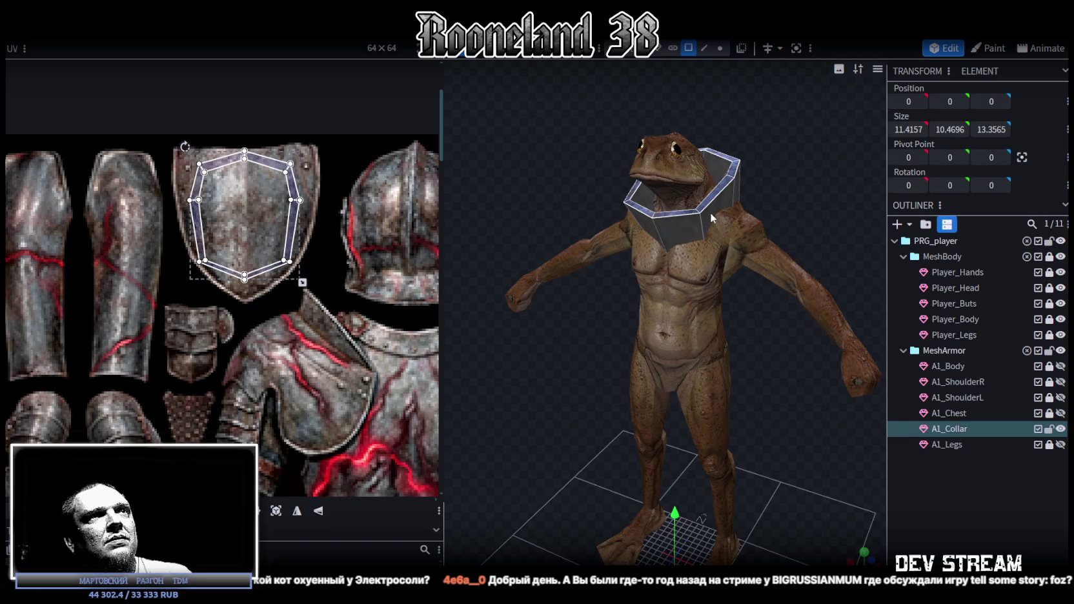
{"action": "left_click", "coordinate": [709, 212]}
{"action": "mouse_move", "coordinate": [819, 172]}
{"action": "left_mouse_down"}
{"action": "mouse_move", "coordinate": [751, 258]}
{"action": "mouse_move", "coordinate": [598, 257]}
{"action": "left_mouse_up"}
{"action": "scroll", "coordinate": [744, 269], "scroll_direction": "up", "scroll_amount": 3}
{"action": "left_click", "coordinate": [598, 257], "text": "shift"}
{"action": "mouse_move", "coordinate": [740, 207]}
{"action": "left_mouse_down"}
{"action": "mouse_move", "coordinate": [606, 216]}
{"action": "mouse_move", "coordinate": [682, 206]}
{"action": "mouse_move", "coordinate": [848, 288]}
{"action": "mouse_move", "coordinate": [775, 308]}
{"action": "mouse_move", "coordinate": [783, 403]}
{"action": "mouse_move", "coordinate": [550, 233]}
{"action": "mouse_move", "coordinate": [556, 222]}
{"action": "mouse_move", "coordinate": [654, 246]}
{"action": "mouse_move", "coordinate": [480, 188]}
{"action": "mouse_move", "coordinate": [490, 179]}
{"action": "mouse_move", "coordinate": [511, 204]}
{"action": "mouse_move", "coordinate": [759, 275]}
{"action": "left_mouse_up"}
{"action": "left_click", "coordinate": [540, 219], "text": "shift"}
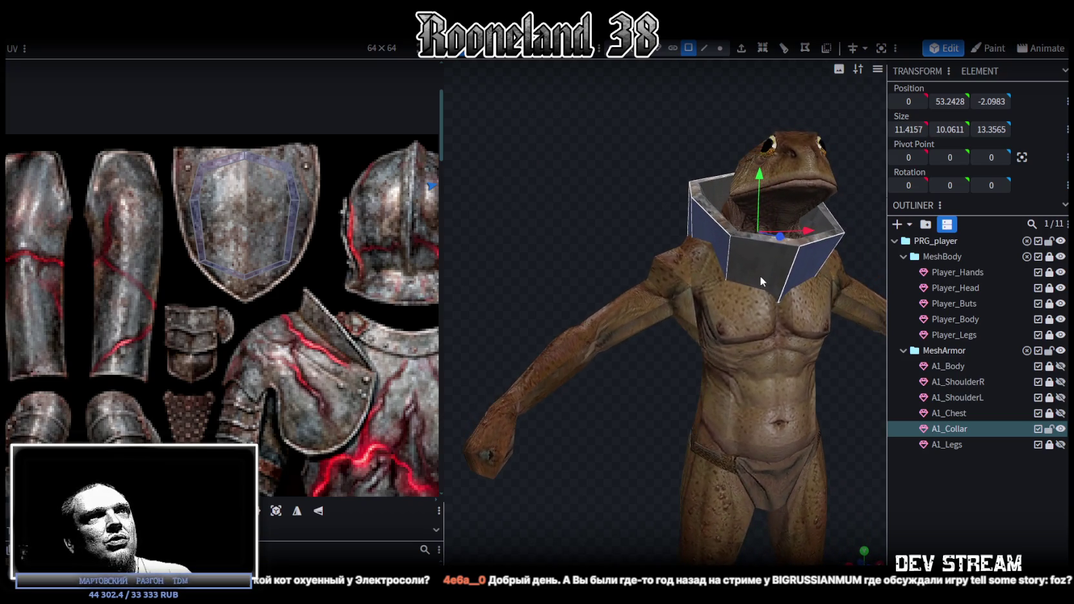
- Hide the MeshBody meshes, then switch to vertex mode and pick a collar corner vertex
{"action": "left_click_drag", "start_coordinate": [790, 360], "coordinate": [814, 431]}
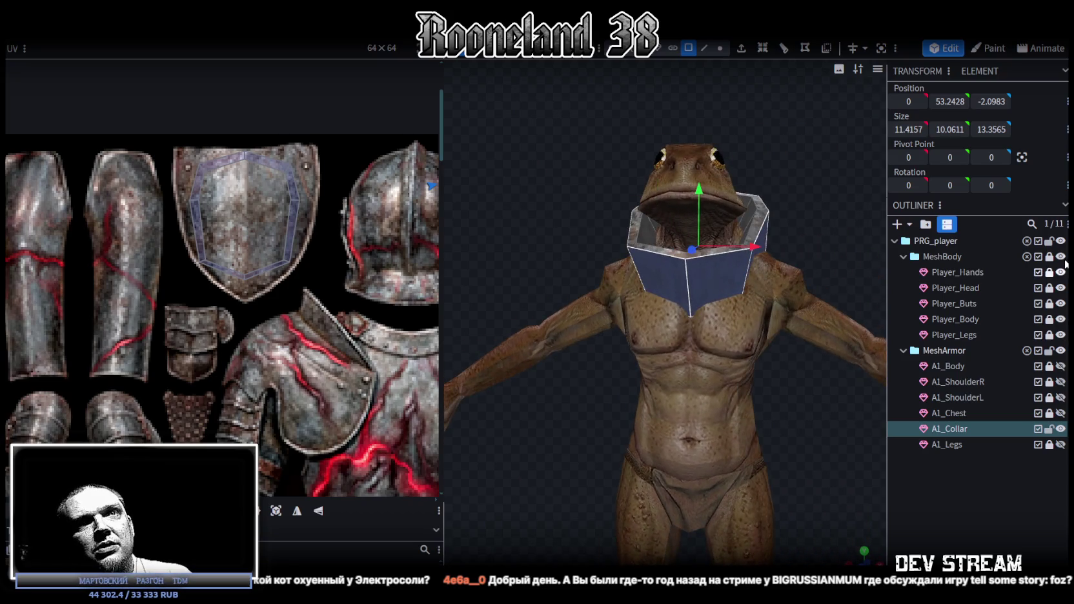
{"action": "left_click", "coordinate": [1060, 256]}
{"action": "mouse_move", "coordinate": [844, 364]}
{"action": "left_mouse_down"}
{"action": "mouse_move", "coordinate": [751, 402]}
{"action": "mouse_move", "coordinate": [742, 450]}
{"action": "left_mouse_up"}
{"action": "key", "text": "4"}
{"action": "key", "text": "5"}
{"action": "left_click", "coordinate": [692, 325]}
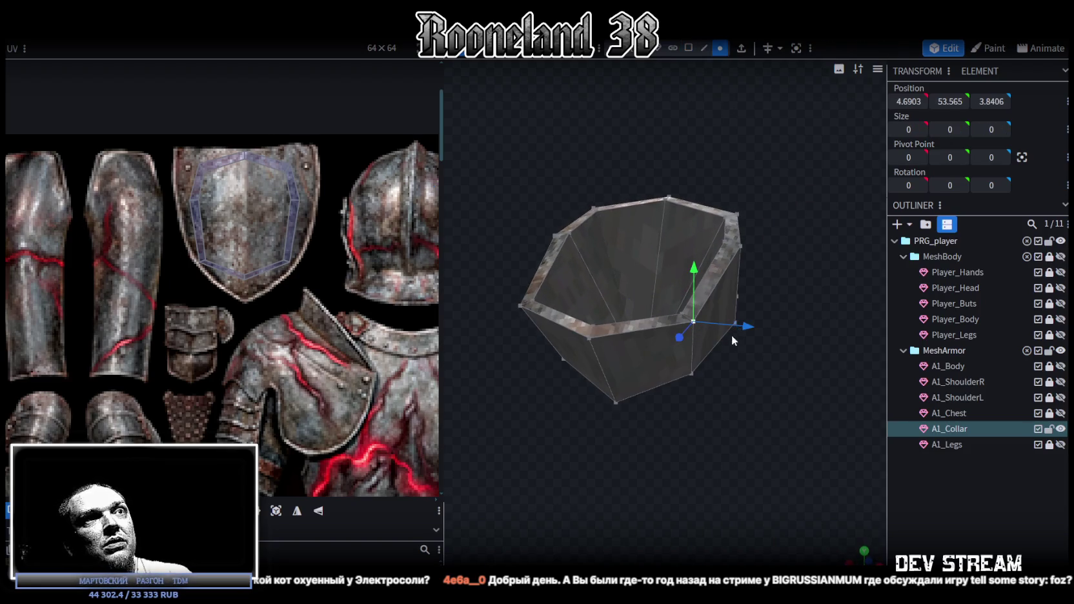
- Select a few more collar vertices and cycle the viewport shading to normals
{"action": "left_click_drag", "start_coordinate": [732, 335], "coordinate": [690, 353]}
{"action": "scroll", "coordinate": [693, 354], "scroll_direction": "up", "scroll_amount": 2}
{"action": "left_click", "coordinate": [697, 330], "text": "shift"}
{"action": "mouse_move", "coordinate": [627, 422]}
{"action": "left_mouse_down"}
{"action": "mouse_move", "coordinate": [667, 476]}
{"action": "mouse_move", "coordinate": [763, 388]}
{"action": "left_mouse_up"}
{"action": "left_click", "coordinate": [601, 338]}
{"action": "left_click_drag", "start_coordinate": [601, 339], "coordinate": [612, 465]}
{"action": "key", "text": "z"}
{"action": "key", "text": "z"}
{"action": "key", "text": "z"}
{"action": "key", "text": "z"}
{"action": "mouse_move", "coordinate": [726, 466]}
{"action": "left_mouse_down"}
{"action": "mouse_move", "coordinate": [785, 456]}
{"action": "mouse_move", "coordinate": [598, 447]}
{"action": "mouse_move", "coordinate": [767, 447]}
{"action": "left_mouse_up"}
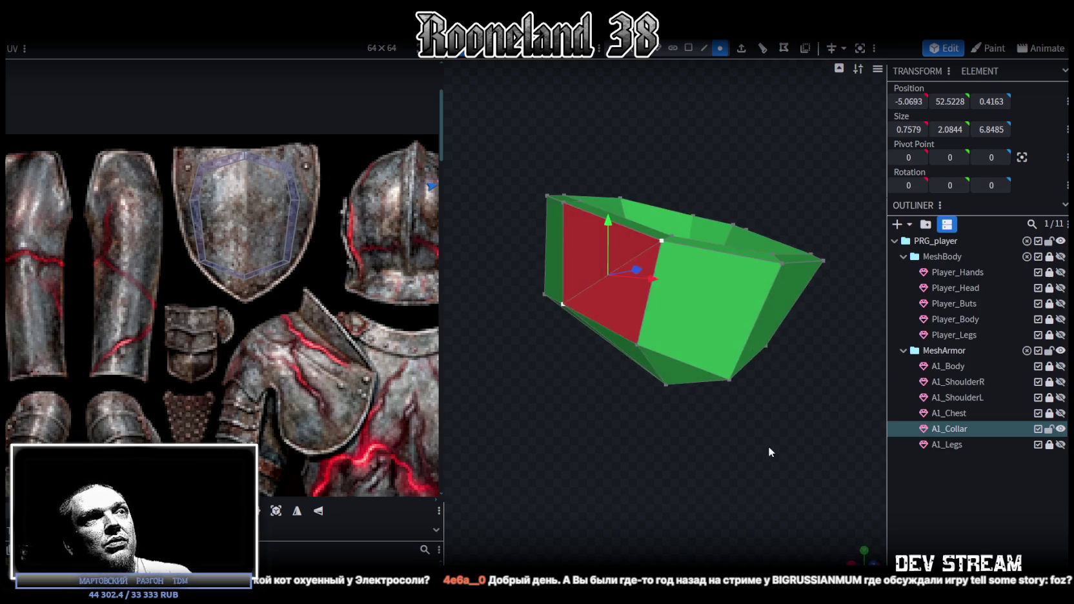
- In face mode, select the collar faces, starting with both triangles of the red face
{"action": "left_click", "coordinate": [688, 47]}
{"action": "left_click", "coordinate": [585, 250]}
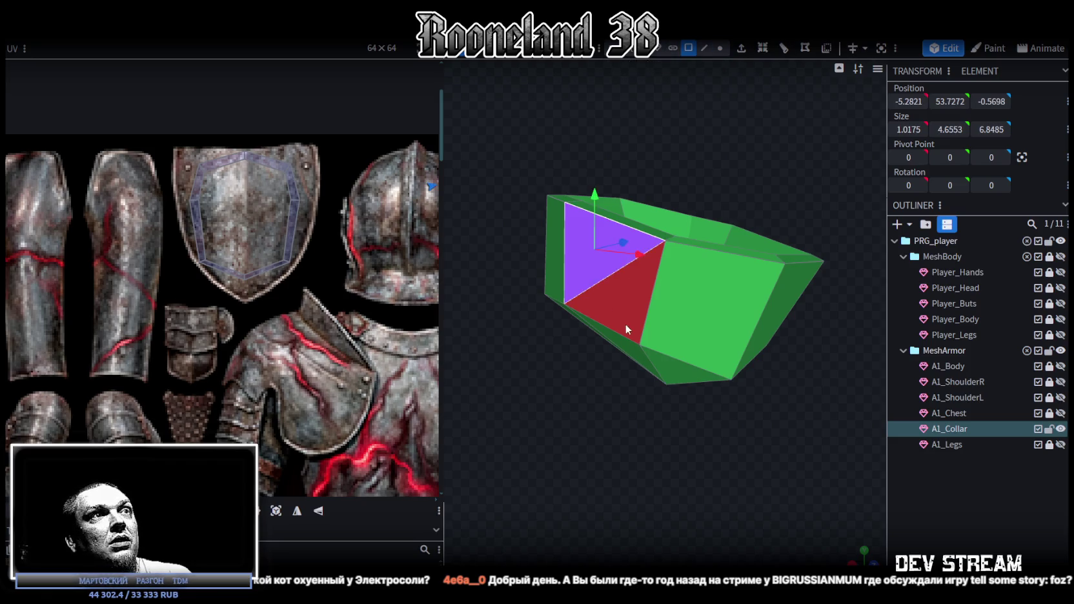
{"action": "left_click", "coordinate": [625, 323], "text": "shift"}
{"action": "mouse_move", "coordinate": [605, 137]}
{"action": "left_mouse_down"}
{"action": "mouse_move", "coordinate": [775, 179]}
{"action": "mouse_move", "coordinate": [534, 188]}
{"action": "mouse_move", "coordinate": [629, 129]}
{"action": "left_mouse_up"}
{"action": "left_click", "coordinate": [729, 321], "text": "shift"}
{"action": "left_click", "coordinate": [600, 251], "text": "shift"}
{"action": "mouse_move", "coordinate": [600, 251]}
{"action": "left_mouse_down"}
{"action": "mouse_move", "coordinate": [591, 255]}
{"action": "mouse_move", "coordinate": [624, 260]}
{"action": "mouse_move", "coordinate": [640, 235]}
{"action": "left_mouse_up"}
{"action": "left_click", "coordinate": [631, 251], "text": "shift"}
{"action": "left_click", "coordinate": [635, 244], "text": "shift"}
{"action": "left_click", "coordinate": [569, 349], "text": "shift"}
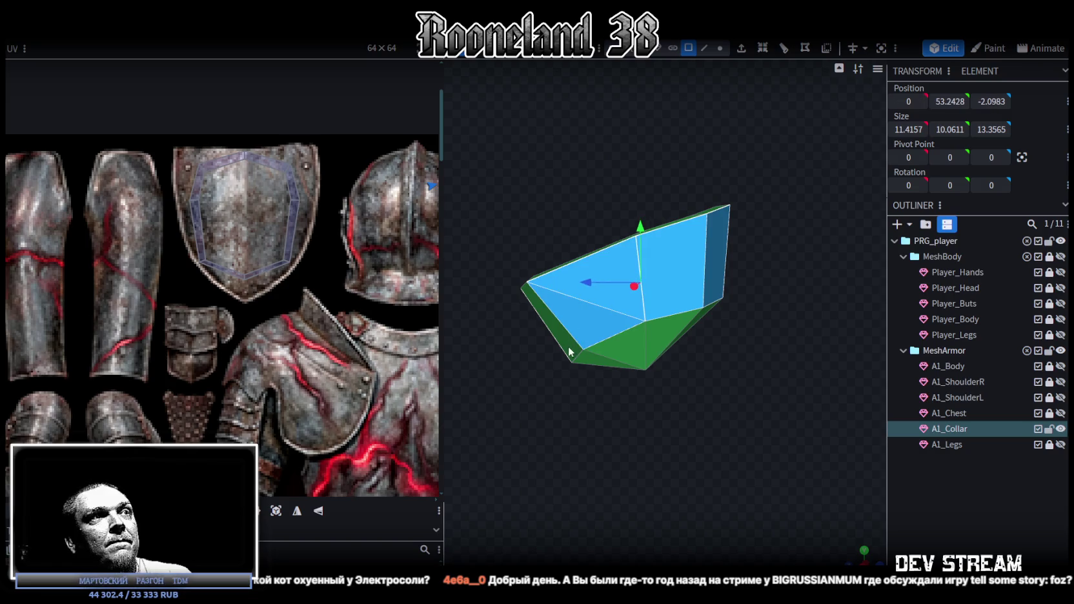
- Check the collar selection from below and above, recentre the view, and widen the texture area
{"action": "left_click_drag", "start_coordinate": [675, 392], "coordinate": [605, 365]}
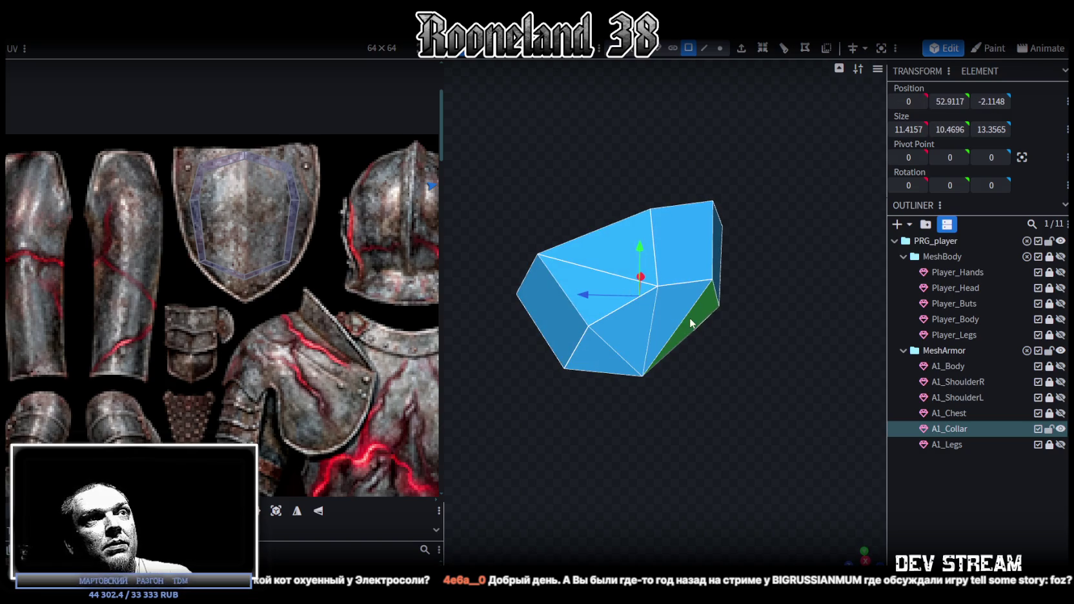
{"action": "mouse_move", "coordinate": [779, 346]}
{"action": "left_mouse_down"}
{"action": "mouse_move", "coordinate": [503, 387]}
{"action": "mouse_move", "coordinate": [693, 333]}
{"action": "left_mouse_up"}
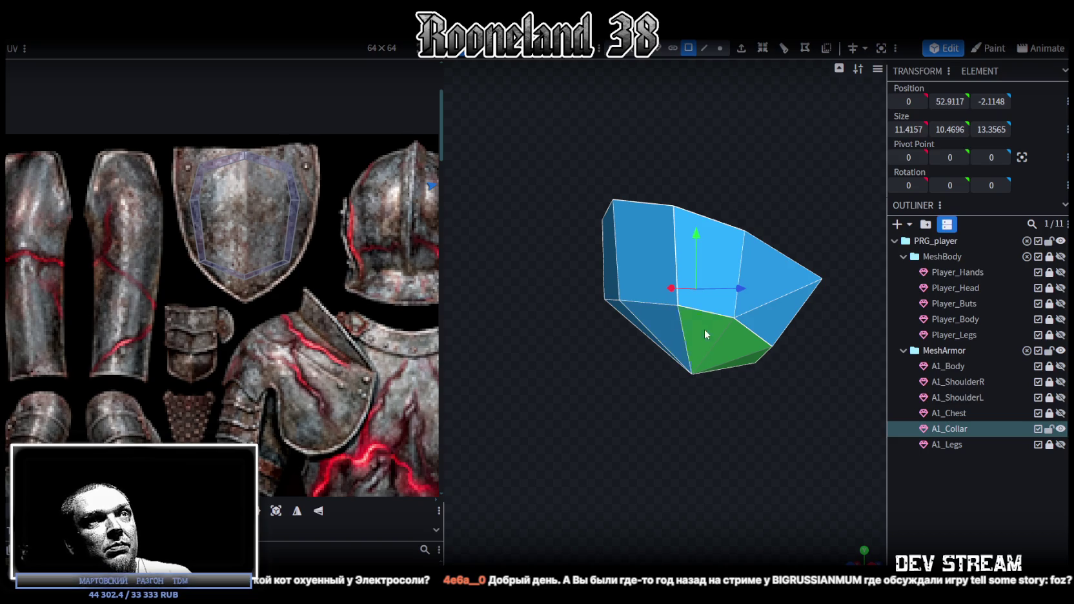
{"action": "mouse_move", "coordinate": [813, 397]}
{"action": "left_mouse_down"}
{"action": "mouse_move", "coordinate": [622, 379]}
{"action": "mouse_move", "coordinate": [697, 420]}
{"action": "mouse_move", "coordinate": [652, 395]}
{"action": "mouse_move", "coordinate": [664, 445]}
{"action": "left_mouse_up"}
{"action": "right_click_drag", "start_coordinate": [665, 445], "coordinate": [749, 326]}
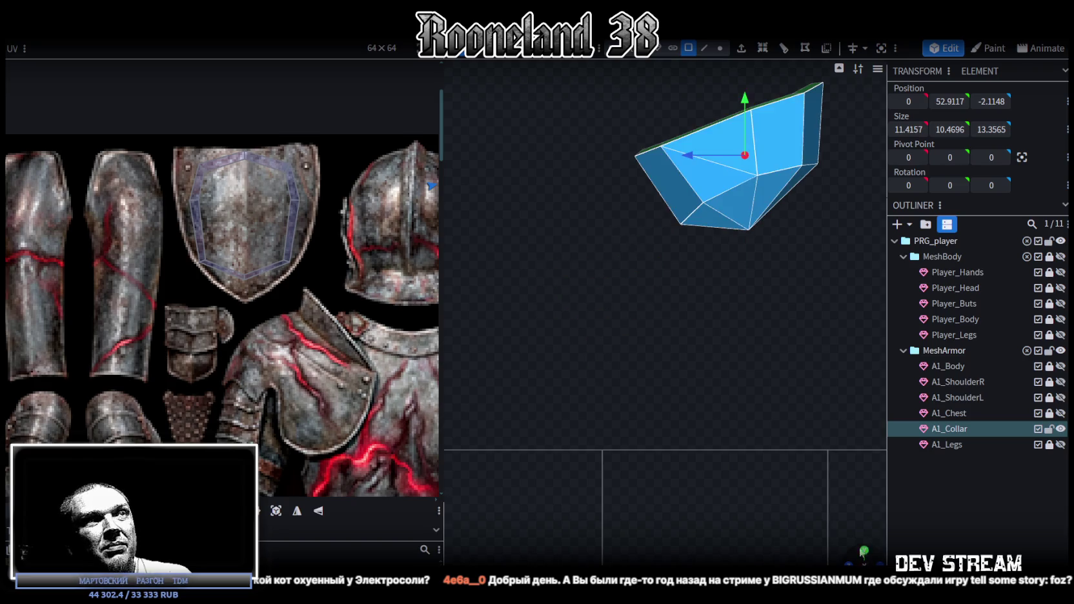
{"action": "key", "text": "KP_Decimal"}
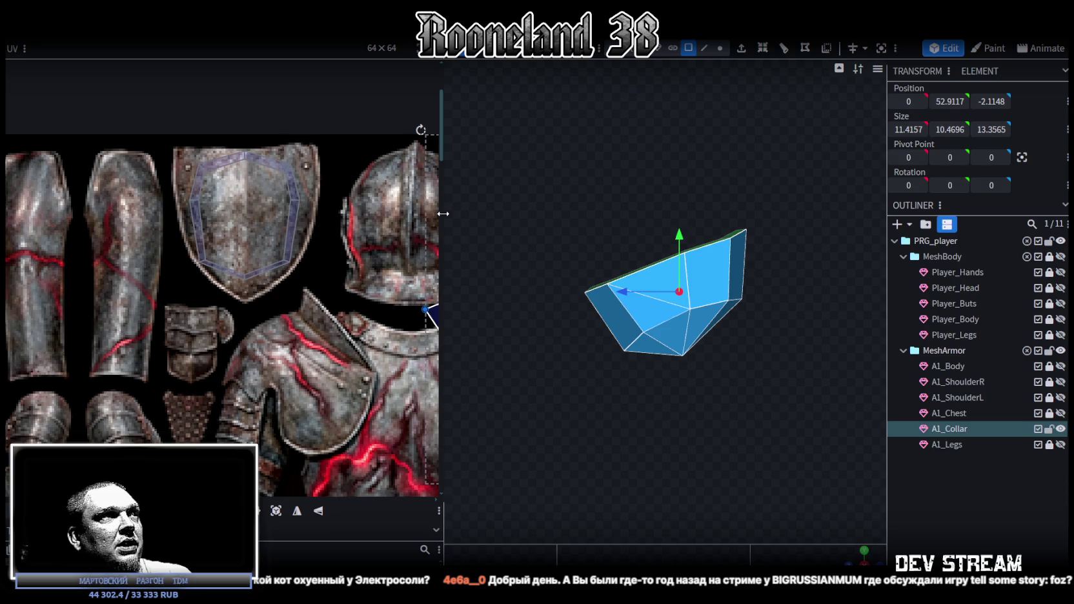
{"action": "left_click_drag", "start_coordinate": [443, 213], "coordinate": [713, 214]}
{"action": "scroll", "coordinate": [550, 356], "scroll_direction": "down", "scroll_amount": 3}
- Try the collar's UV island on the chainmail shirt, then the armour's waist, and preview it
{"action": "scroll", "coordinate": [264, 298], "scroll_direction": "down", "scroll_amount": 2}
{"action": "scroll", "coordinate": [386, 316], "scroll_direction": "up", "scroll_amount": 2}
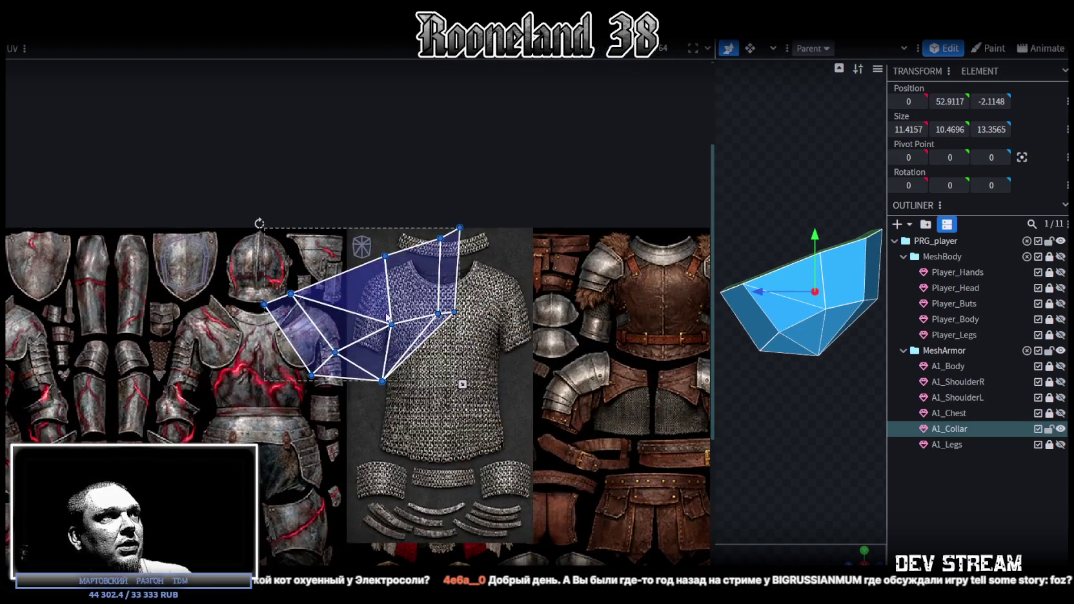
{"action": "middle_click_drag", "start_coordinate": [387, 317], "coordinate": [333, 298]}
{"action": "mouse_move", "coordinate": [287, 271]}
{"action": "left_mouse_down"}
{"action": "mouse_move", "coordinate": [244, 270]}
{"action": "mouse_move", "coordinate": [301, 257]}
{"action": "left_mouse_up"}
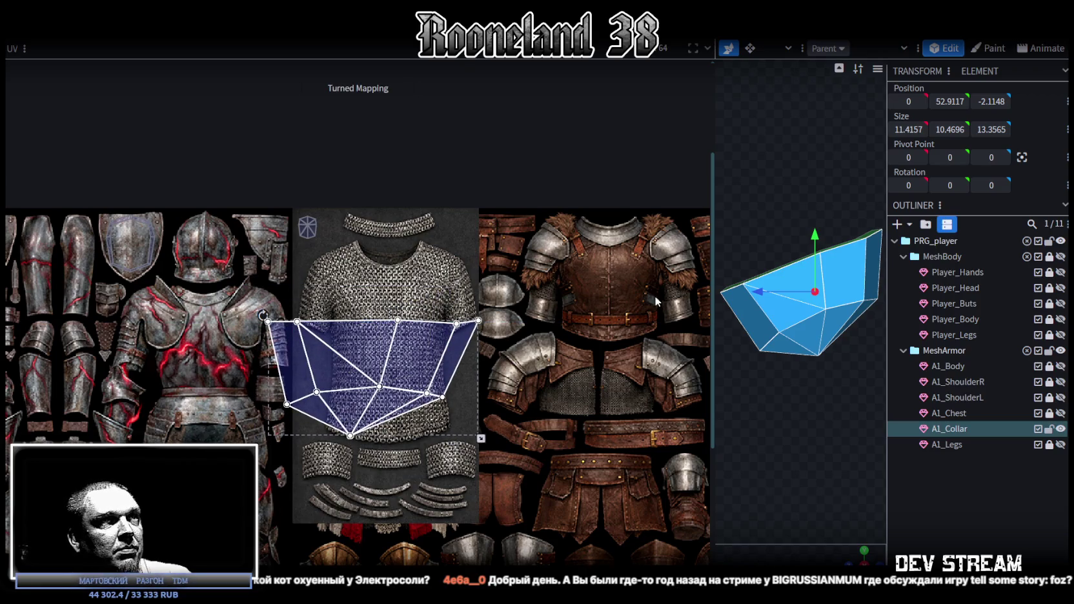
{"action": "left_click_drag", "start_coordinate": [711, 309], "coordinate": [352, 313]}
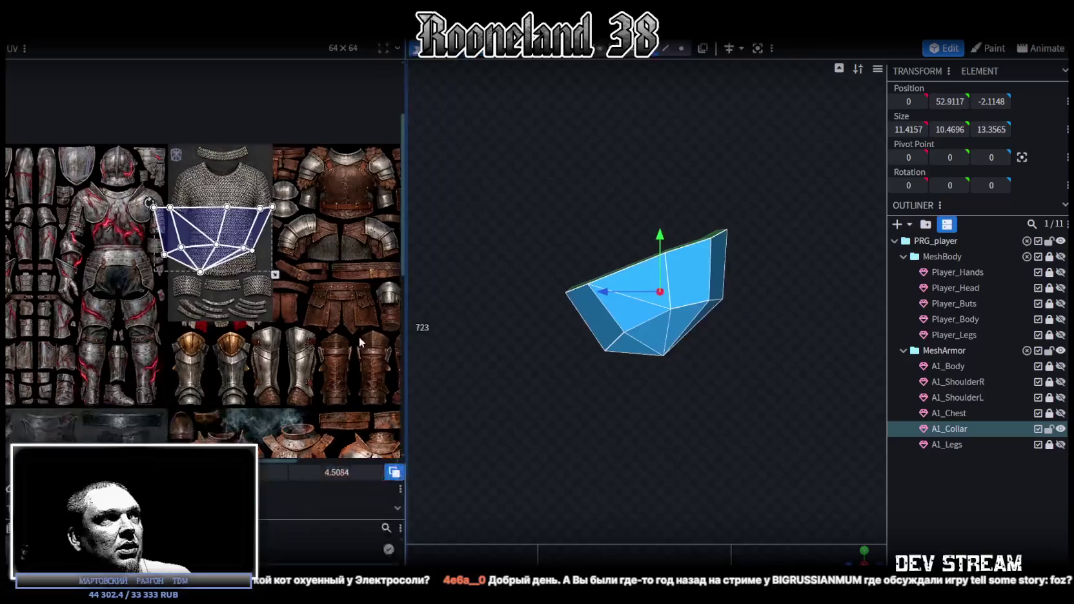
{"action": "middle_click_drag", "start_coordinate": [116, 223], "coordinate": [222, 176]}
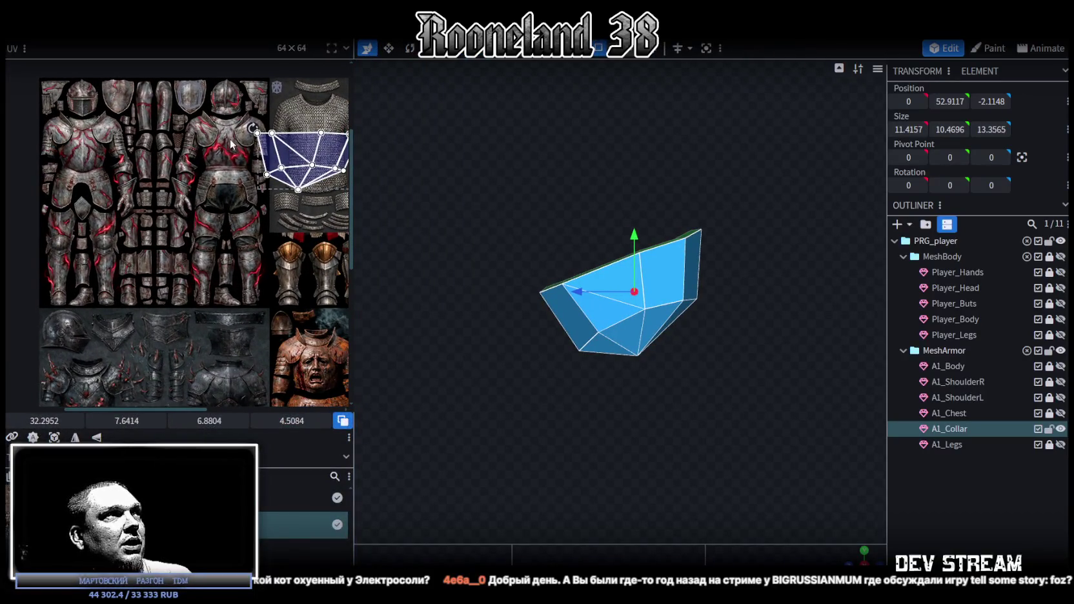
{"action": "middle_click_drag", "start_coordinate": [218, 254], "coordinate": [212, 256]}
{"action": "mouse_move", "coordinate": [279, 155]}
{"action": "left_mouse_down"}
{"action": "mouse_move", "coordinate": [154, 233]}
{"action": "mouse_move", "coordinate": [159, 243]}
{"action": "left_mouse_up"}
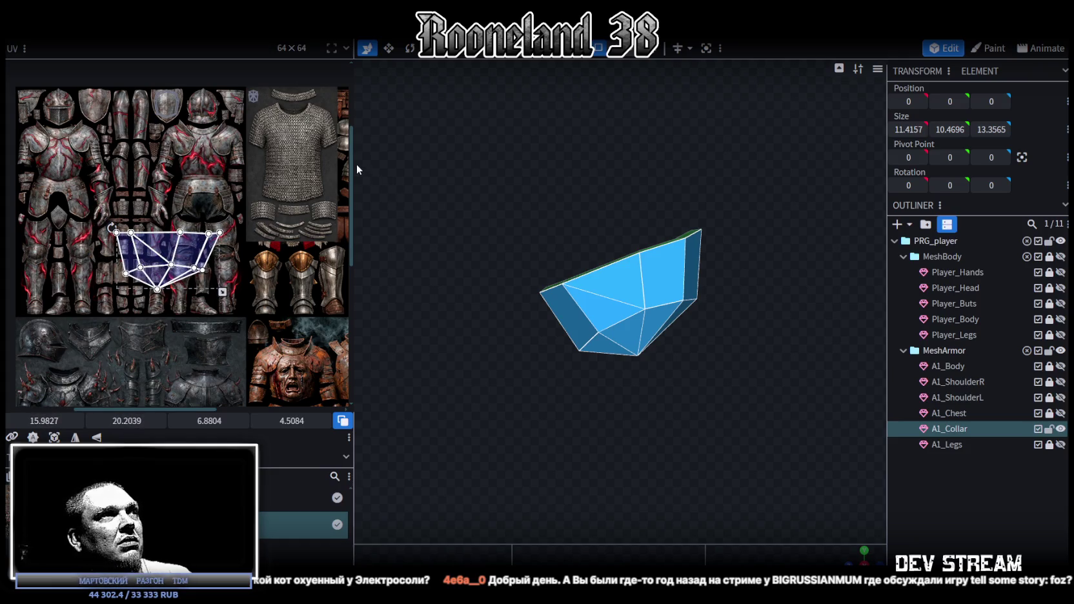
{"action": "left_click", "coordinate": [481, 328]}
- Move the UV island up over the chest, rotate it and shrink it onto the shoulder plate
{"action": "scroll", "coordinate": [134, 220], "scroll_direction": "up", "scroll_amount": 2}
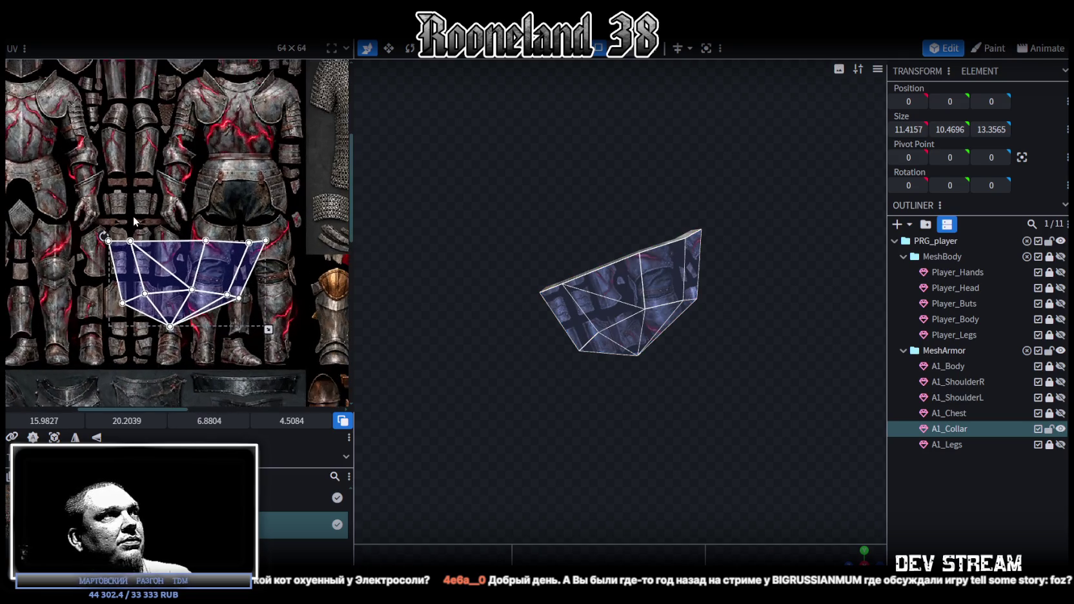
{"action": "mouse_move", "coordinate": [258, 269]}
{"action": "middle_mouse_down"}
{"action": "mouse_move", "coordinate": [239, 282]}
{"action": "mouse_move", "coordinate": [256, 328]}
{"action": "middle_mouse_up"}
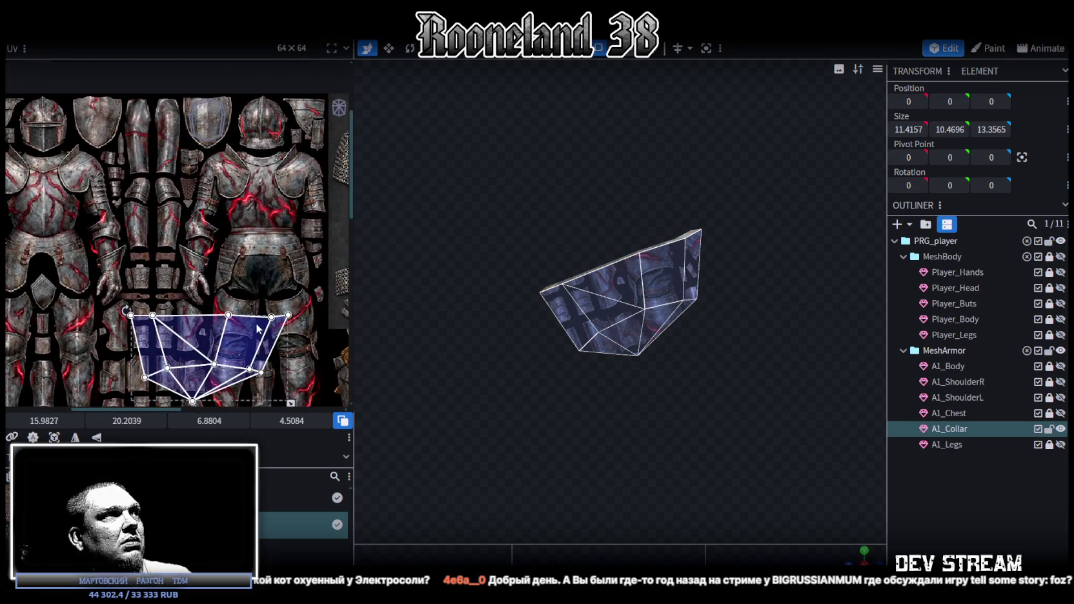
{"action": "left_click_drag", "start_coordinate": [253, 353], "coordinate": [258, 255]}
{"action": "middle_click_drag", "start_coordinate": [294, 266], "coordinate": [285, 298]}
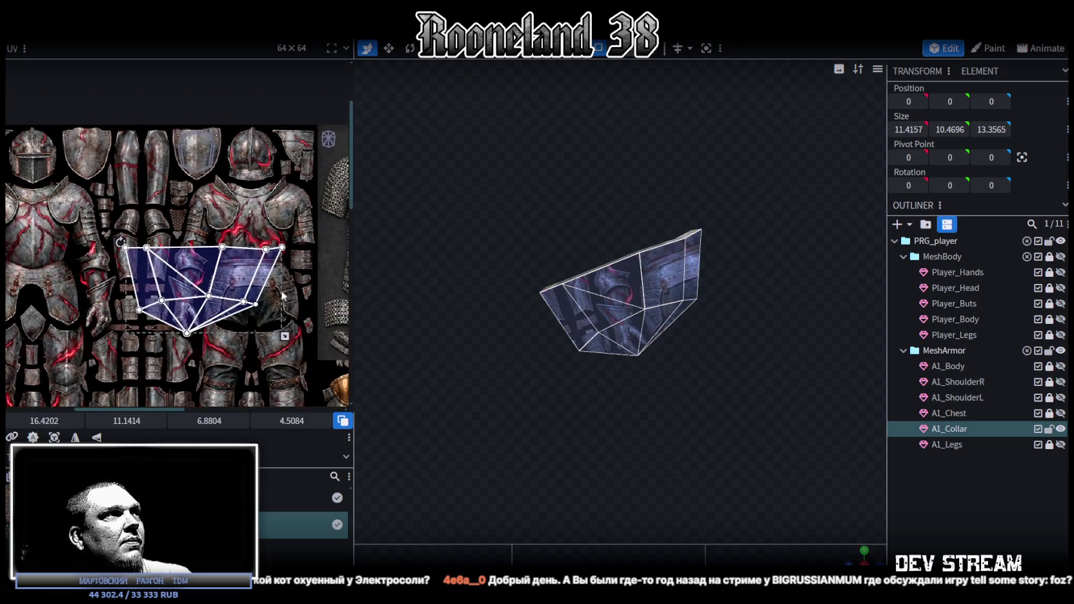
{"action": "left_click_drag", "start_coordinate": [201, 274], "coordinate": [203, 245]}
{"action": "left_click_drag", "start_coordinate": [137, 219], "coordinate": [90, 277]}
{"action": "mouse_move", "coordinate": [276, 320]}
{"action": "left_mouse_down"}
{"action": "mouse_move", "coordinate": [194, 242]}
{"action": "mouse_move", "coordinate": [223, 194]}
{"action": "mouse_move", "coordinate": [280, 208]}
{"action": "left_mouse_up"}
- Fine-tune the island's position and rotation on the shoulder plate, then widen the texture area
{"action": "scroll", "coordinate": [281, 208], "scroll_direction": "up", "scroll_amount": 1}
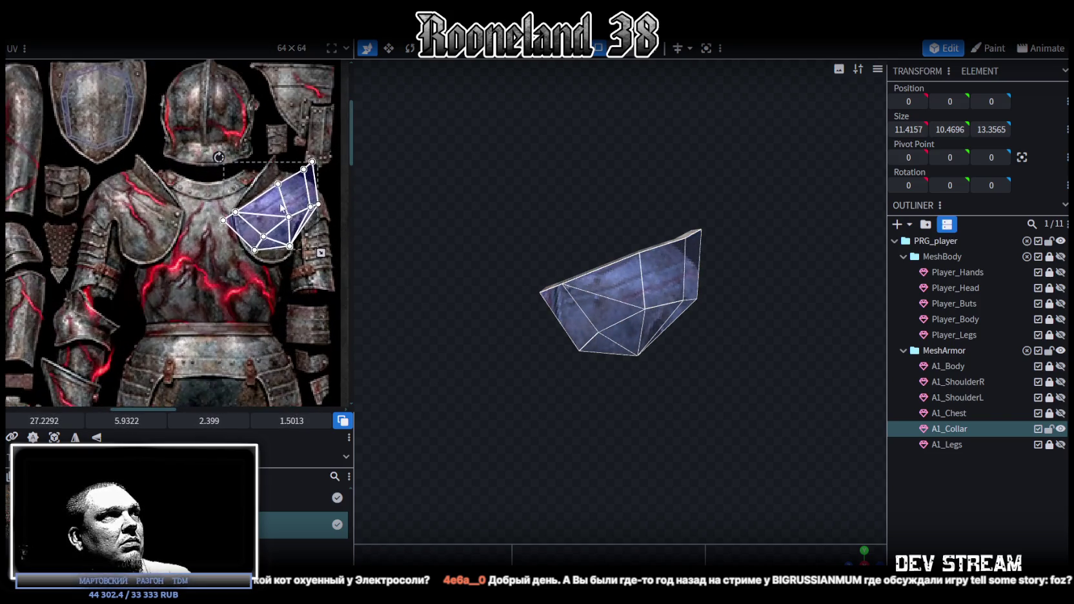
{"action": "scroll", "coordinate": [271, 219], "scroll_direction": "up", "scroll_amount": 1}
{"action": "scroll", "coordinate": [256, 232], "scroll_direction": "up", "scroll_amount": 1}
{"action": "mouse_move", "coordinate": [258, 219]}
{"action": "left_mouse_down"}
{"action": "mouse_move", "coordinate": [262, 201]}
{"action": "mouse_move", "coordinate": [264, 218]}
{"action": "left_mouse_up"}
{"action": "scroll", "coordinate": [262, 198], "scroll_direction": "up", "scroll_amount": 1}
{"action": "left_click_drag", "start_coordinate": [178, 170], "coordinate": [265, 198]}
{"action": "scroll", "coordinate": [264, 200], "scroll_direction": "down", "scroll_amount": 2}
{"action": "scroll", "coordinate": [258, 203], "scroll_direction": "down", "scroll_amount": 2}
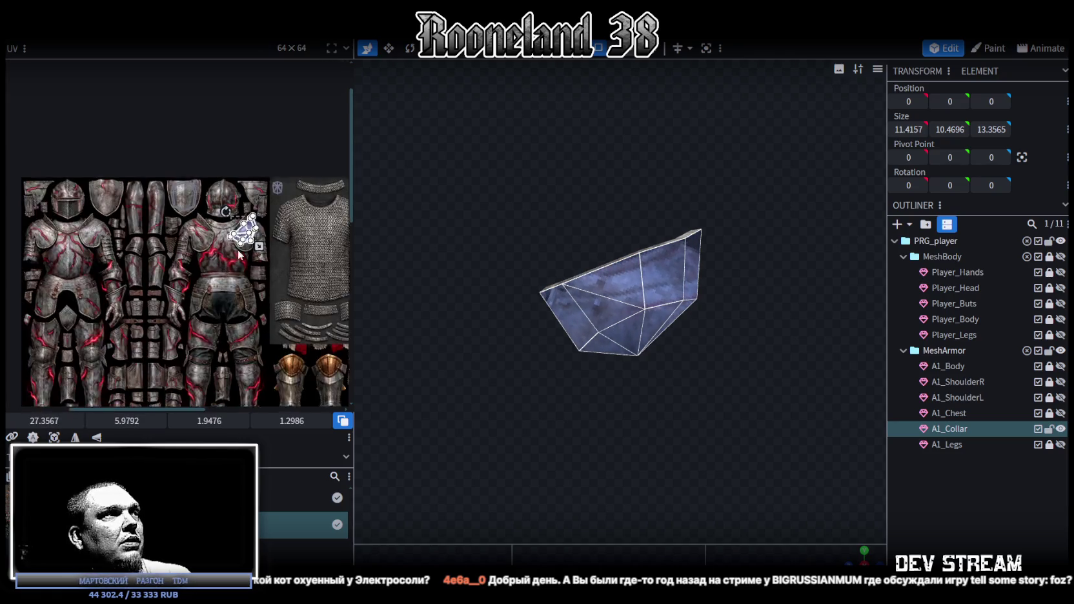
{"action": "scroll", "coordinate": [253, 205], "scroll_direction": "down", "scroll_amount": 2}
{"action": "scroll", "coordinate": [249, 208], "scroll_direction": "down", "scroll_amount": 1}
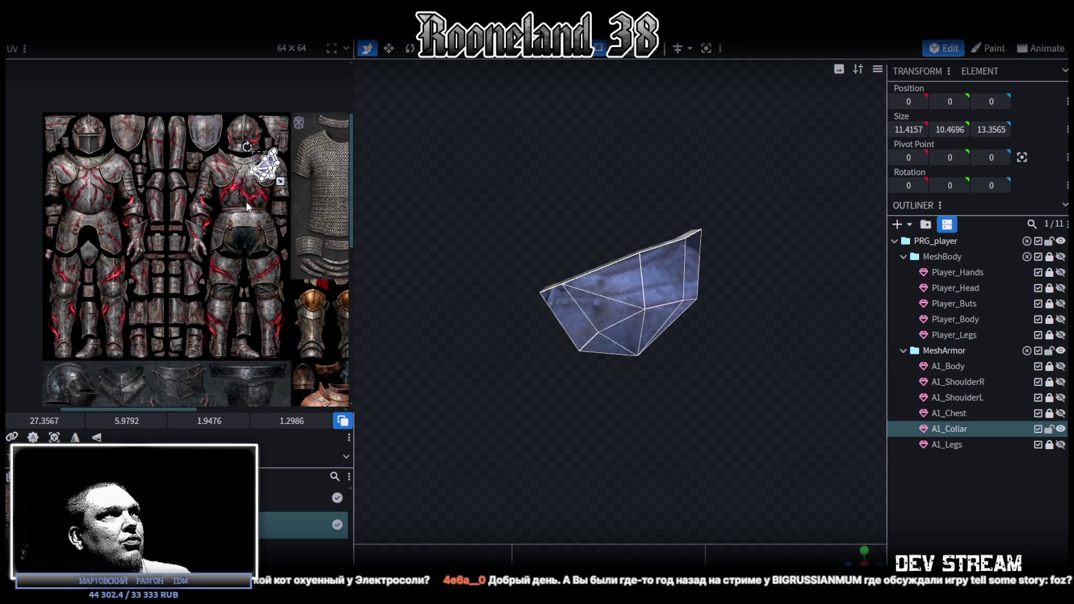
{"action": "middle_click_drag", "start_coordinate": [246, 206], "coordinate": [240, 206]}
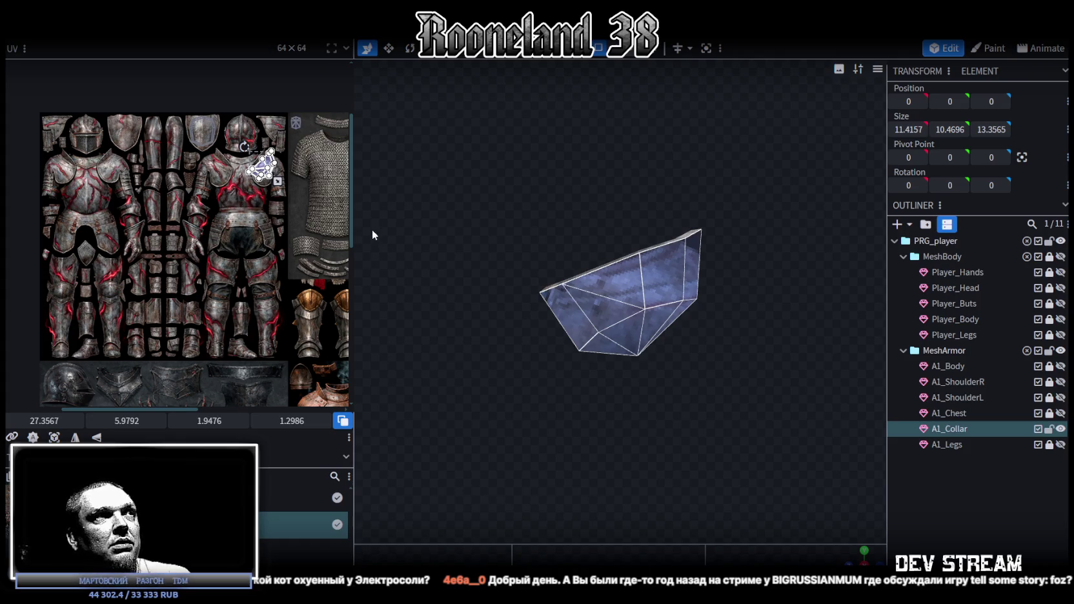
{"action": "left_click_drag", "start_coordinate": [355, 214], "coordinate": [460, 232]}
- Move the collar's UV island down onto the belt and rotate it to lie along it
{"action": "scroll", "coordinate": [342, 226], "scroll_direction": "up", "scroll_amount": 1}
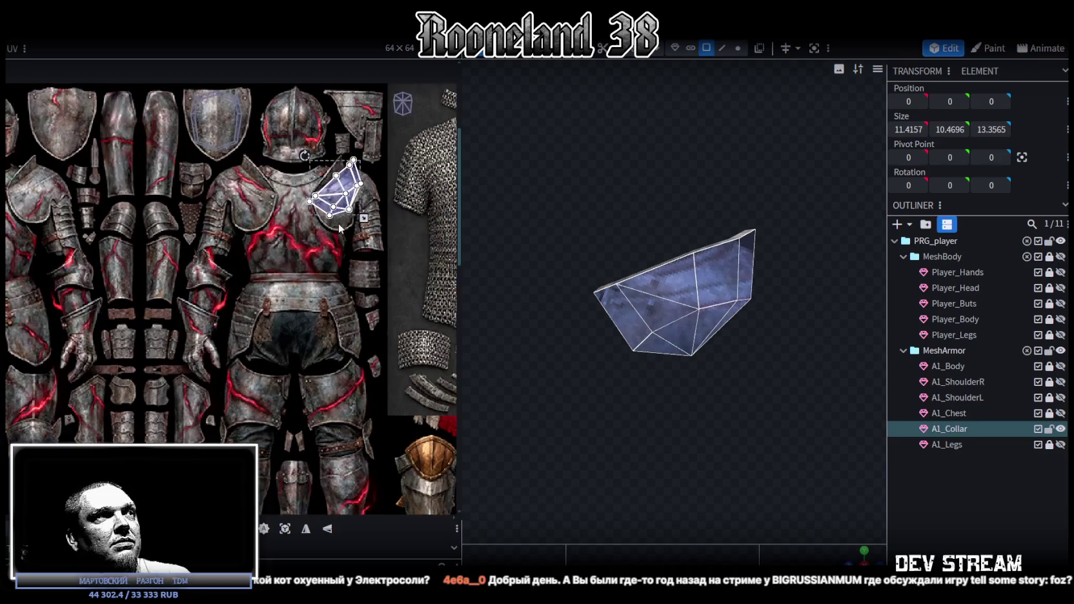
{"action": "scroll", "coordinate": [346, 253], "scroll_direction": "up", "scroll_amount": 1}
{"action": "left_click_drag", "start_coordinate": [326, 180], "coordinate": [259, 301]}
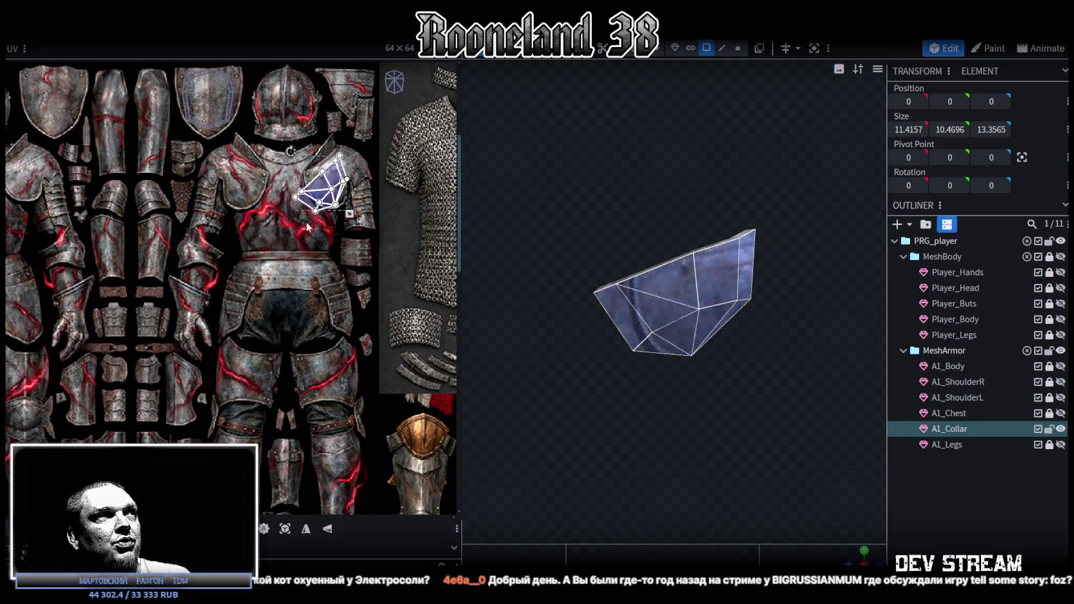
{"action": "left_click_drag", "start_coordinate": [229, 256], "coordinate": [265, 244]}
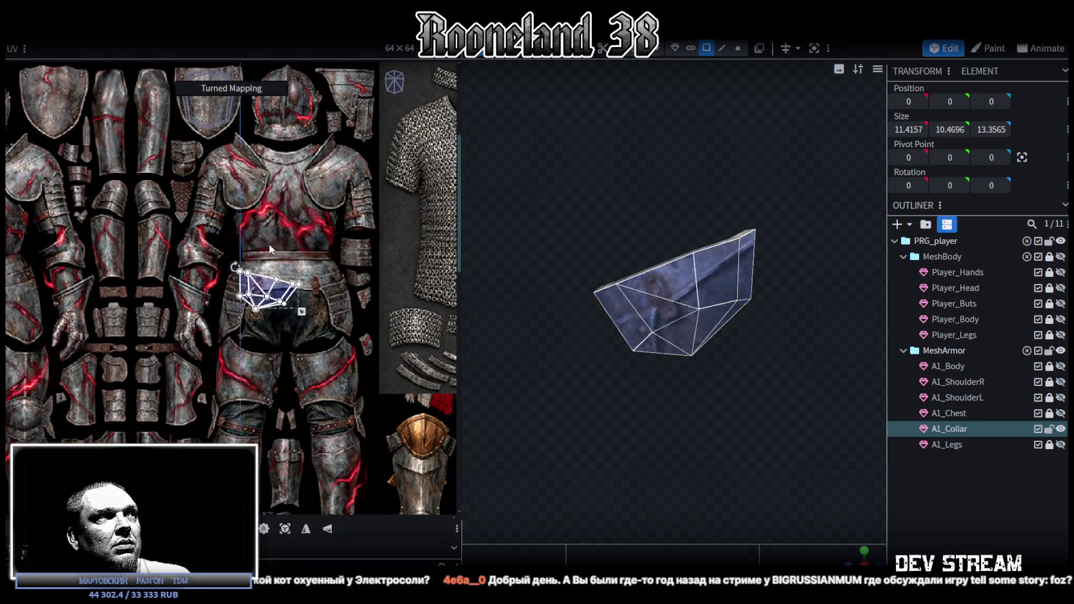
{"action": "left_click_drag", "start_coordinate": [265, 287], "coordinate": [271, 292]}
- Enlarge the island over the belt, turn it slightly counter-clockwise and nudge it right
{"action": "scroll", "coordinate": [279, 290], "scroll_direction": "up", "scroll_amount": 1}
{"action": "scroll", "coordinate": [279, 290], "scroll_direction": "up", "scroll_amount": 1}
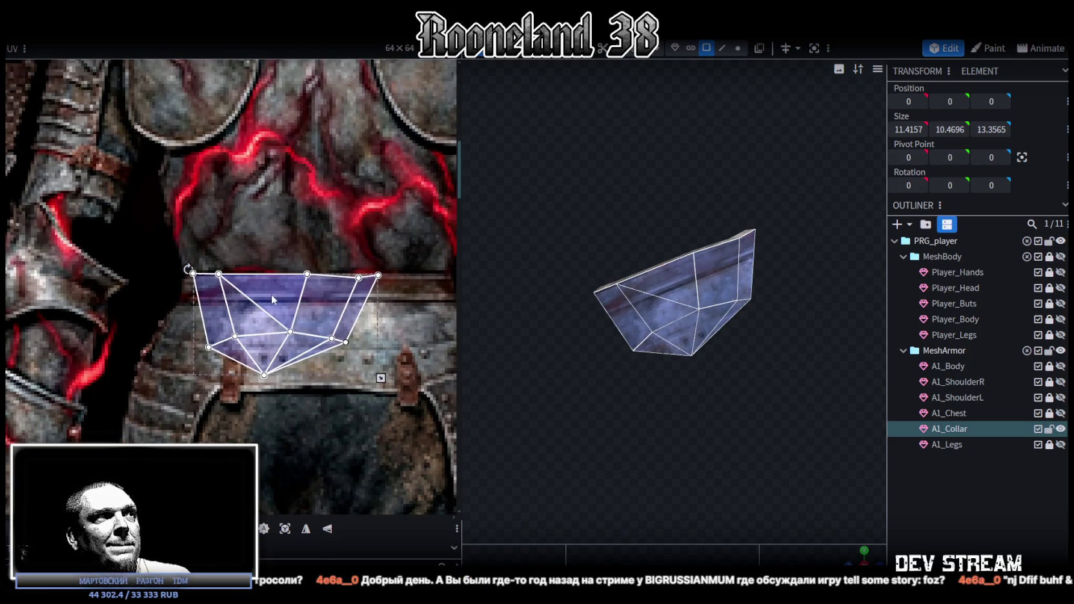
{"action": "scroll", "coordinate": [287, 309], "scroll_direction": "down", "scroll_amount": 2}
{"action": "left_click_drag", "start_coordinate": [277, 331], "coordinate": [361, 377]}
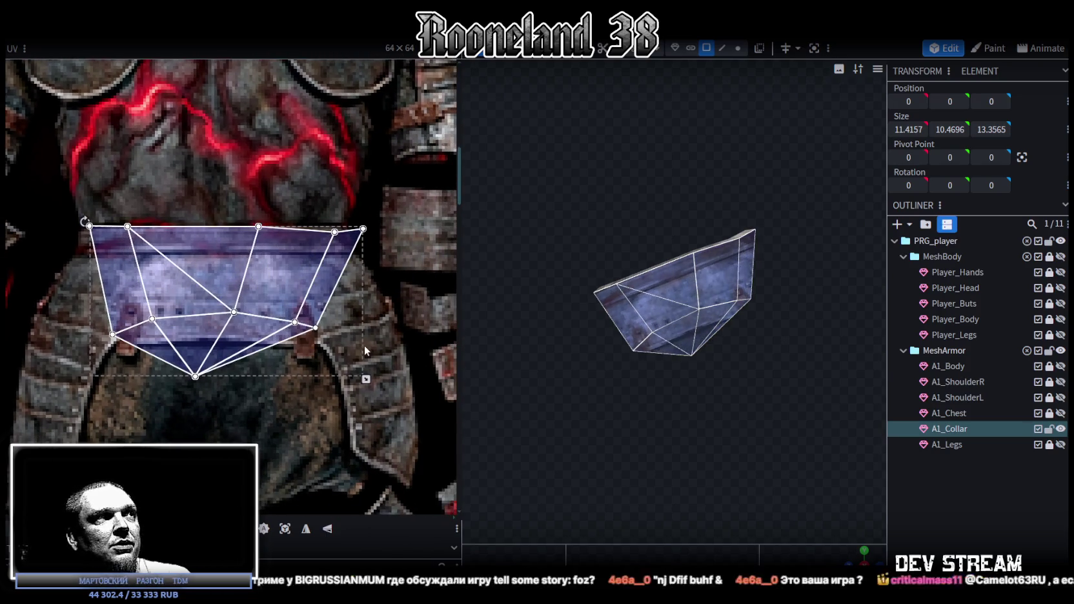
{"action": "left_click_drag", "start_coordinate": [257, 275], "coordinate": [253, 281]}
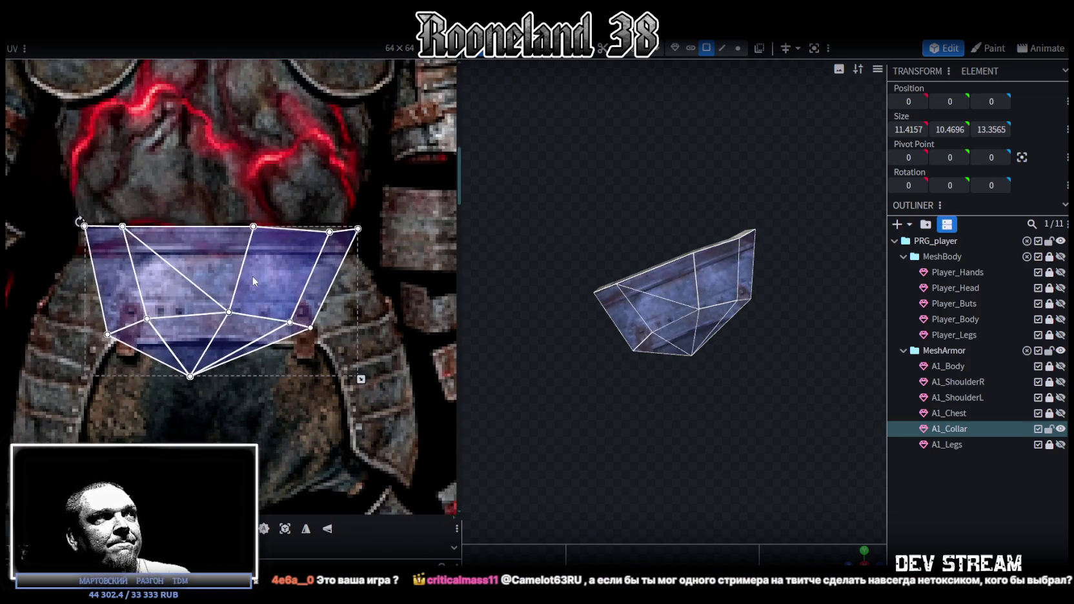
{"action": "left_click_drag", "start_coordinate": [80, 220], "coordinate": [202, 267]}
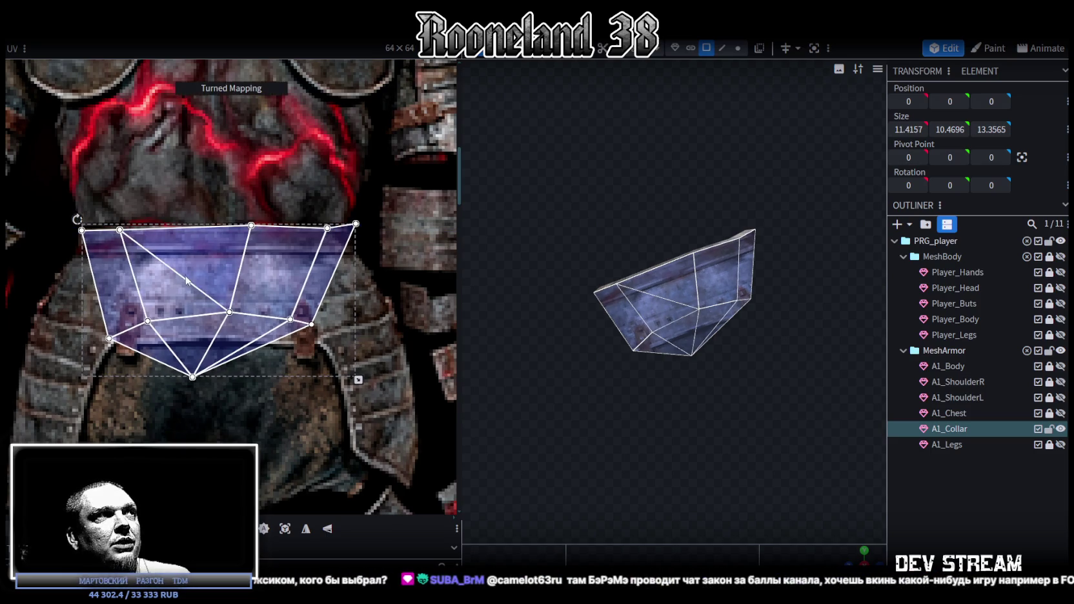
{"action": "left_click_drag", "start_coordinate": [202, 271], "coordinate": [204, 271]}
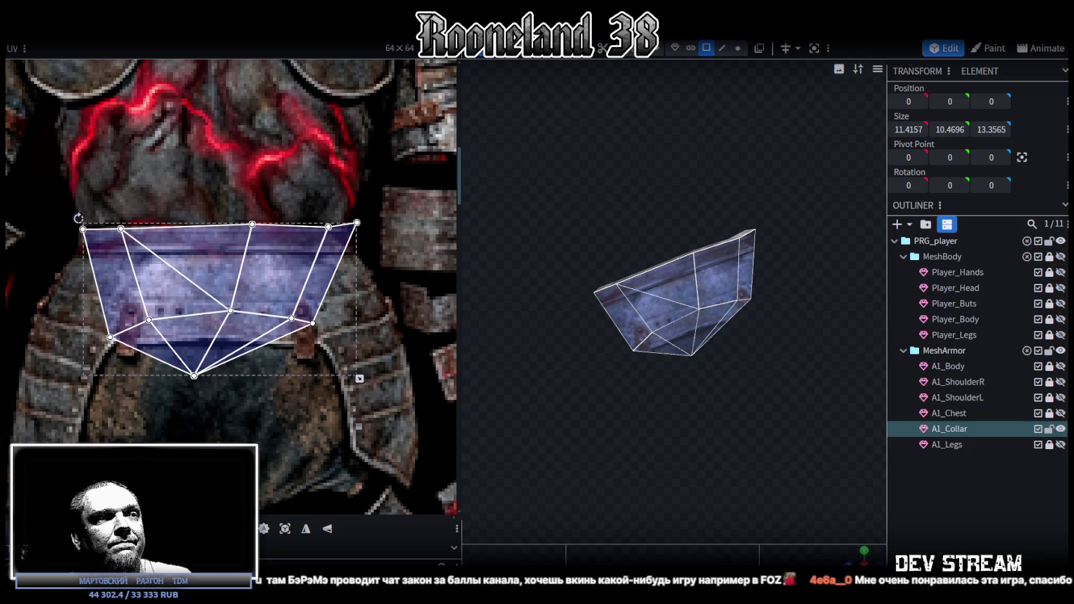
- Switch to Steam and open the Tell Some Story: Foz store page from its library entry
{"action": "key", "text": "alt+Tab"}
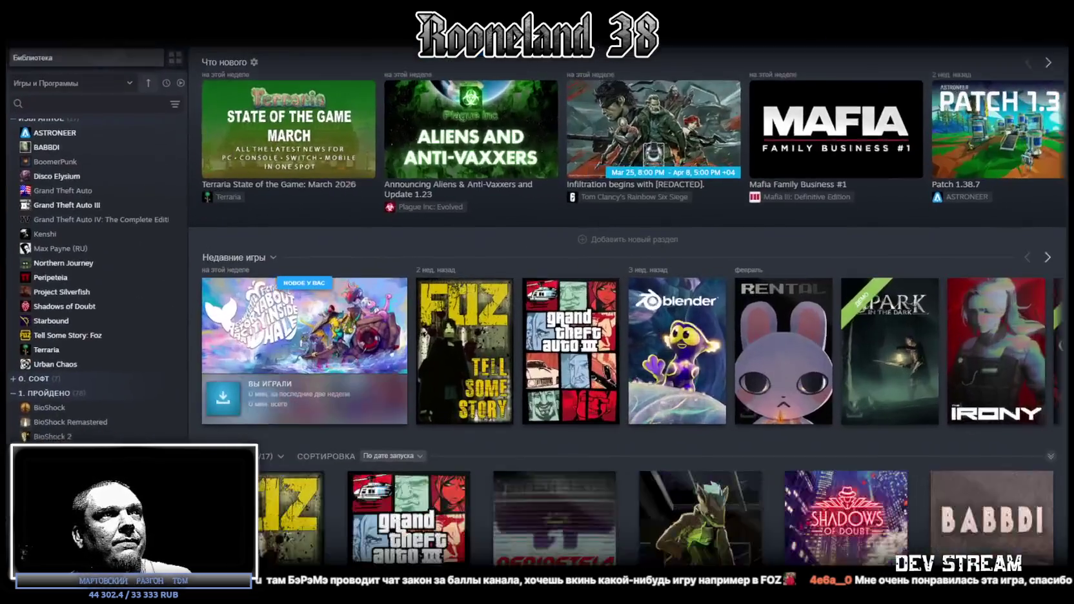
{"action": "left_click", "coordinate": [461, 368]}
{"action": "left_click", "coordinate": [287, 275]}
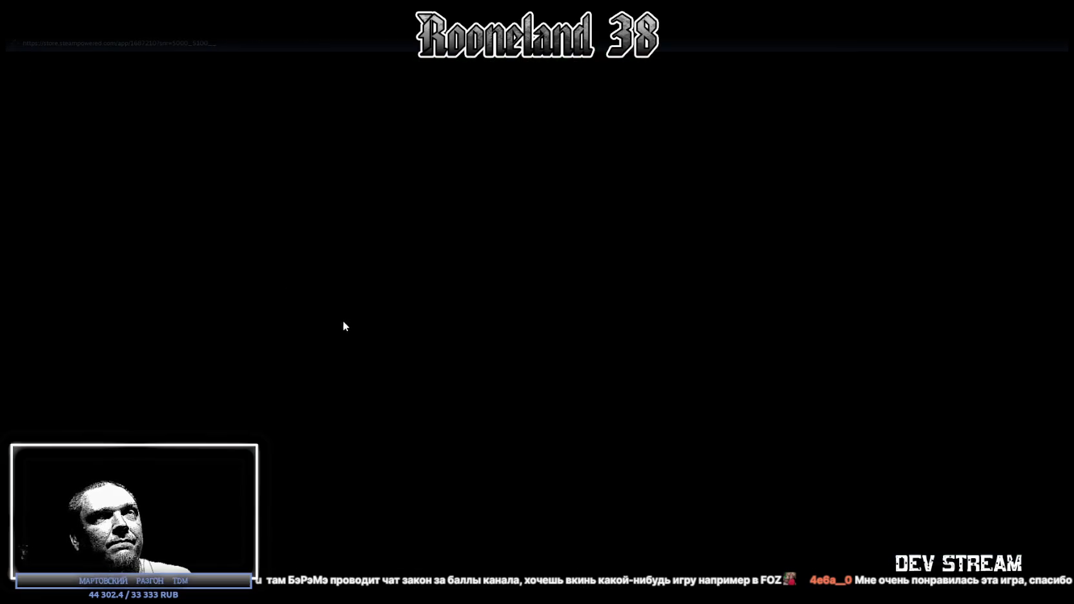
{"action": "scroll", "coordinate": [470, 395], "scroll_direction": "down", "scroll_amount": 3}
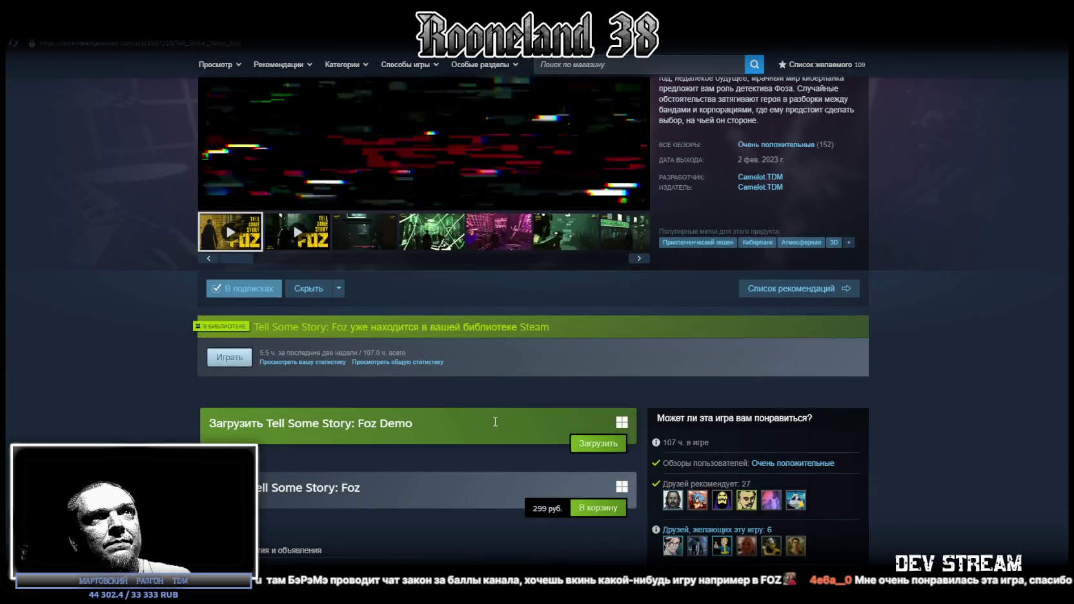
{"action": "scroll", "coordinate": [492, 422], "scroll_direction": "down", "scroll_amount": 3}
{"action": "scroll", "coordinate": [492, 422], "scroll_direction": "up", "scroll_amount": 5}
- Filter the review graph to the latest day, mark the newest review helpful, and return to Library
{"action": "left_click", "coordinate": [807, 256]}
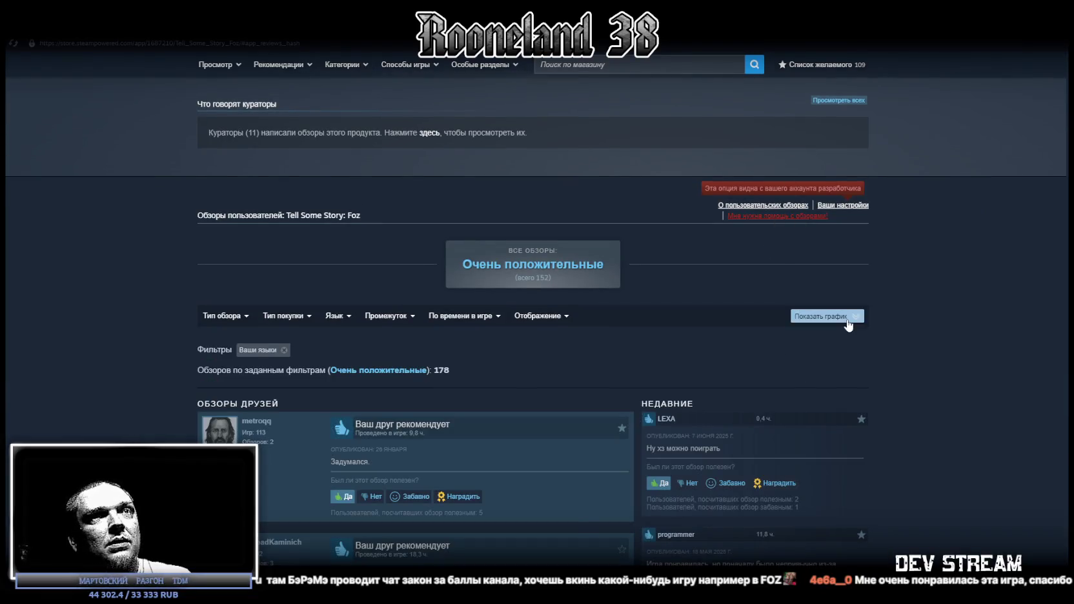
{"action": "left_click", "coordinate": [848, 322]}
{"action": "left_click", "coordinate": [851, 342]}
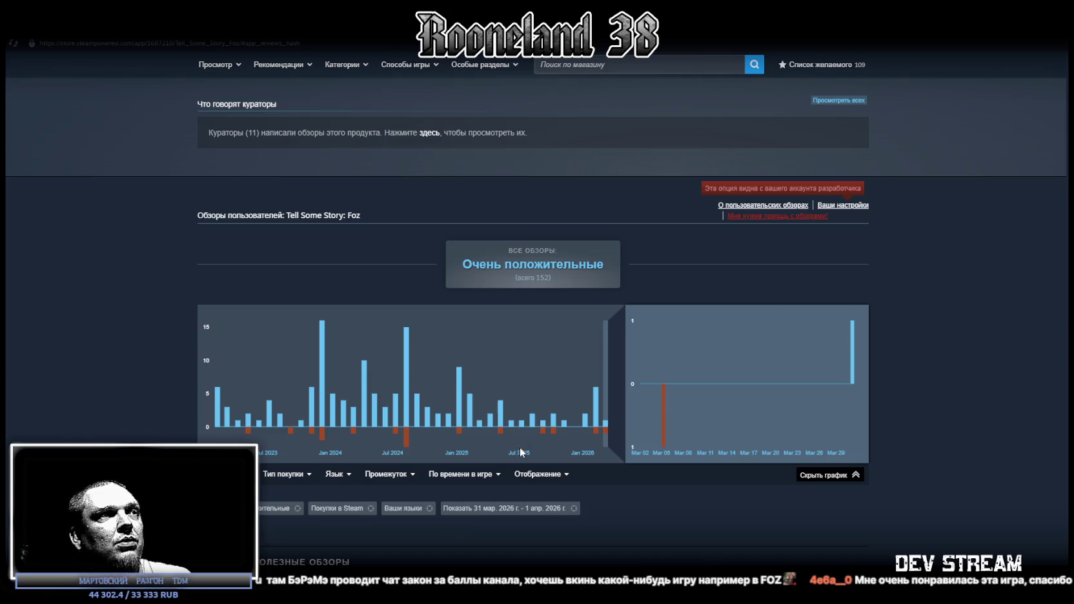
{"action": "scroll", "coordinate": [522, 444], "scroll_direction": "down", "scroll_amount": 3}
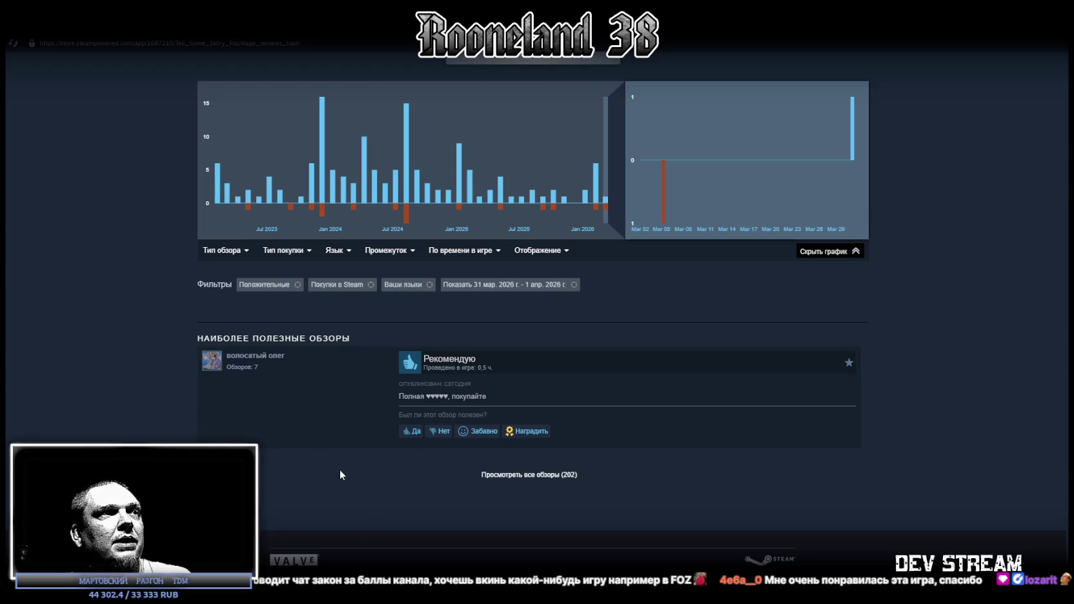
{"action": "left_click", "coordinate": [410, 431]}
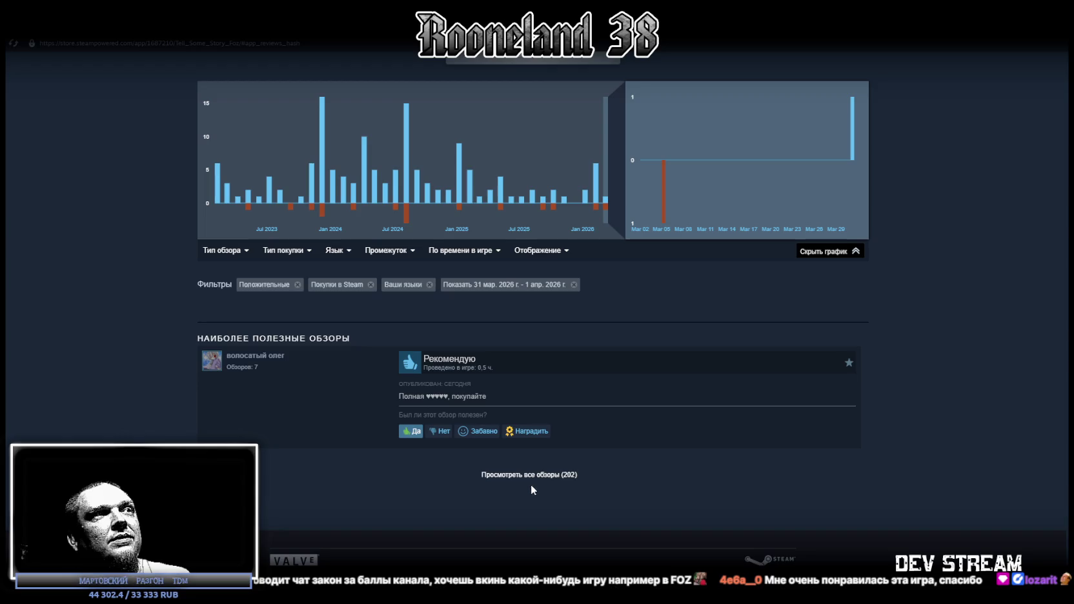
{"action": "left_click", "coordinate": [129, 29]}
{"action": "mouse_move", "coordinate": [27, 55]}
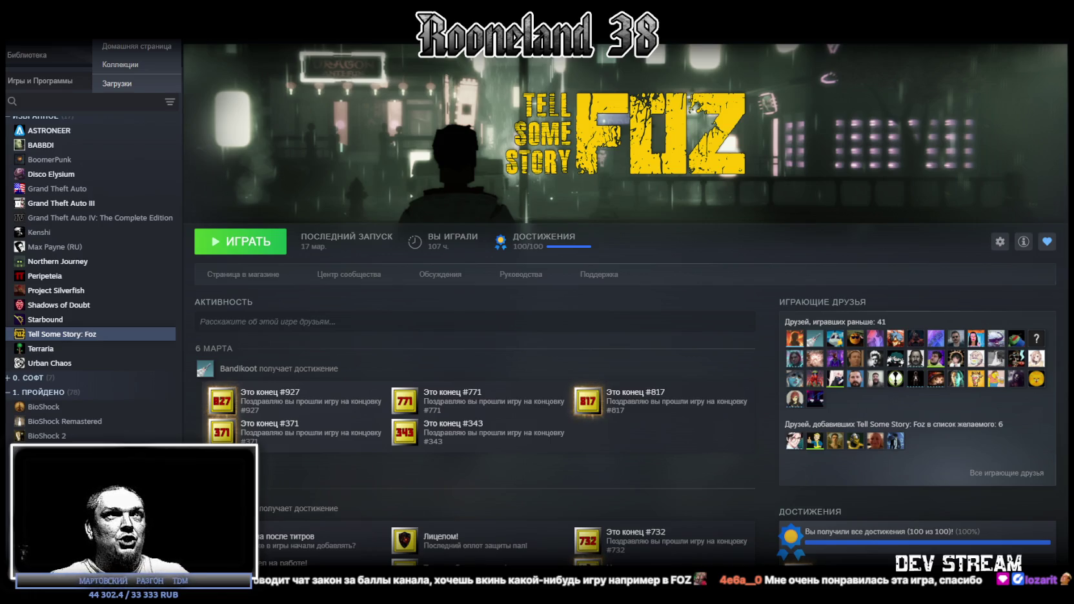
- Reopen Foz's store page and filter its review graph to the most recent days
{"action": "scroll", "coordinate": [452, 171], "scroll_direction": "down", "scroll_amount": 2}
{"action": "scroll", "coordinate": [344, 202], "scroll_direction": "up", "scroll_amount": 2}
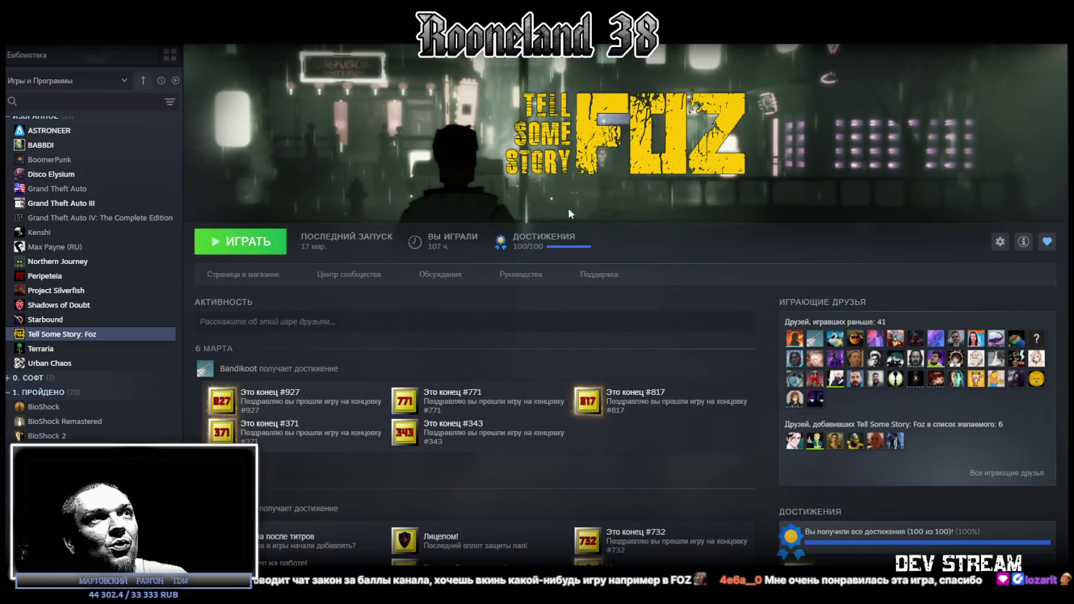
{"action": "left_click", "coordinate": [244, 275]}
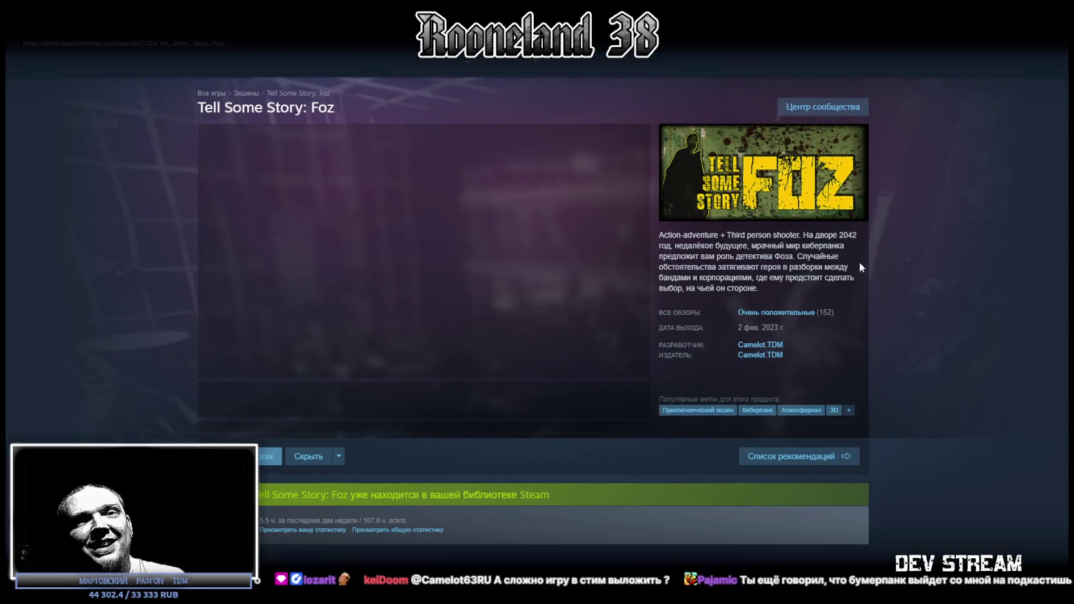
{"action": "left_click", "coordinate": [771, 312]}
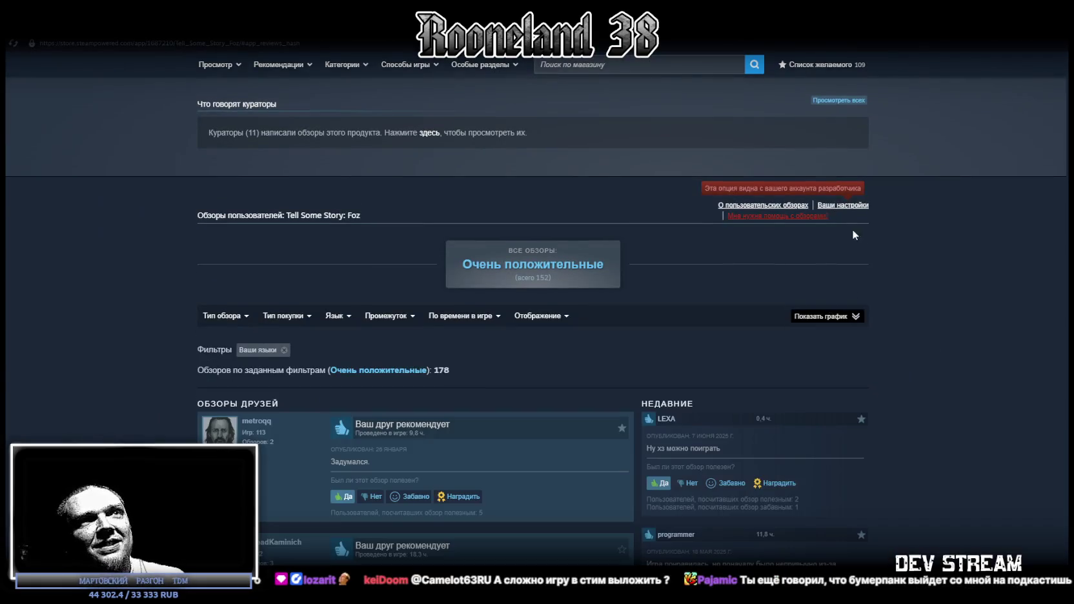
{"action": "left_click", "coordinate": [844, 320]}
{"action": "left_click", "coordinate": [853, 361]}
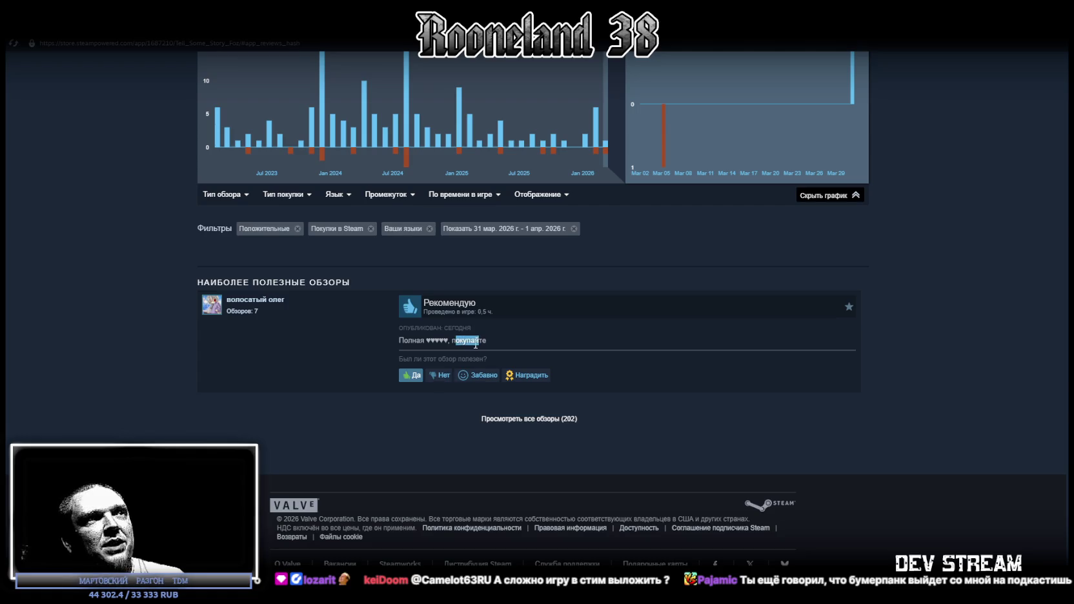
- Clear the review text selection and go back to the library home page
{"action": "left_click", "coordinate": [428, 343]}
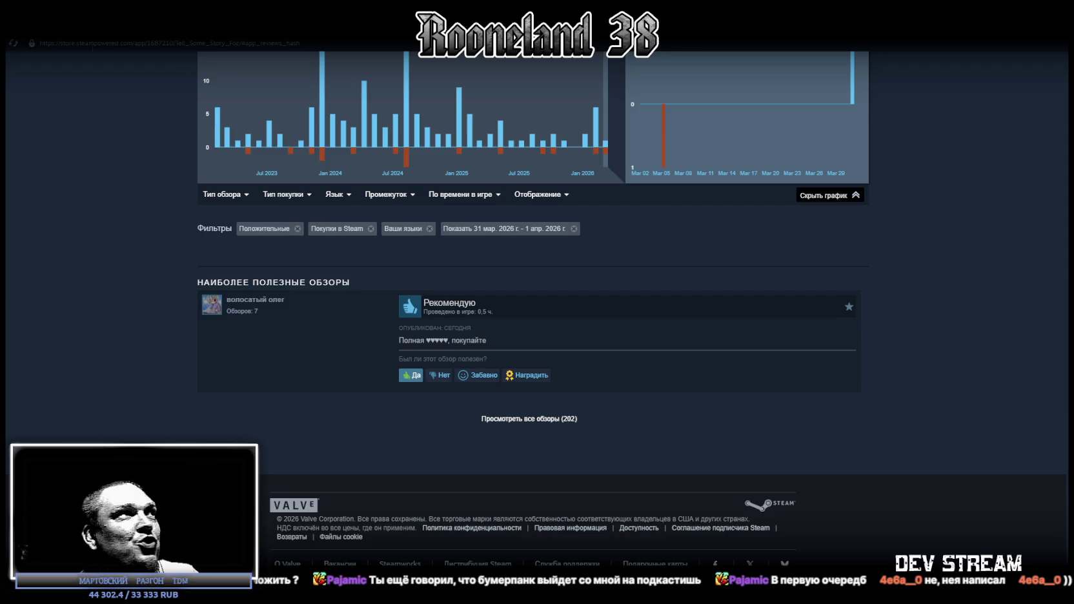
{"action": "left_click", "coordinate": [103, 25]}
{"action": "left_click", "coordinate": [119, 42]}
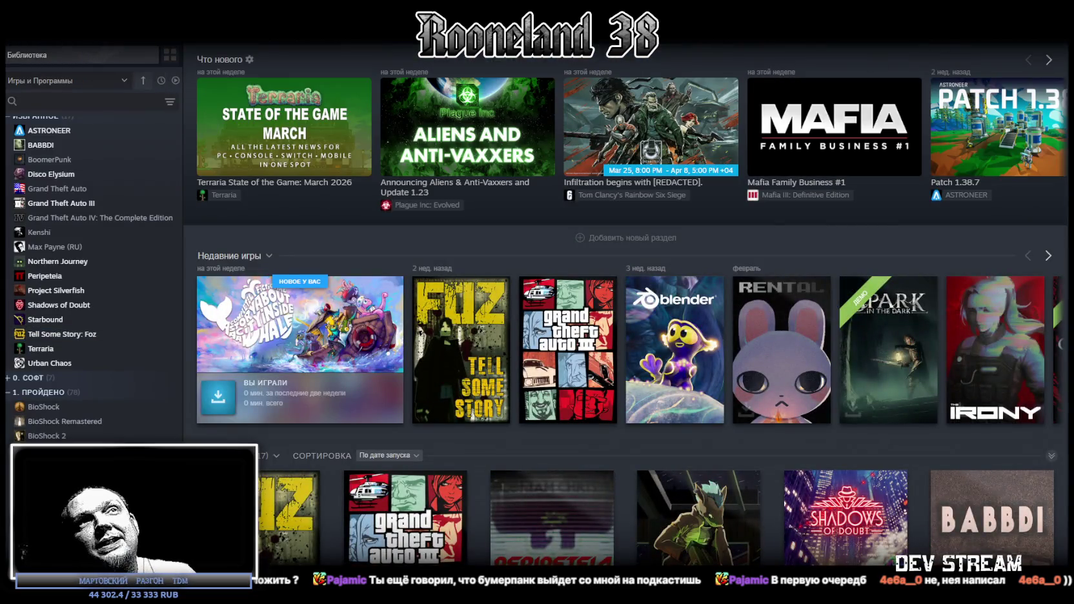
- Open the store page of A Completely Fictional Story About a City Inside a Whale
{"action": "key", "text": "alt+Tab"}
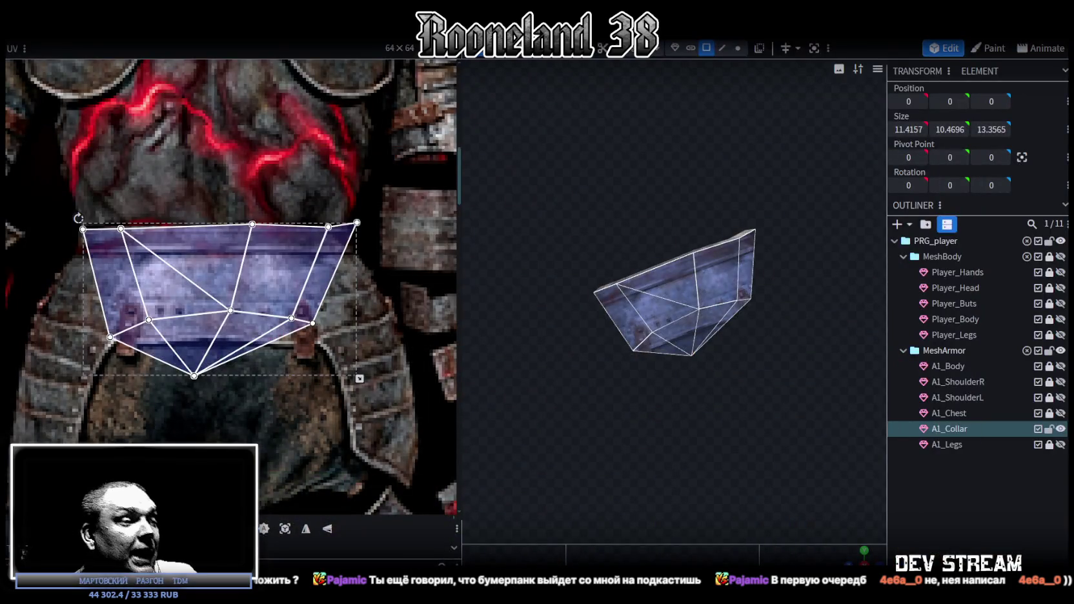
{"action": "key", "text": "alt+Tab"}
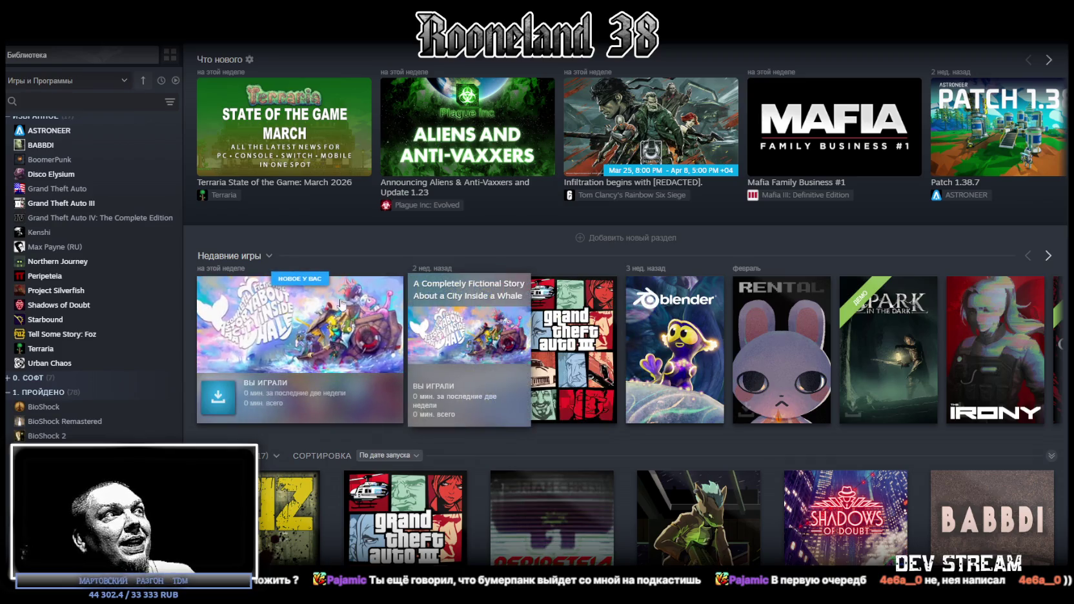
{"action": "left_click", "coordinate": [296, 354]}
{"action": "left_click", "coordinate": [257, 276]}
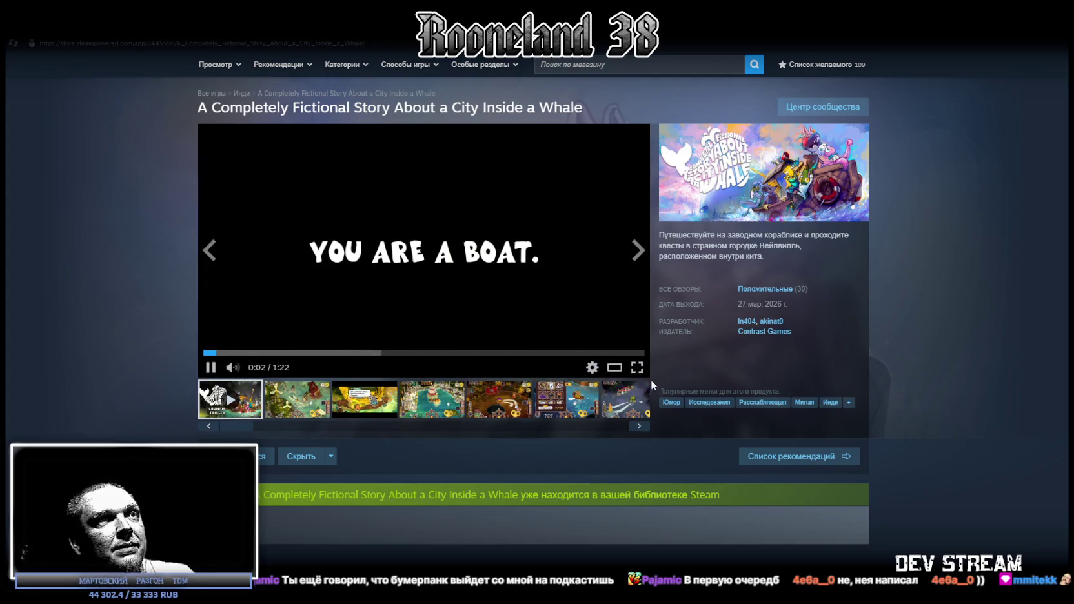
- Watch the trailer full screen, view the seventh screenshot, then shrink the Steam window
{"action": "left_click", "coordinate": [636, 366]}
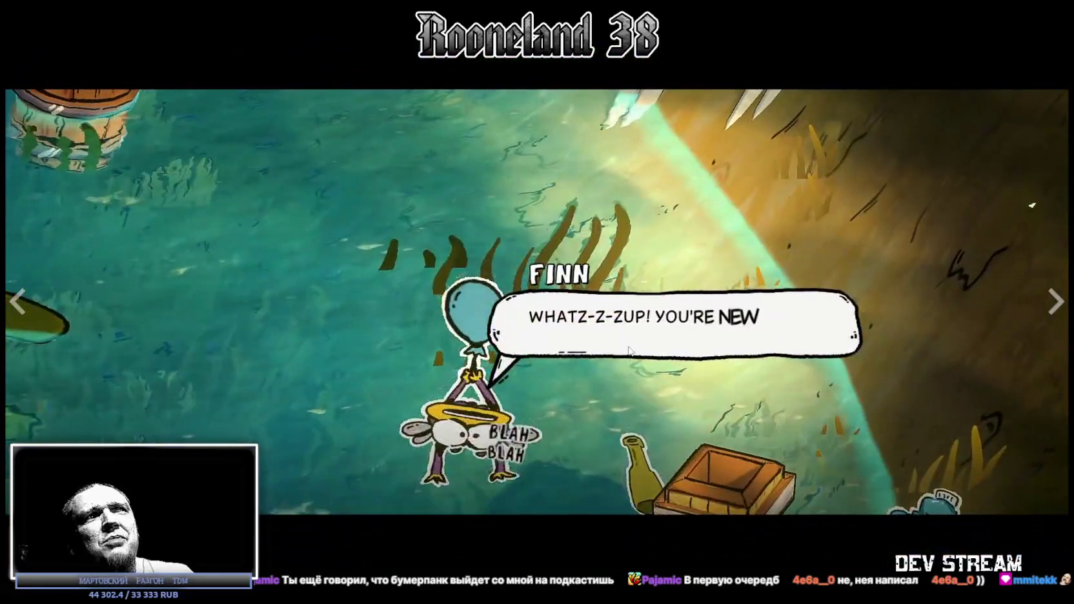
{"action": "key", "text": "Escape"}
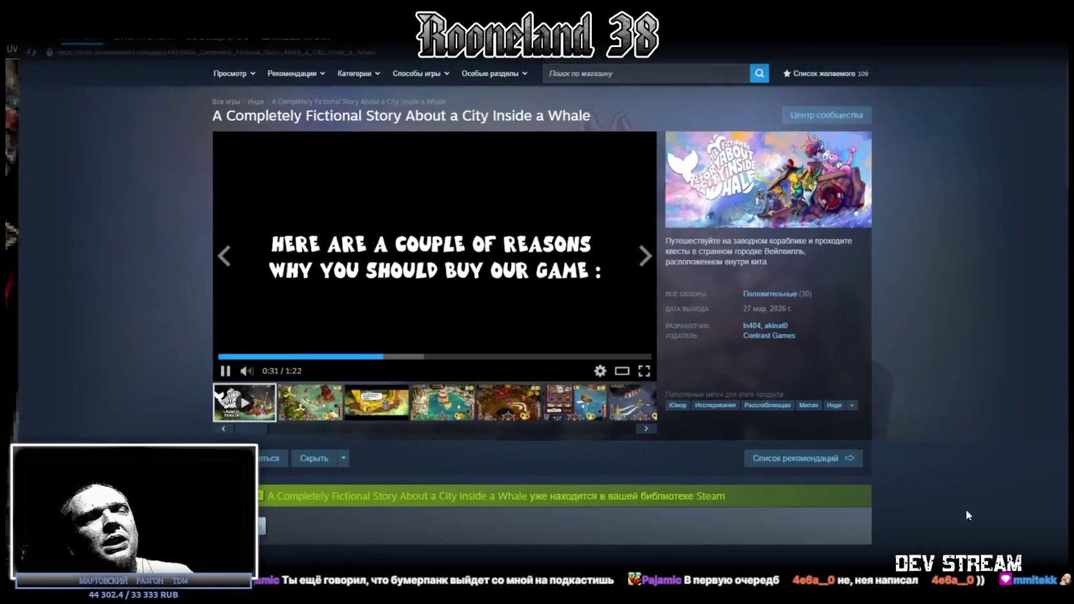
{"action": "scroll", "coordinate": [556, 332], "scroll_direction": "down", "scroll_amount": 5}
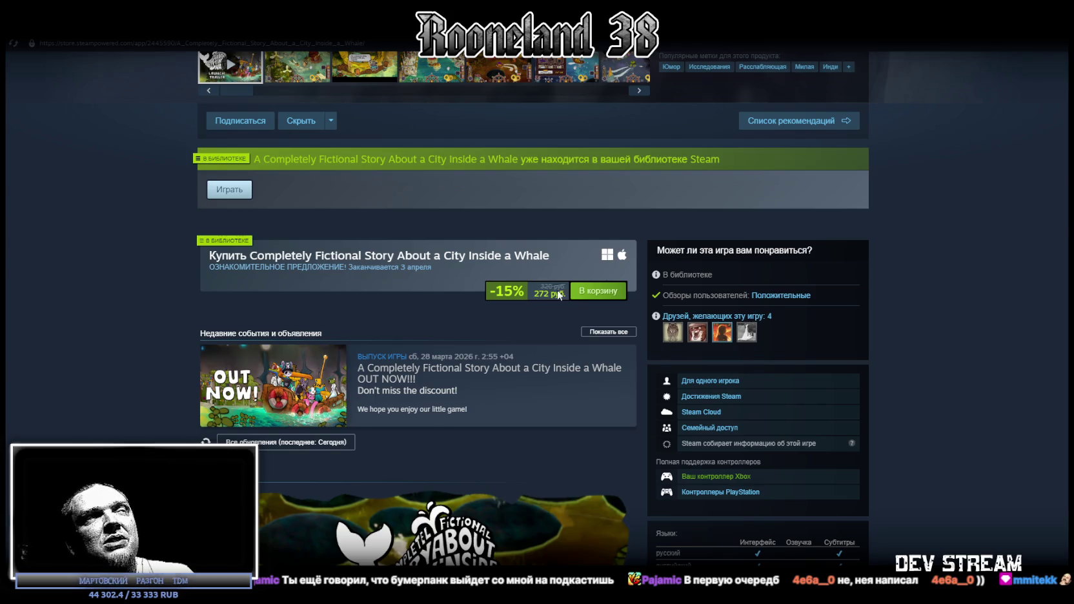
{"action": "scroll", "coordinate": [559, 295], "scroll_direction": "up", "scroll_amount": 5}
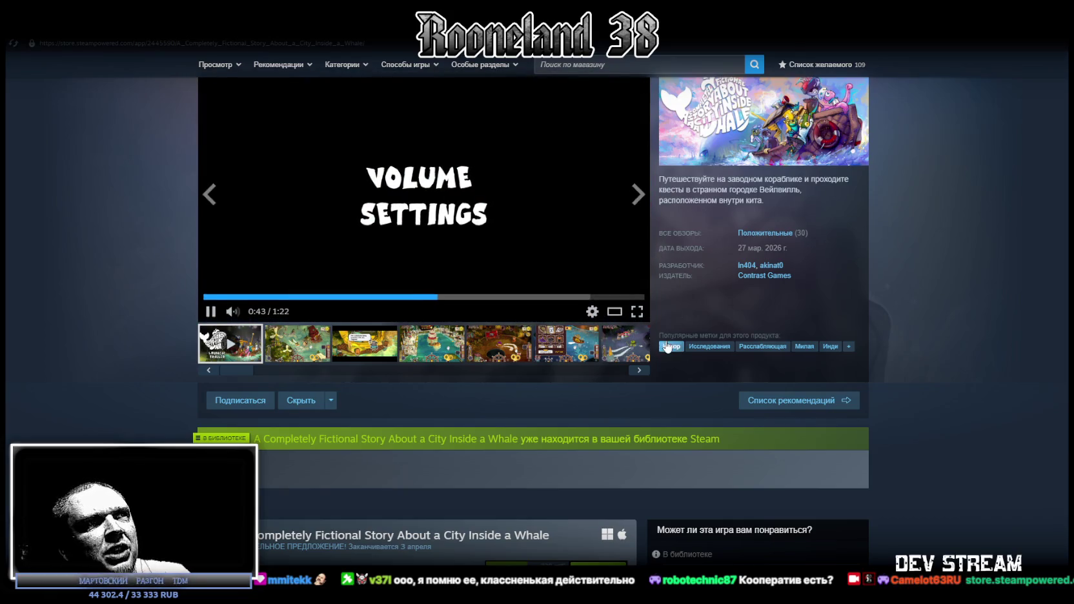
{"action": "scroll", "coordinate": [467, 228], "scroll_direction": "up", "scroll_amount": 1}
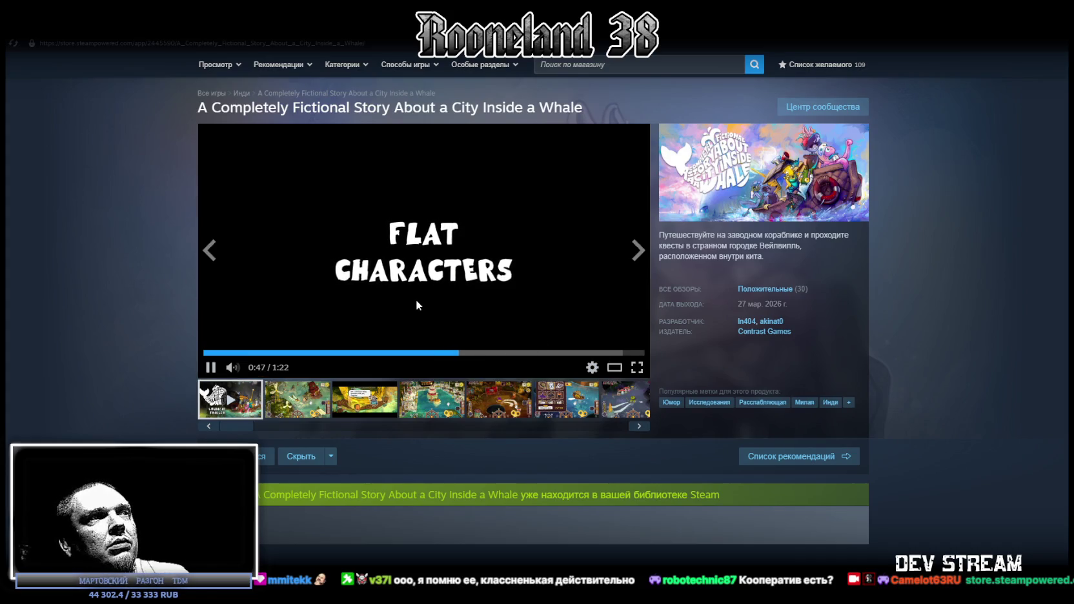
{"action": "left_click", "coordinate": [619, 403]}
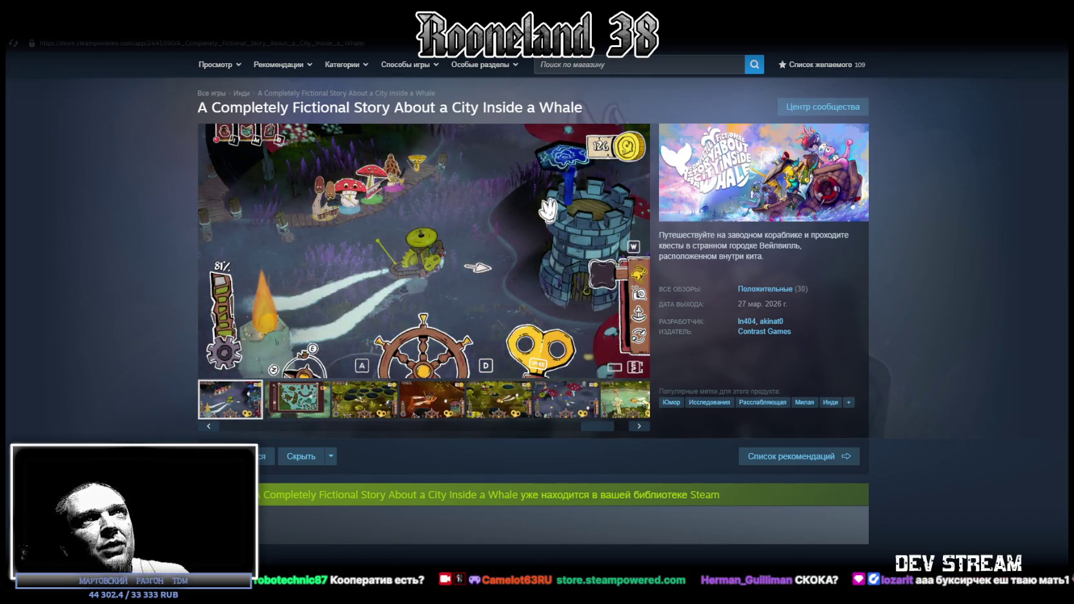
{"action": "left_click_drag", "start_coordinate": [536, 10], "coordinate": [499, 132]}
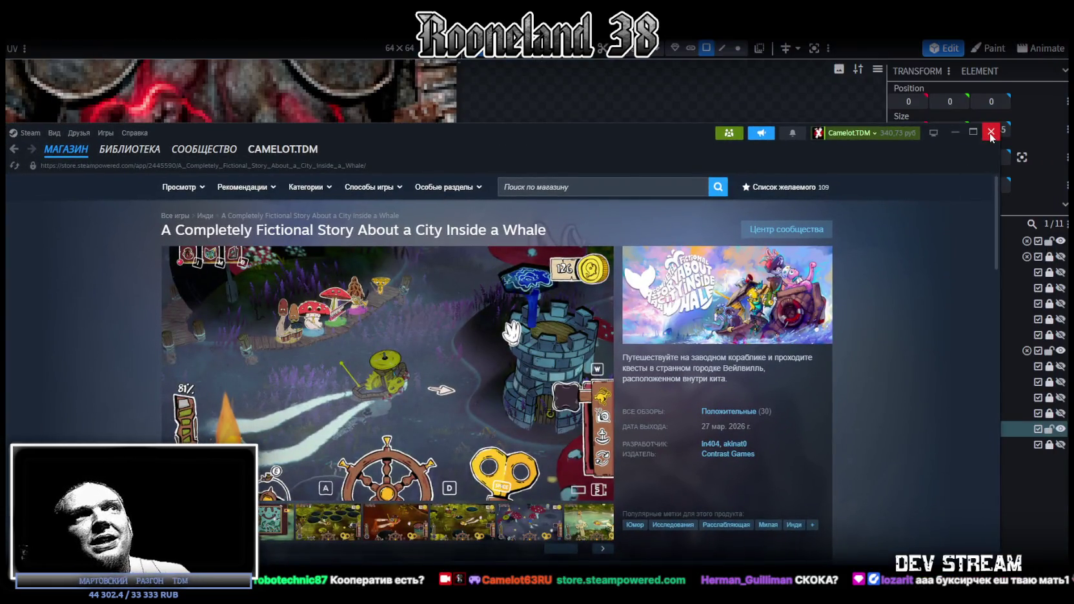
- Close Steam and reshape the collar's first UV faces, pulling vertices and a vertical edge left
{"action": "left_click", "coordinate": [991, 135]}
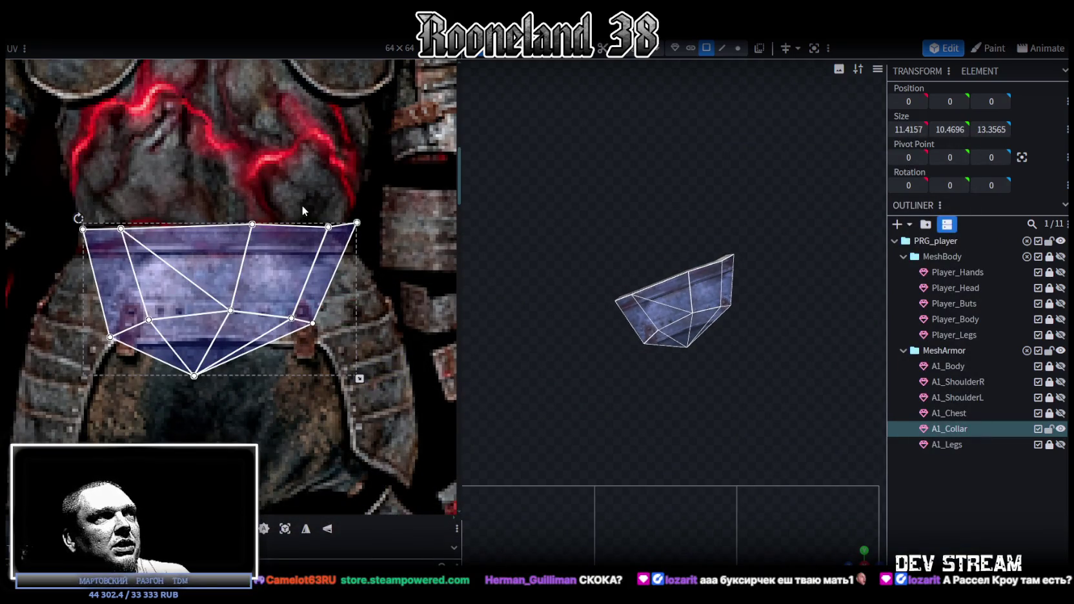
{"action": "scroll", "coordinate": [322, 197], "scroll_direction": "up", "scroll_amount": 3}
{"action": "left_click", "coordinate": [300, 258]}
{"action": "left_click_drag", "start_coordinate": [337, 242], "coordinate": [312, 238]}
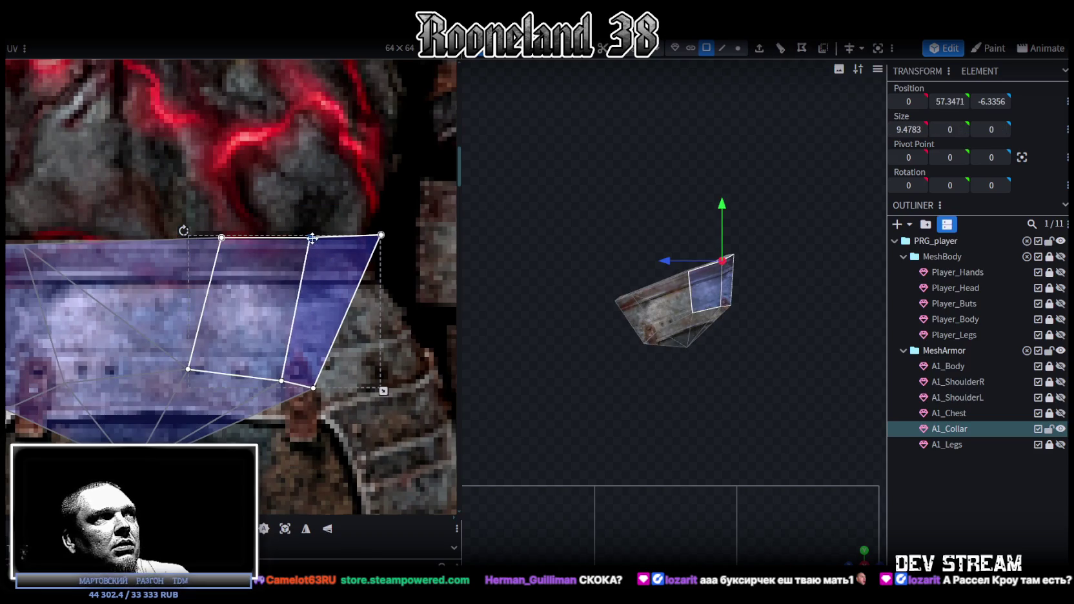
{"action": "left_click", "coordinate": [214, 231]}
{"action": "mouse_move", "coordinate": [207, 237]}
{"action": "left_mouse_down"}
{"action": "mouse_move", "coordinate": [175, 239]}
{"action": "mouse_move", "coordinate": [190, 238]}
{"action": "left_mouse_up"}
{"action": "left_click", "coordinate": [187, 369], "text": "shift"}
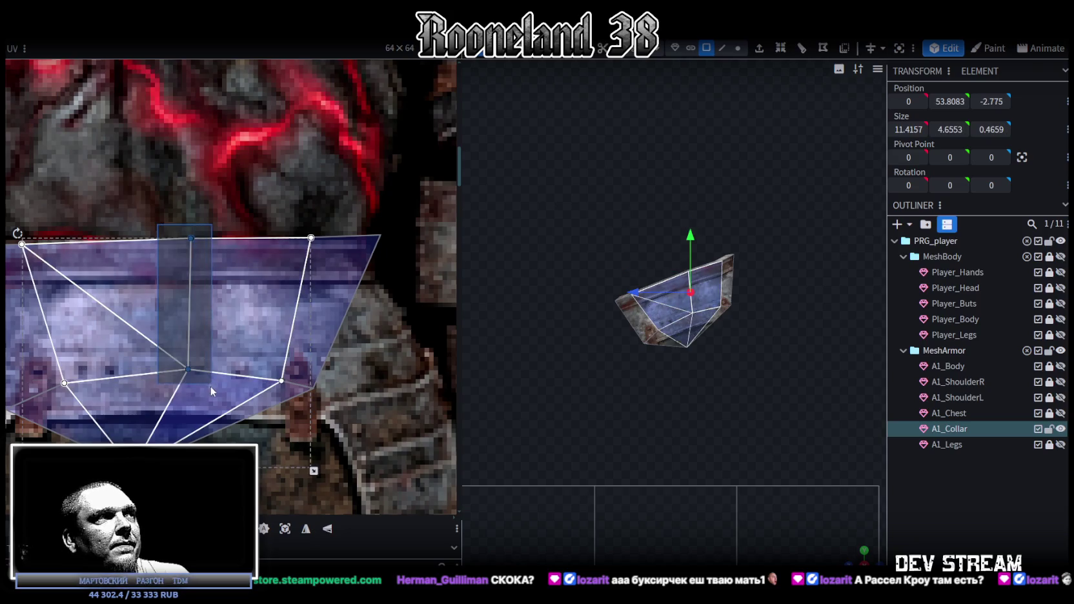
{"action": "left_click_drag", "start_coordinate": [192, 379], "coordinate": [164, 380]}
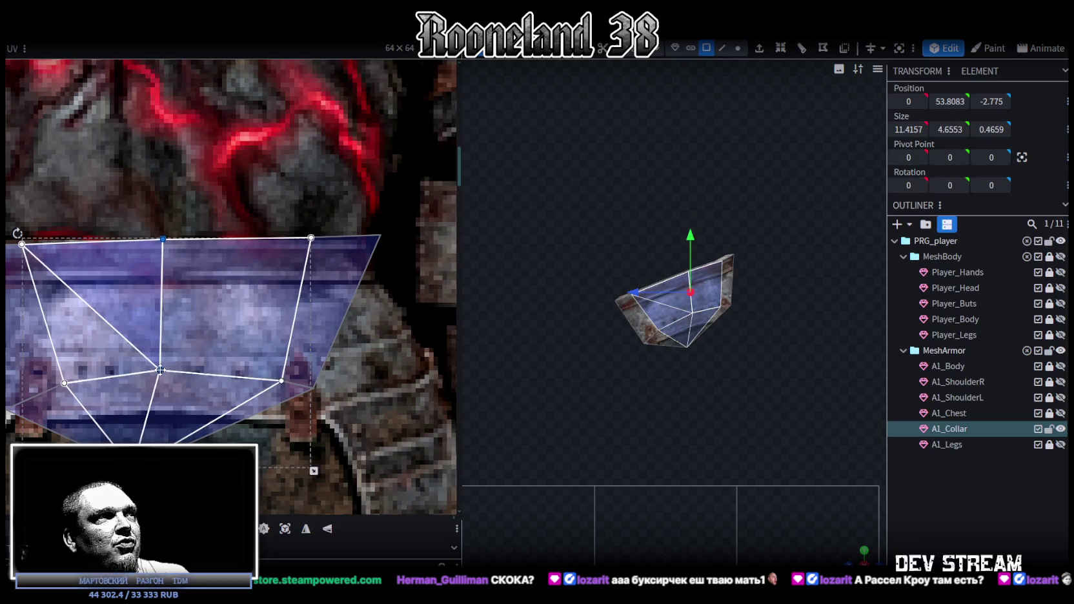
- Stretch the right UV face's corners and bottom point across the riveted band
{"action": "mouse_move", "coordinate": [271, 218]}
{"action": "left_mouse_down"}
{"action": "mouse_move", "coordinate": [311, 385]}
{"action": "mouse_move", "coordinate": [242, 383]}
{"action": "left_mouse_up"}
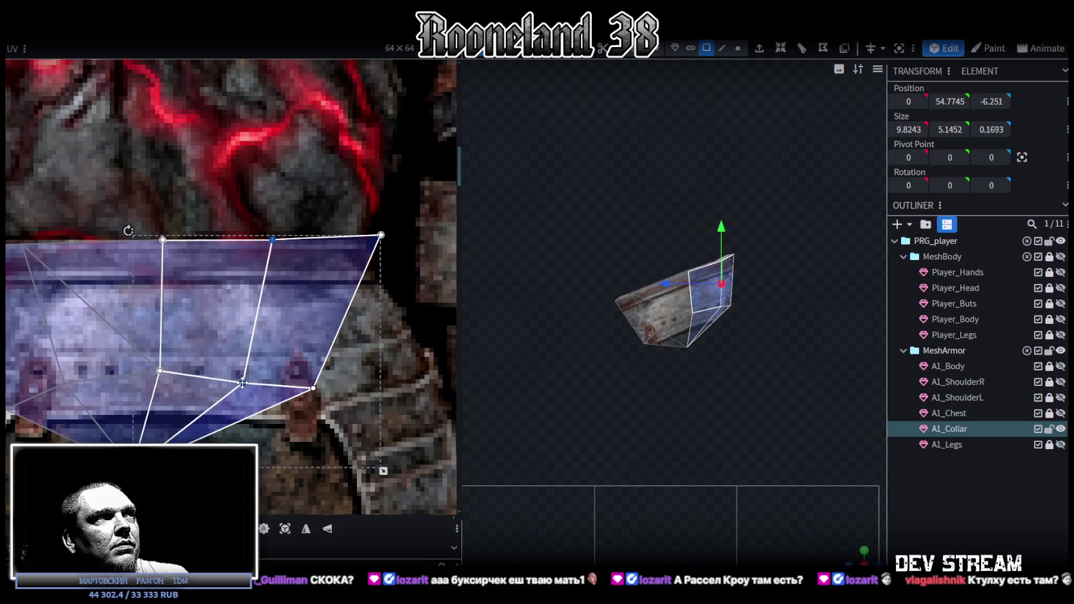
{"action": "mouse_move", "coordinate": [393, 227]}
{"action": "left_mouse_down"}
{"action": "mouse_move", "coordinate": [365, 250]}
{"action": "mouse_move", "coordinate": [367, 240]}
{"action": "left_mouse_up"}
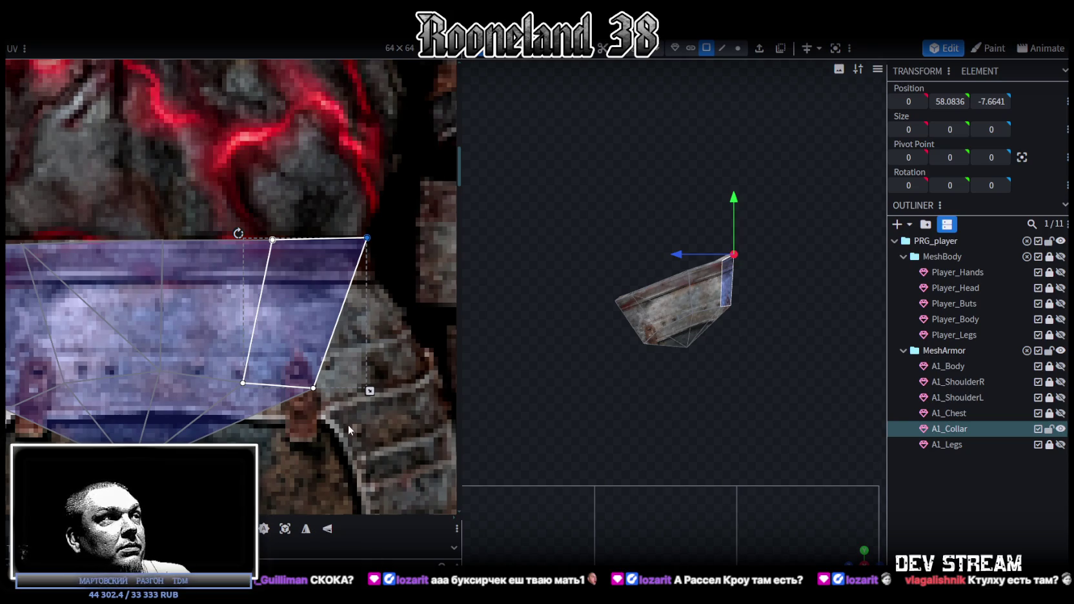
{"action": "left_click", "coordinate": [313, 388]}
{"action": "left_click_drag", "start_coordinate": [313, 388], "coordinate": [431, 378]}
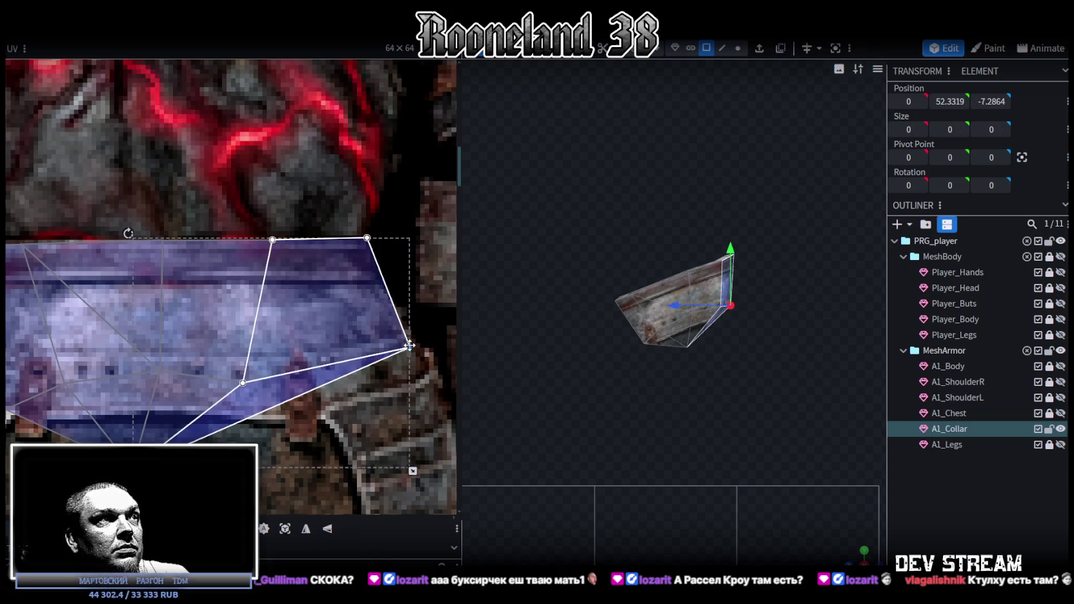
{"action": "mouse_move", "coordinate": [259, 312]}
{"action": "left_mouse_down"}
{"action": "mouse_move", "coordinate": [294, 341]}
{"action": "mouse_move", "coordinate": [302, 378]}
{"action": "left_mouse_up"}
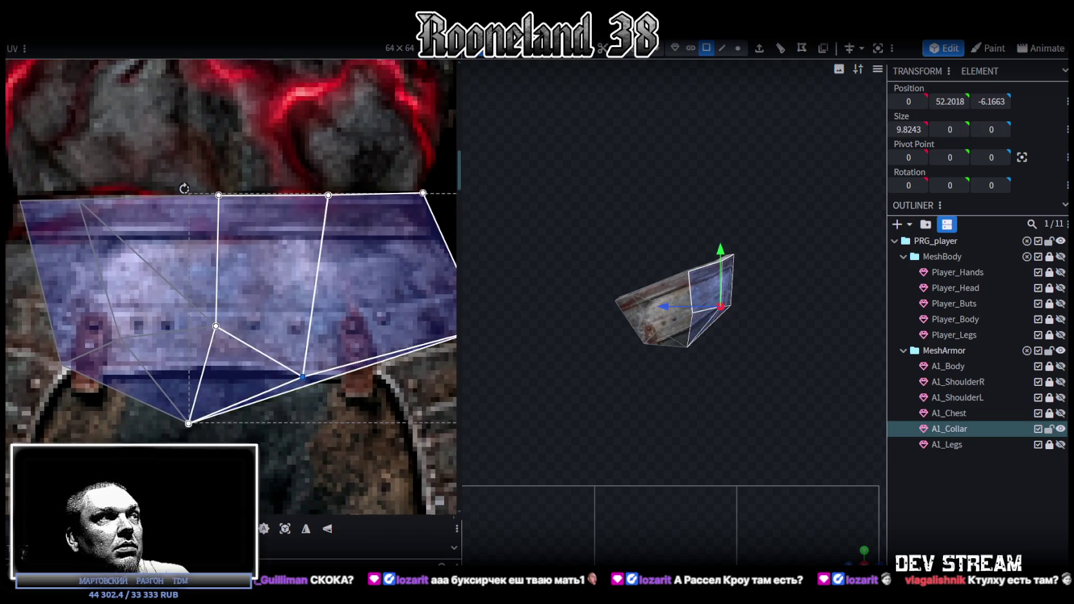
{"action": "left_click", "coordinate": [187, 424]}
{"action": "scroll", "coordinate": [217, 300], "scroll_direction": "down", "scroll_amount": 3}
{"action": "left_click_drag", "start_coordinate": [192, 288], "coordinate": [243, 418]}
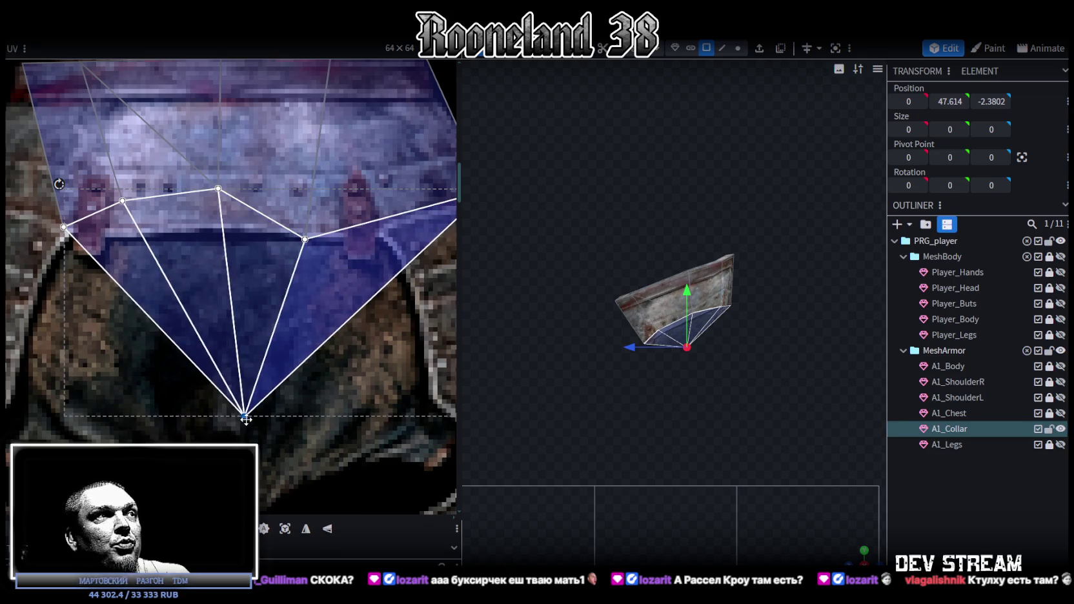
{"action": "scroll", "coordinate": [191, 394], "scroll_direction": "up", "scroll_amount": 2}
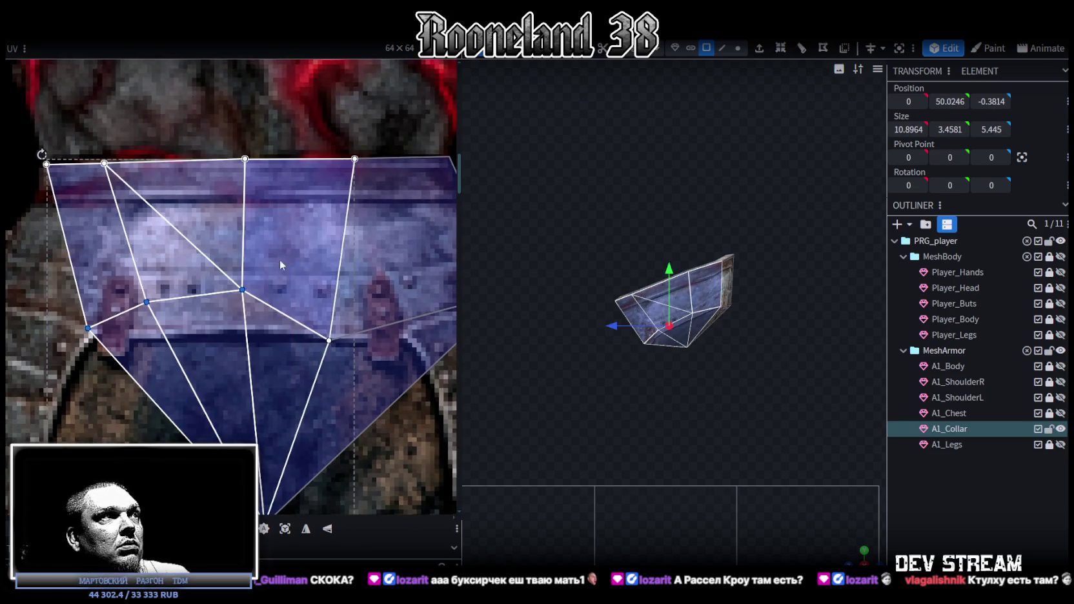
{"action": "left_click_drag", "start_coordinate": [242, 289], "coordinate": [248, 335]}
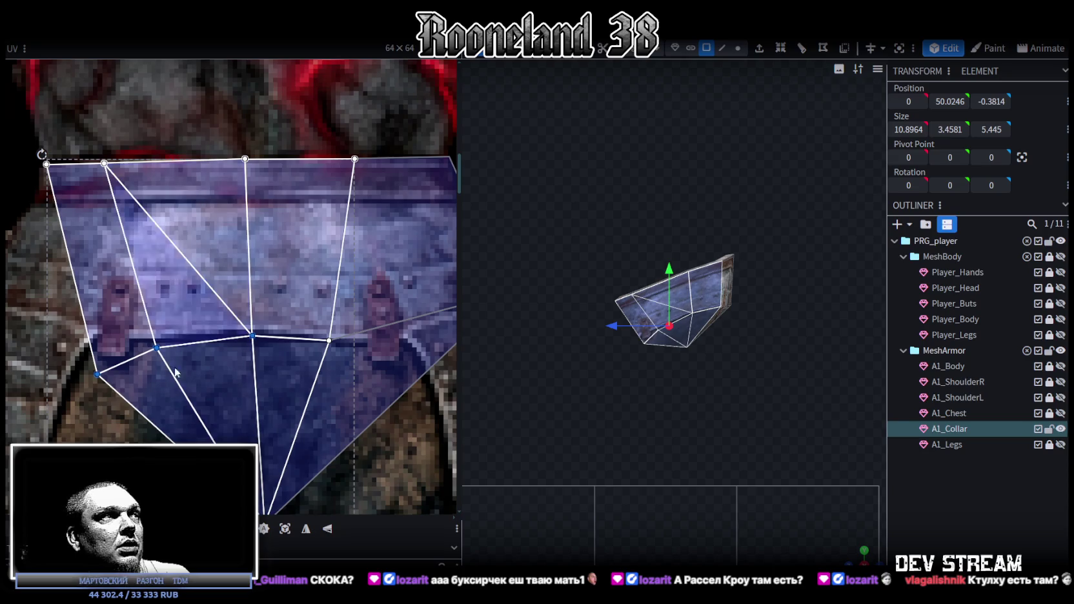
- Align the smaller and larger neighbouring faces' UV points with the band's lower and top edges
{"action": "left_click", "coordinate": [167, 347]}
{"action": "left_click_drag", "start_coordinate": [157, 346], "coordinate": [155, 335]}
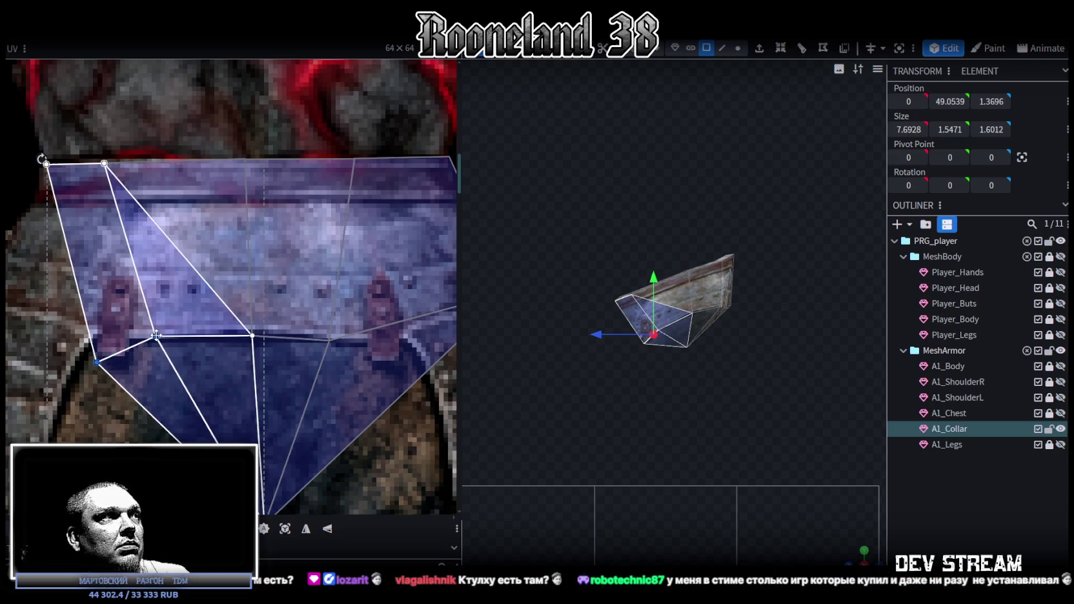
{"action": "left_click_drag", "start_coordinate": [97, 375], "coordinate": [94, 335]}
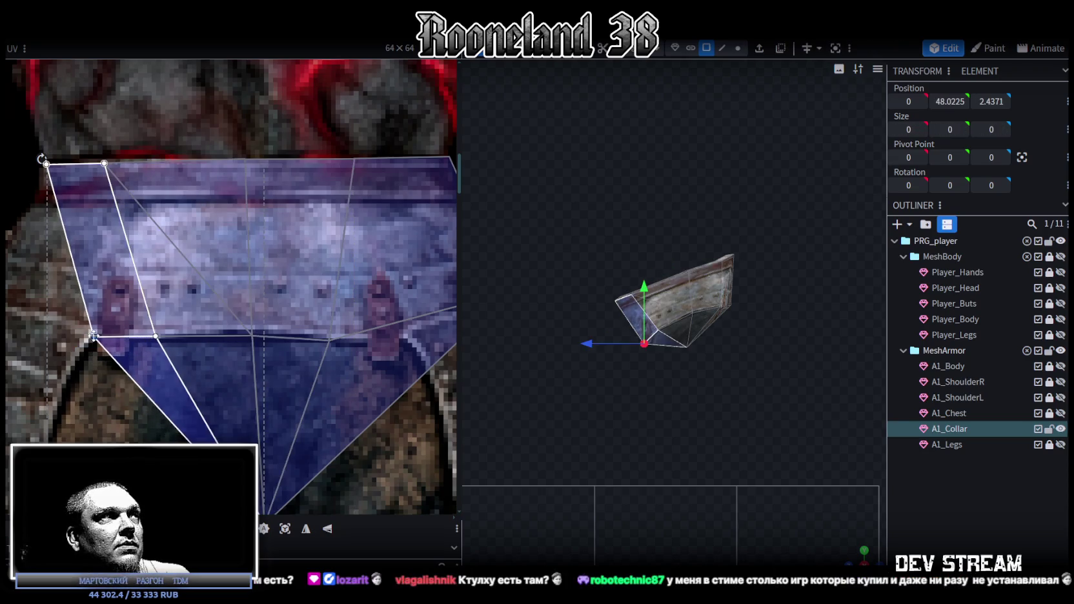
{"action": "left_click", "coordinate": [93, 153]}
{"action": "left_click", "coordinate": [205, 122]}
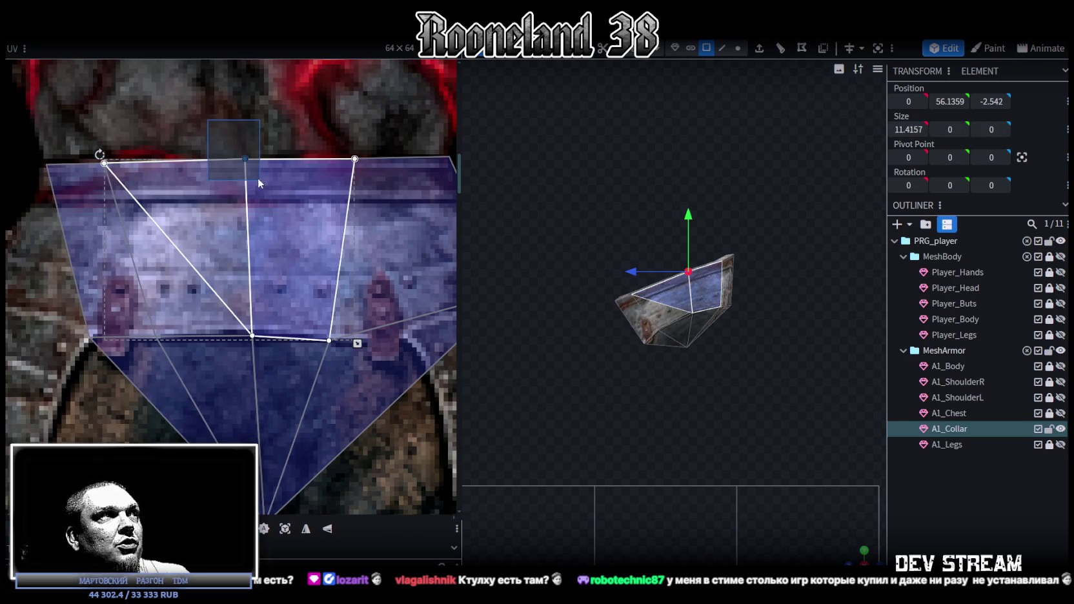
{"action": "left_click", "coordinate": [114, 177]}
{"action": "left_click_drag", "start_coordinate": [107, 164], "coordinate": [134, 158]}
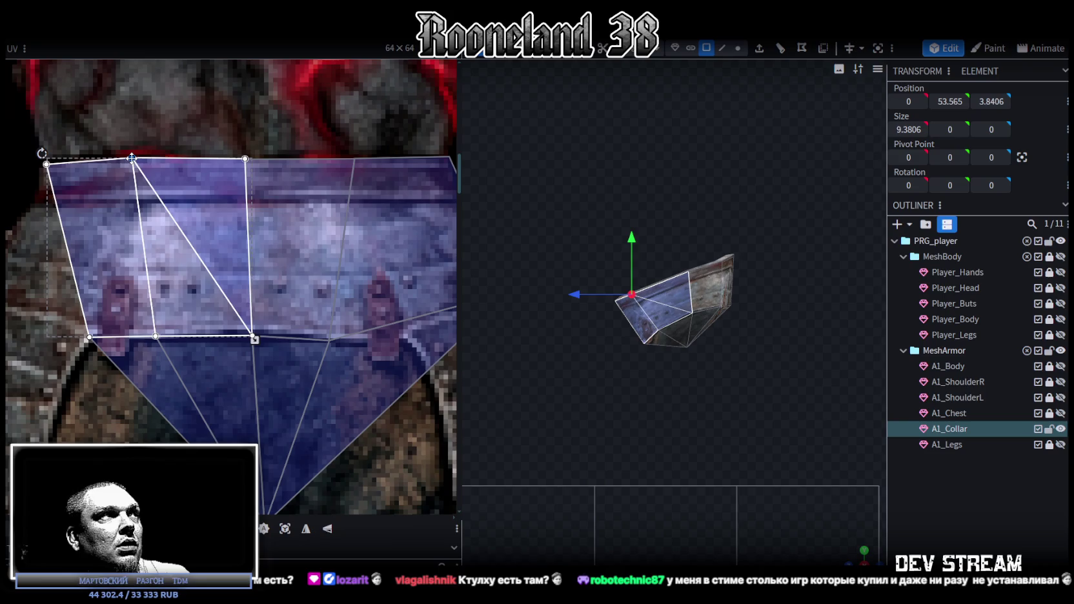
- Select the collar's bottom, front, side and remaining faces in the 3D view
{"action": "scroll", "coordinate": [783, 471], "scroll_direction": "up", "scroll_amount": 1}
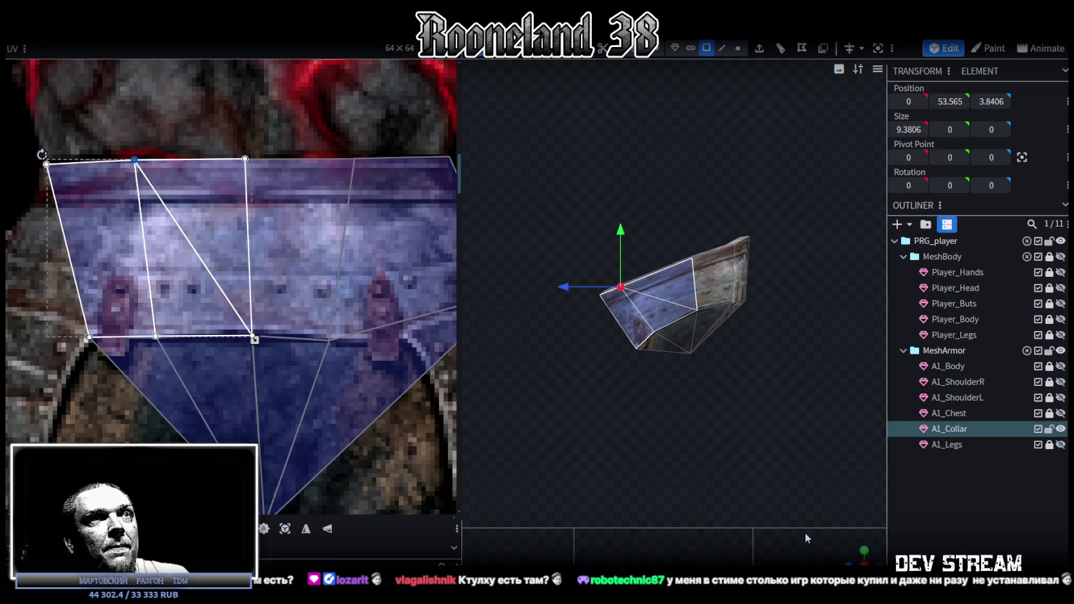
{"action": "mouse_move", "coordinate": [857, 555]}
{"action": "left_mouse_down"}
{"action": "mouse_move", "coordinate": [681, 455]}
{"action": "mouse_move", "coordinate": [786, 402]}
{"action": "mouse_move", "coordinate": [713, 353]}
{"action": "left_mouse_up"}
{"action": "left_click", "coordinate": [713, 353]}
{"action": "left_click", "coordinate": [710, 335]}
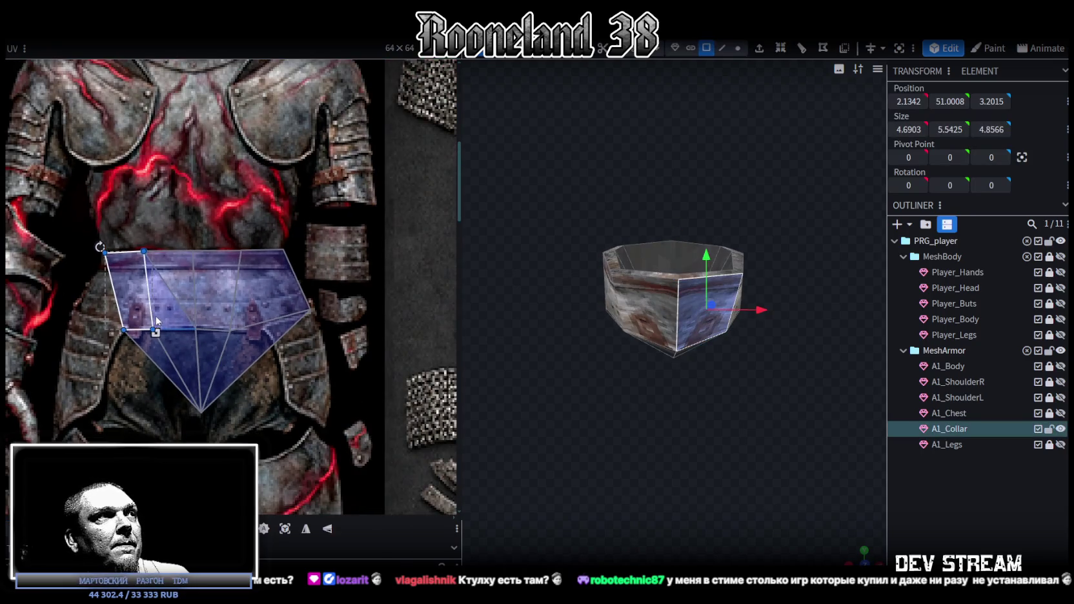
{"action": "scroll", "coordinate": [150, 308], "scroll_direction": "up", "scroll_amount": 1}
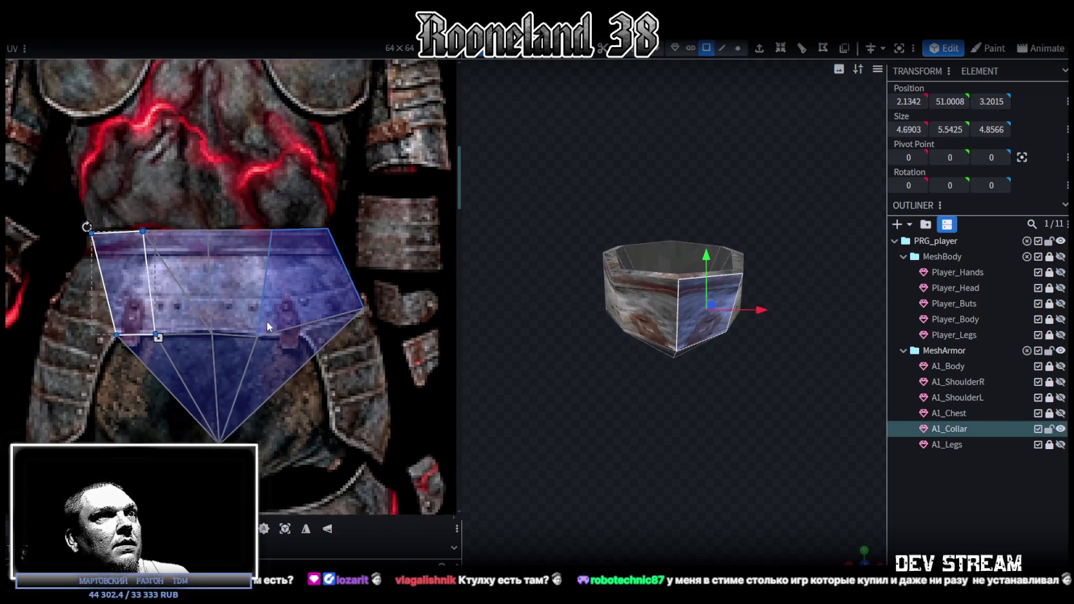
{"action": "scroll", "coordinate": [152, 323], "scroll_direction": "up", "scroll_amount": 1}
{"action": "left_click_drag", "start_coordinate": [712, 376], "coordinate": [677, 379]}
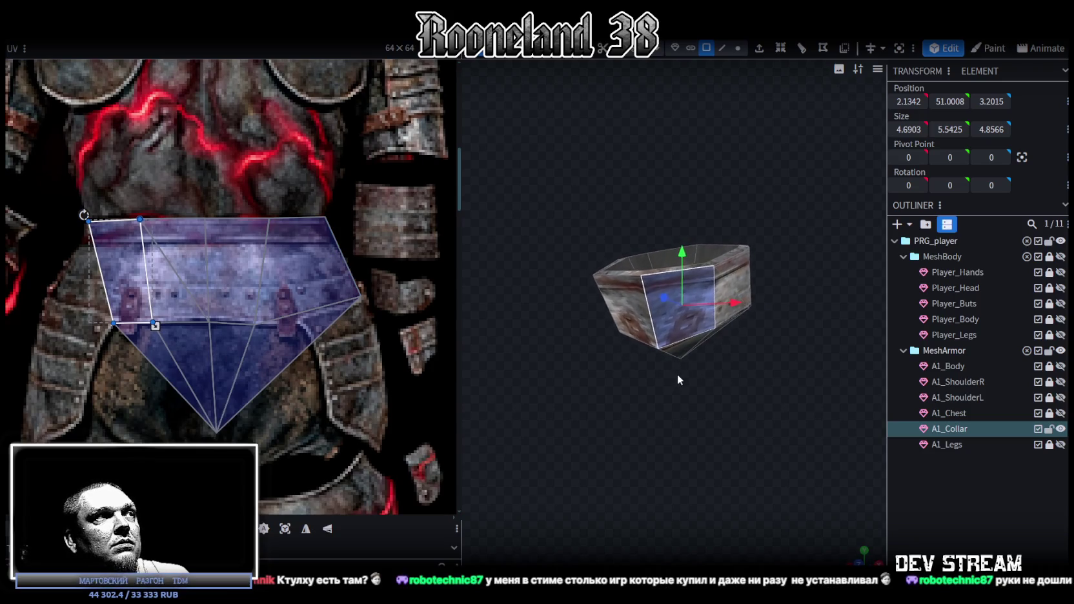
{"action": "mouse_move", "coordinate": [690, 339]}
{"action": "left_mouse_down"}
{"action": "mouse_move", "coordinate": [748, 364]}
{"action": "mouse_move", "coordinate": [690, 319]}
{"action": "left_mouse_up"}
{"action": "left_click", "coordinate": [689, 345]}
{"action": "left_click", "coordinate": [705, 288], "text": "shift"}
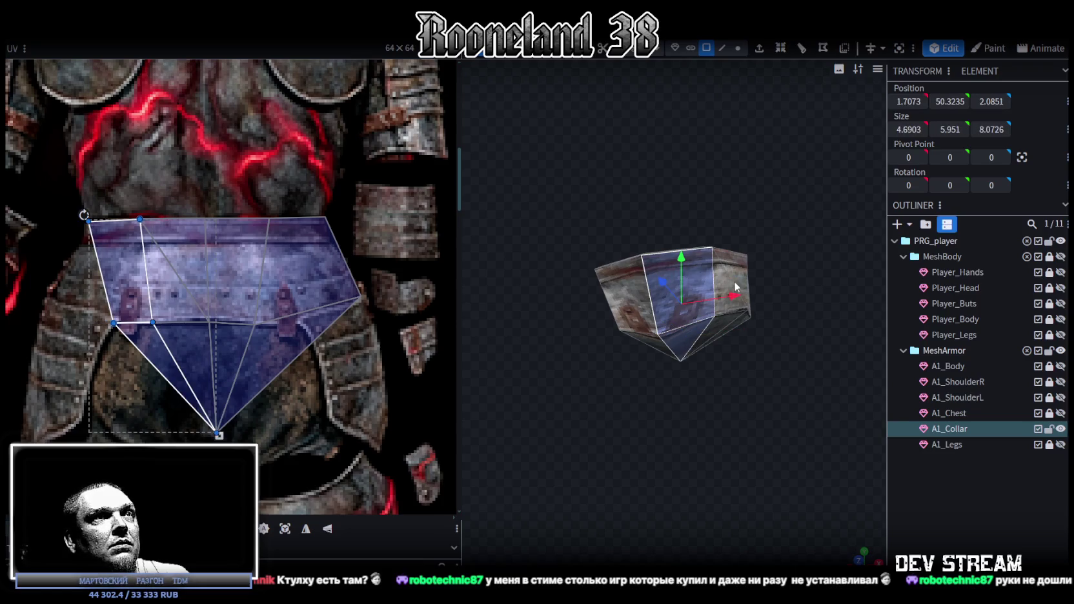
{"action": "left_click", "coordinate": [727, 279], "text": "shift"}
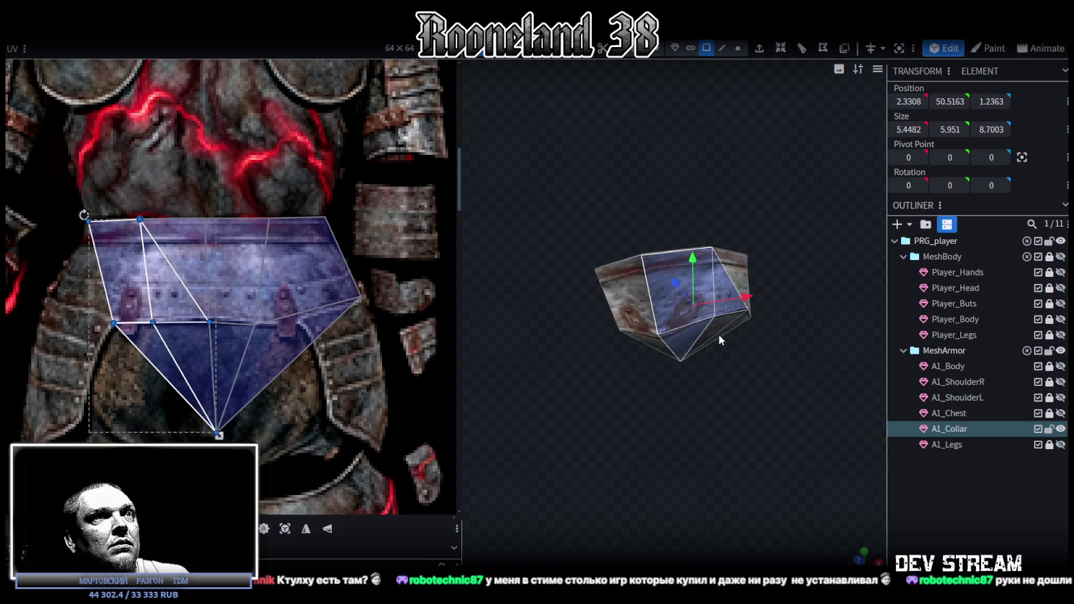
{"action": "left_click_drag", "start_coordinate": [808, 366], "coordinate": [697, 267]}
{"action": "left_click", "coordinate": [671, 271], "text": "shift"}
{"action": "left_click", "coordinate": [710, 308], "text": "shift"}
{"action": "left_click", "coordinate": [716, 258], "text": "shift"}
{"action": "left_click", "coordinate": [746, 271], "text": "shift"}
{"action": "mouse_move", "coordinate": [741, 303]}
{"action": "left_mouse_down"}
{"action": "mouse_move", "coordinate": [728, 370]}
{"action": "mouse_move", "coordinate": [704, 373]}
{"action": "mouse_move", "coordinate": [722, 360]}
{"action": "left_mouse_up"}
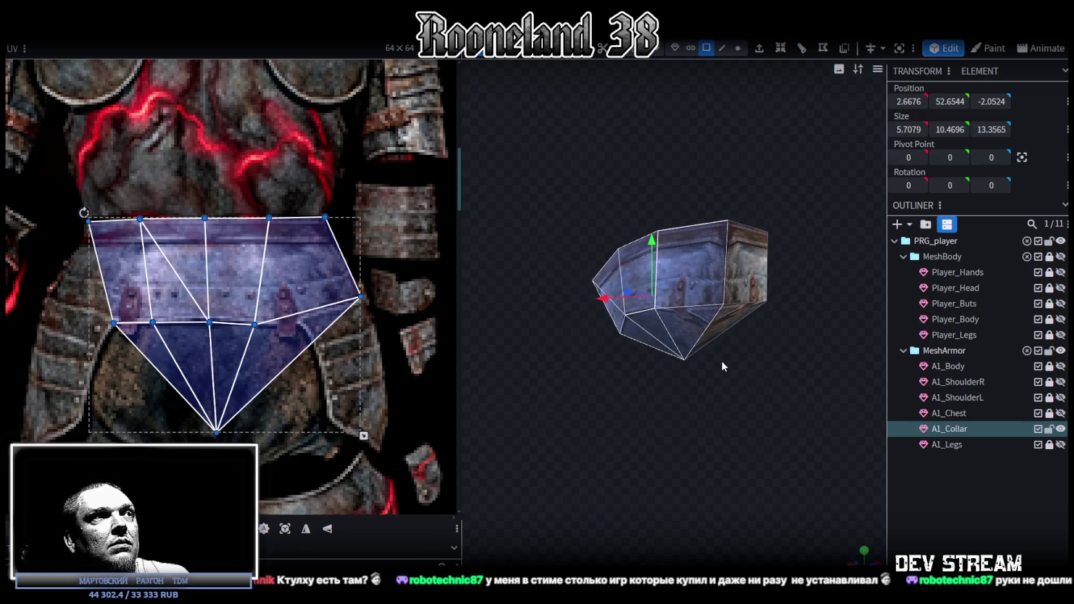
- Mirror the selected faces' UVs on X and shift the island left onto the band
{"action": "left_click", "coordinate": [306, 531]}
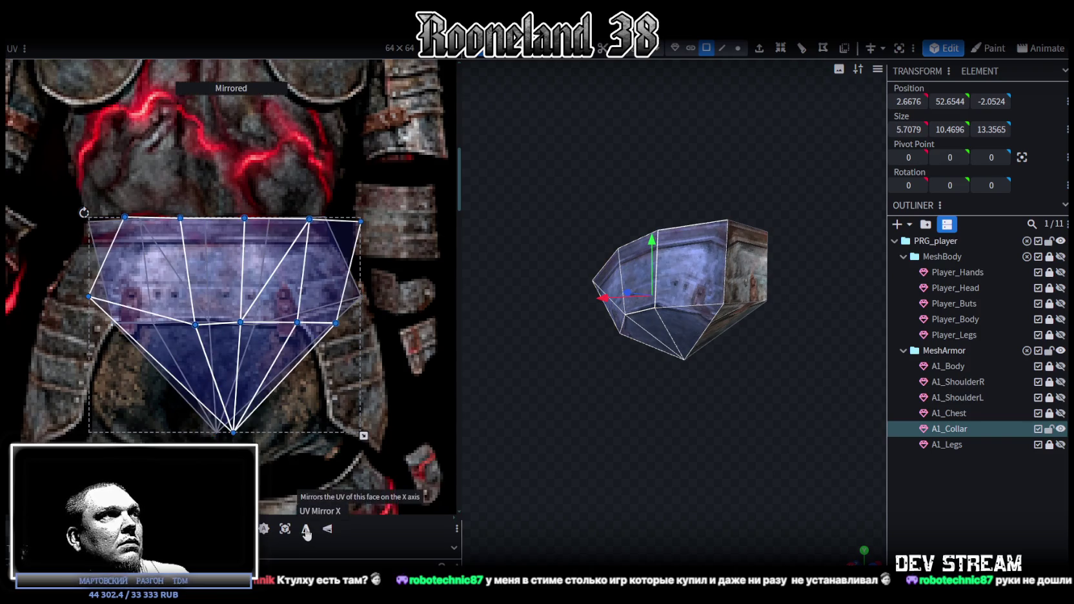
{"action": "left_click_drag", "start_coordinate": [220, 280], "coordinate": [189, 279]}
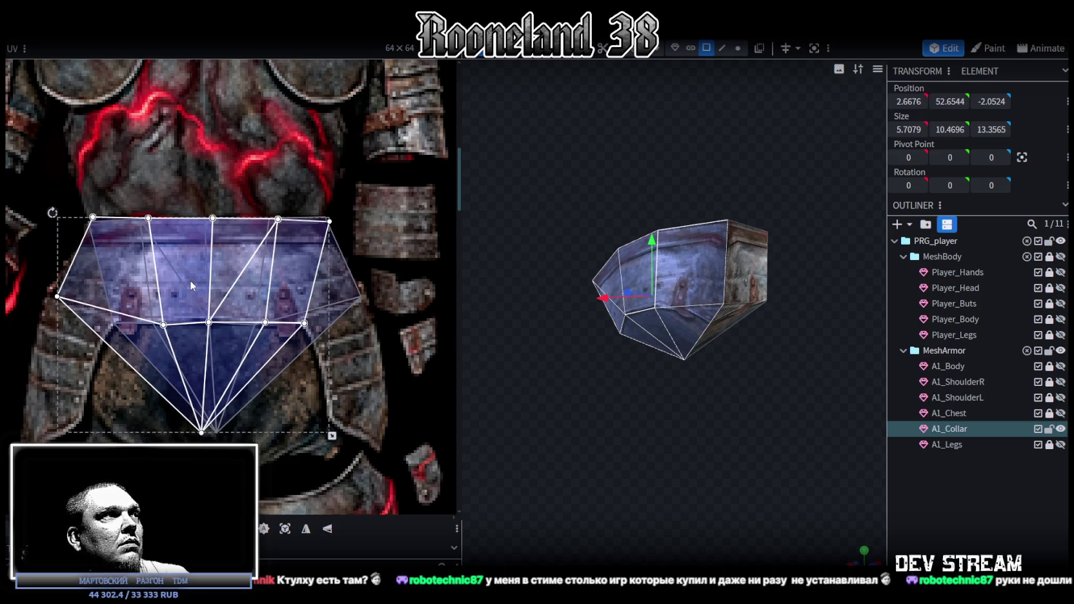
{"action": "left_click", "coordinate": [889, 484]}
{"action": "mouse_move", "coordinate": [774, 452]}
{"action": "left_mouse_down"}
{"action": "mouse_move", "coordinate": [691, 427]}
{"action": "mouse_move", "coordinate": [631, 434]}
{"action": "mouse_move", "coordinate": [637, 446]}
{"action": "mouse_move", "coordinate": [694, 244]}
{"action": "left_mouse_up"}
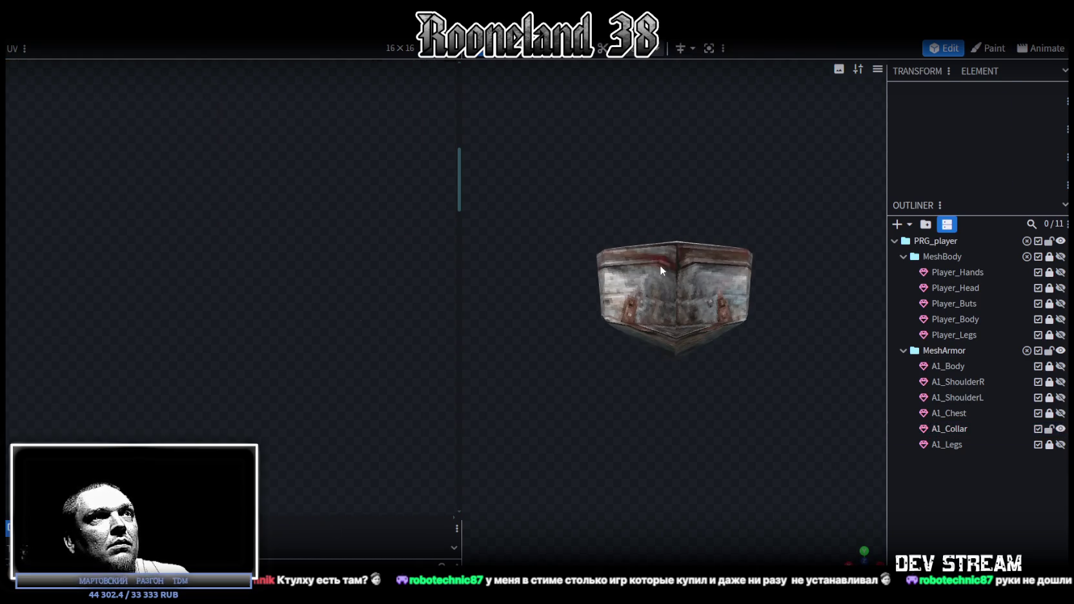
- Reshape one collar face's UV mapping, moving its top-left point down-left
{"action": "left_click", "coordinate": [665, 271]}
{"action": "left_click_drag", "start_coordinate": [550, 386], "coordinate": [859, 395]}
{"action": "left_click", "coordinate": [707, 440]}
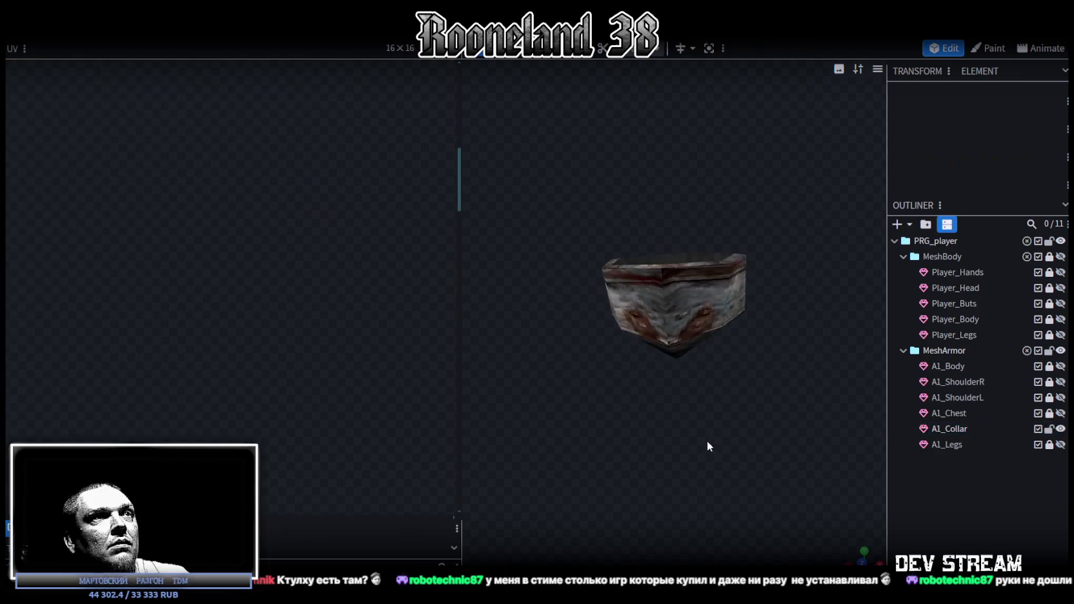
{"action": "left_click", "coordinate": [683, 296]}
{"action": "mouse_move", "coordinate": [683, 296]}
{"action": "left_mouse_down"}
{"action": "mouse_move", "coordinate": [758, 397]}
{"action": "mouse_move", "coordinate": [526, 293]}
{"action": "left_mouse_up"}
{"action": "scroll", "coordinate": [346, 202], "scroll_direction": "up", "scroll_amount": 3}
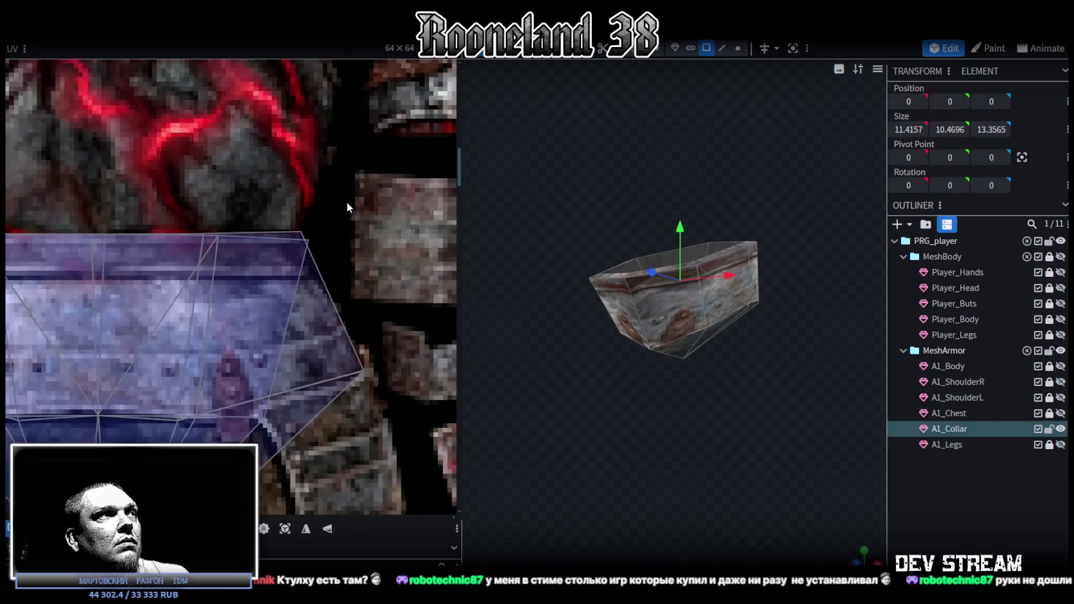
{"action": "scroll", "coordinate": [292, 233], "scroll_direction": "up", "scroll_amount": 2}
{"action": "left_click", "coordinate": [274, 260]}
{"action": "left_click_drag", "start_coordinate": [271, 249], "coordinate": [261, 240]}
{"action": "scroll", "coordinate": [194, 258], "scroll_direction": "down", "scroll_amount": 2}
{"action": "scroll", "coordinate": [120, 271], "scroll_direction": "up", "scroll_amount": 3}
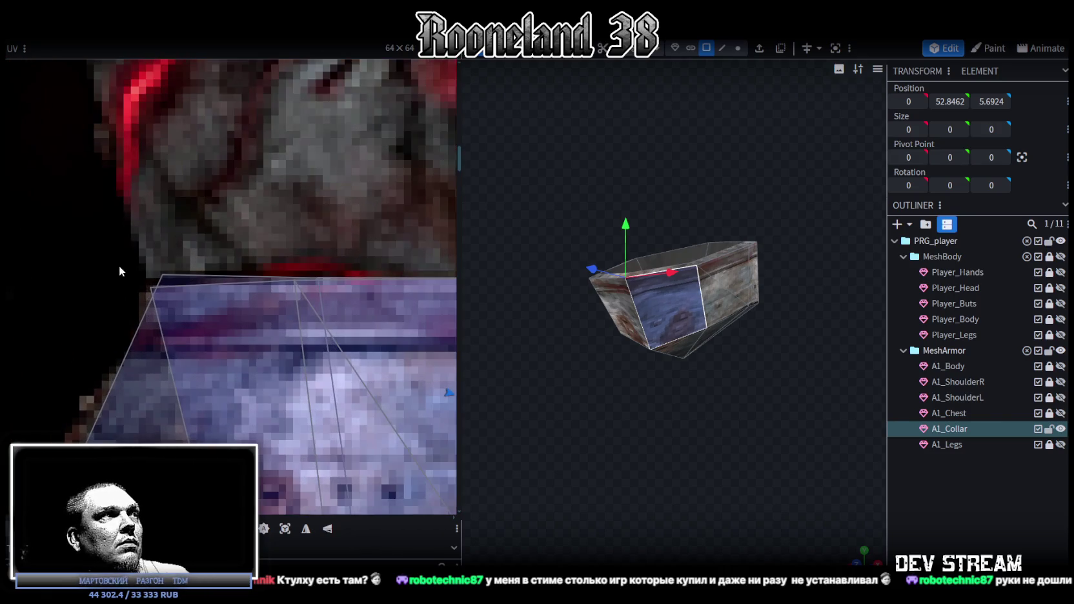
{"action": "mouse_move", "coordinate": [161, 276]}
{"action": "left_mouse_down"}
{"action": "mouse_move", "coordinate": [151, 288]}
{"action": "mouse_move", "coordinate": [161, 274]}
{"action": "mouse_move", "coordinate": [177, 288]}
{"action": "mouse_move", "coordinate": [150, 280]}
{"action": "left_mouse_up"}
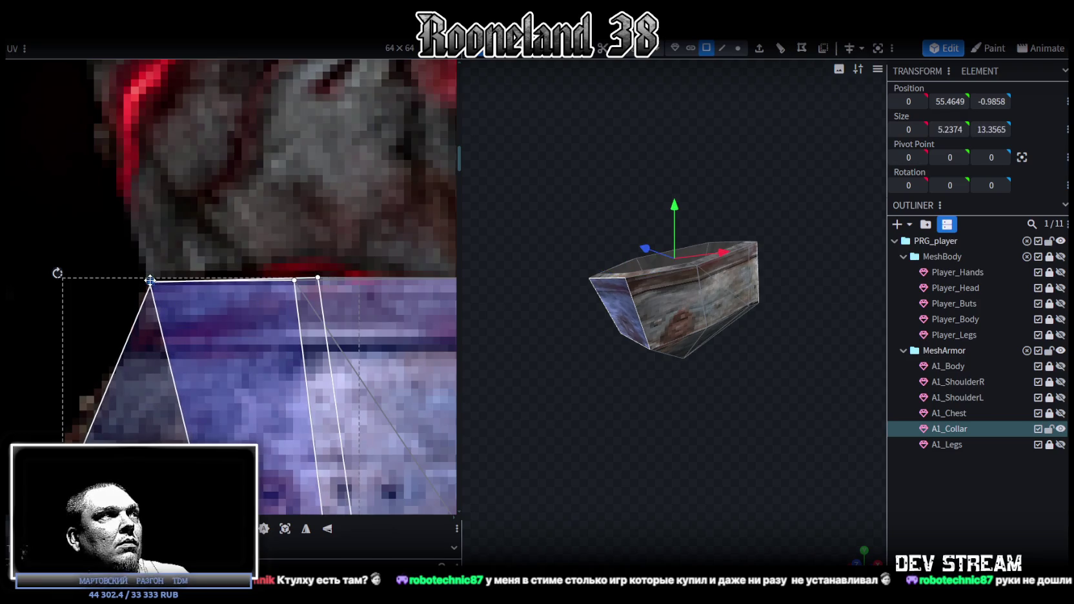
- Show the body, shoulder, chest and leg armour, and hide A1_Collar
{"action": "left_click", "coordinate": [974, 519]}
{"action": "mouse_move", "coordinate": [661, 449]}
{"action": "left_mouse_down"}
{"action": "mouse_move", "coordinate": [678, 463]}
{"action": "mouse_move", "coordinate": [725, 422]}
{"action": "mouse_move", "coordinate": [691, 432]}
{"action": "mouse_move", "coordinate": [741, 393]}
{"action": "mouse_move", "coordinate": [717, 403]}
{"action": "mouse_move", "coordinate": [736, 400]}
{"action": "left_mouse_up"}
{"action": "left_click_drag", "start_coordinate": [1063, 371], "coordinate": [1061, 445]}
{"action": "scroll", "coordinate": [742, 426], "scroll_direction": "down", "scroll_amount": 2}
{"action": "left_click_drag", "start_coordinate": [794, 435], "coordinate": [810, 442]}
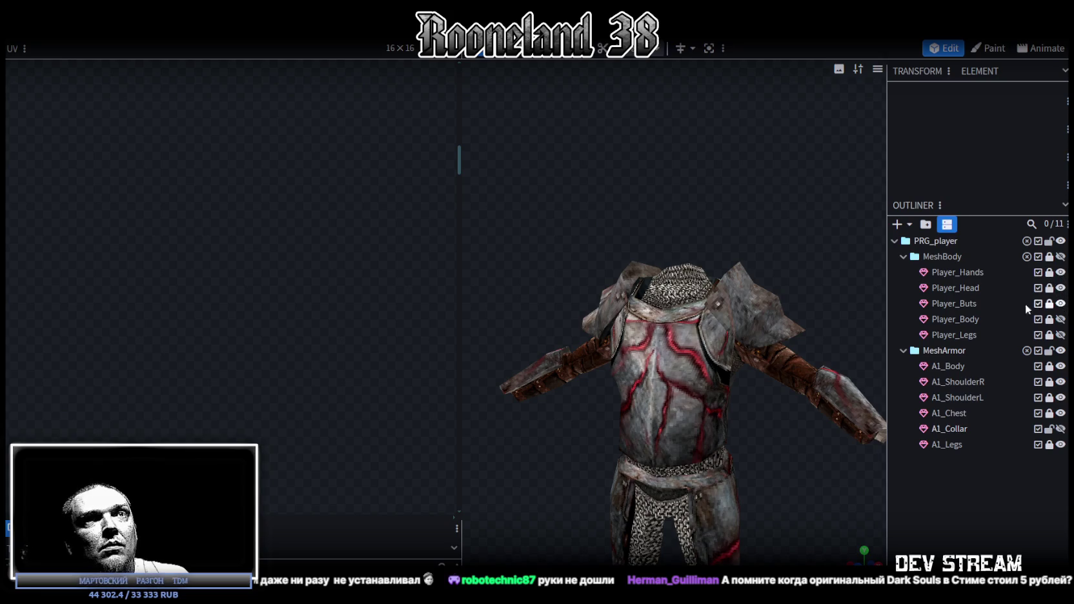
- Show MeshBody and Player_Body, hide Player_Legs, and make A1_Collar visible again
{"action": "left_click", "coordinate": [1062, 257]}
{"action": "left_click", "coordinate": [1061, 319]}
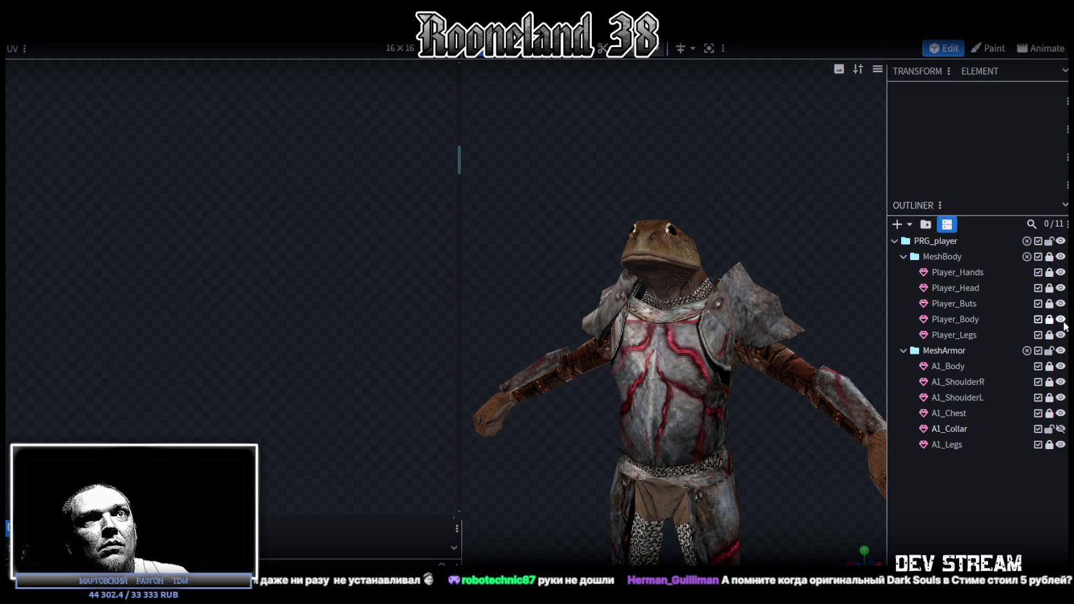
{"action": "left_click", "coordinate": [1061, 335]}
{"action": "scroll", "coordinate": [768, 471], "scroll_direction": "down", "scroll_amount": 2}
{"action": "left_click_drag", "start_coordinate": [736, 408], "coordinate": [697, 369]}
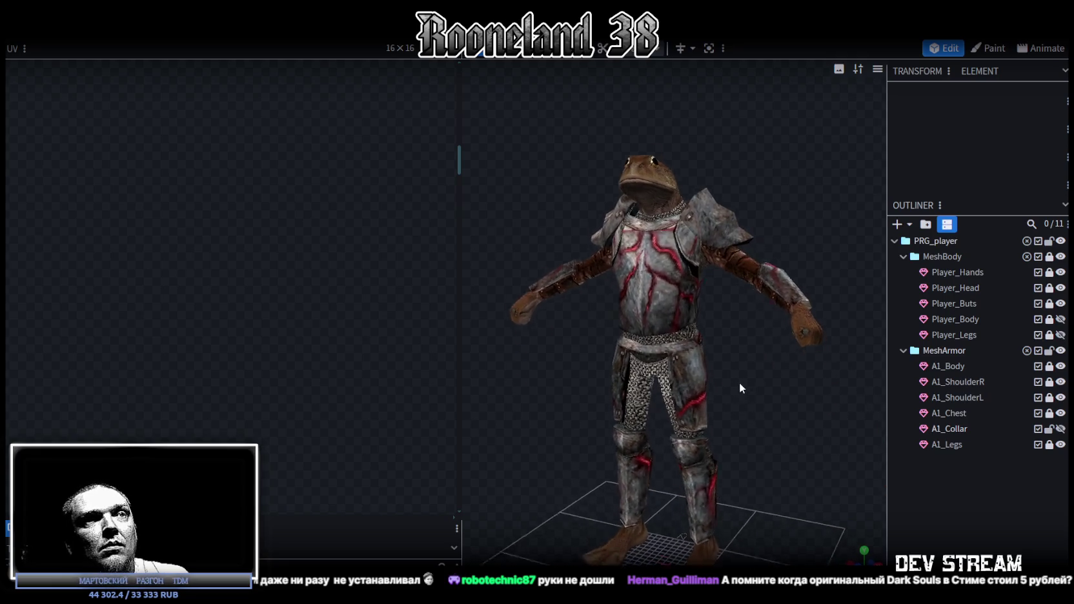
{"action": "left_click", "coordinate": [1060, 429]}
- Select the whole A1_Collar mesh around the frog's neck
{"action": "mouse_move", "coordinate": [829, 378]}
{"action": "left_mouse_down"}
{"action": "mouse_move", "coordinate": [782, 356]}
{"action": "mouse_move", "coordinate": [711, 388]}
{"action": "mouse_move", "coordinate": [716, 421]}
{"action": "mouse_move", "coordinate": [641, 239]}
{"action": "mouse_move", "coordinate": [559, 248]}
{"action": "mouse_move", "coordinate": [740, 241]}
{"action": "mouse_move", "coordinate": [763, 153]}
{"action": "mouse_move", "coordinate": [723, 194]}
{"action": "mouse_move", "coordinate": [770, 173]}
{"action": "mouse_move", "coordinate": [639, 187]}
{"action": "mouse_move", "coordinate": [686, 117]}
{"action": "mouse_move", "coordinate": [618, 86]}
{"action": "mouse_move", "coordinate": [649, 83]}
{"action": "left_mouse_up"}
{"action": "left_click", "coordinate": [718, 169]}
{"action": "left_click", "coordinate": [692, 171]}
{"action": "left_click", "coordinate": [631, 193]}
{"action": "left_click_drag", "start_coordinate": [746, 187], "coordinate": [759, 202]}
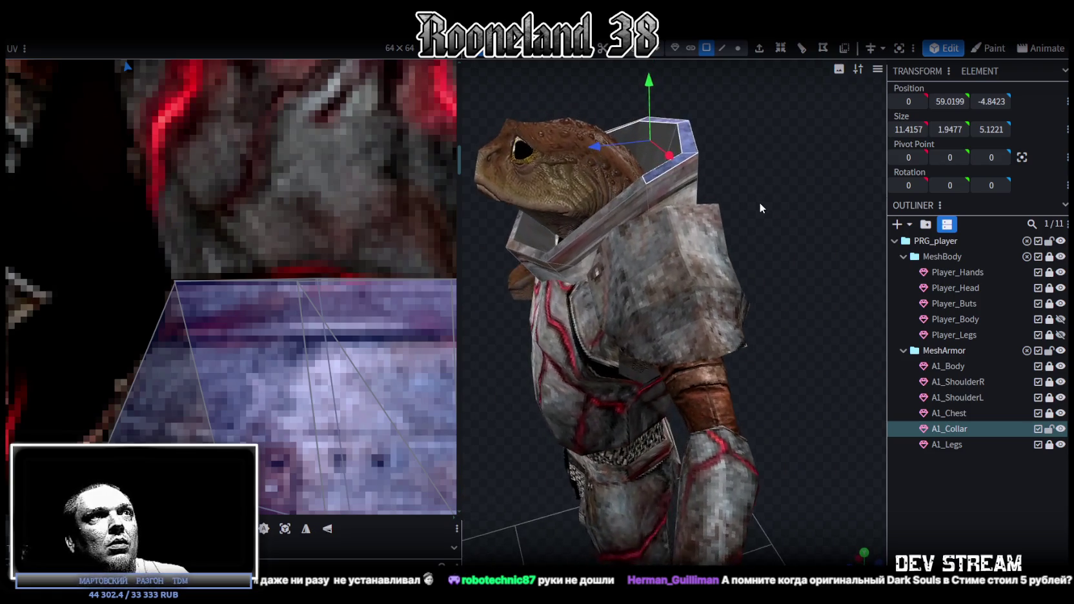
{"action": "mouse_move", "coordinate": [601, 150]}
{"action": "left_mouse_down"}
{"action": "mouse_move", "coordinate": [583, 156]}
{"action": "mouse_move", "coordinate": [747, 228]}
{"action": "mouse_move", "coordinate": [570, 213]}
{"action": "mouse_move", "coordinate": [742, 211]}
{"action": "mouse_move", "coordinate": [668, 240]}
{"action": "mouse_move", "coordinate": [808, 248]}
{"action": "left_mouse_up"}
{"action": "key", "text": "ctrl+z"}
{"action": "key", "text": "ctrl+z"}
{"action": "left_click", "coordinate": [959, 501]}
{"action": "mouse_move", "coordinate": [730, 380]}
{"action": "left_mouse_down"}
{"action": "mouse_move", "coordinate": [878, 348]}
{"action": "mouse_move", "coordinate": [709, 423]}
{"action": "mouse_move", "coordinate": [765, 321]}
{"action": "mouse_move", "coordinate": [648, 335]}
{"action": "mouse_move", "coordinate": [673, 373]}
{"action": "mouse_move", "coordinate": [742, 368]}
{"action": "mouse_move", "coordinate": [763, 379]}
{"action": "mouse_move", "coordinate": [732, 338]}
{"action": "mouse_move", "coordinate": [780, 305]}
{"action": "mouse_move", "coordinate": [755, 327]}
{"action": "mouse_move", "coordinate": [778, 351]}
{"action": "mouse_move", "coordinate": [813, 340]}
{"action": "mouse_move", "coordinate": [701, 365]}
{"action": "mouse_move", "coordinate": [757, 397]}
{"action": "mouse_move", "coordinate": [771, 374]}
{"action": "mouse_move", "coordinate": [748, 344]}
{"action": "mouse_move", "coordinate": [729, 339]}
{"action": "mouse_move", "coordinate": [768, 338]}
{"action": "mouse_move", "coordinate": [656, 204]}
{"action": "left_mouse_up"}
{"action": "scroll", "coordinate": [656, 203], "scroll_direction": "up", "scroll_amount": 2}
{"action": "left_click", "coordinate": [656, 203]}
{"action": "left_click", "coordinate": [658, 211]}
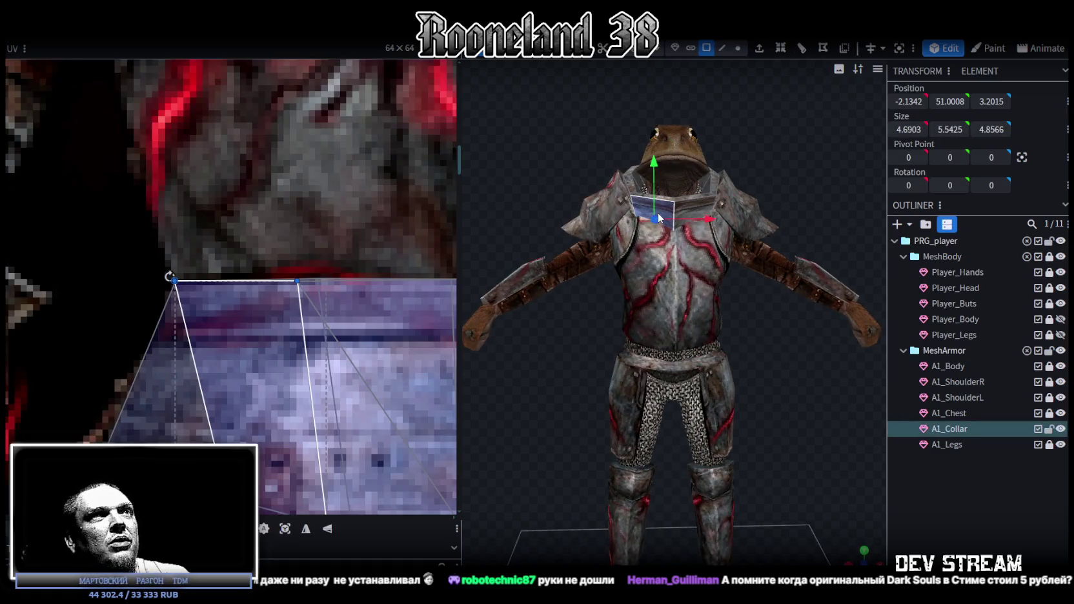
{"action": "scroll", "coordinate": [155, 242], "scroll_direction": "down", "scroll_amount": 3}
{"action": "scroll", "coordinate": [155, 242], "scroll_direction": "down", "scroll_amount": 2}
{"action": "scroll", "coordinate": [155, 242], "scroll_direction": "down", "scroll_amount": 1}
{"action": "mouse_move", "coordinate": [668, 138]}
{"action": "left_mouse_down"}
{"action": "mouse_move", "coordinate": [542, 174]}
{"action": "mouse_move", "coordinate": [646, 150]}
{"action": "mouse_move", "coordinate": [704, 120]}
{"action": "left_mouse_up"}
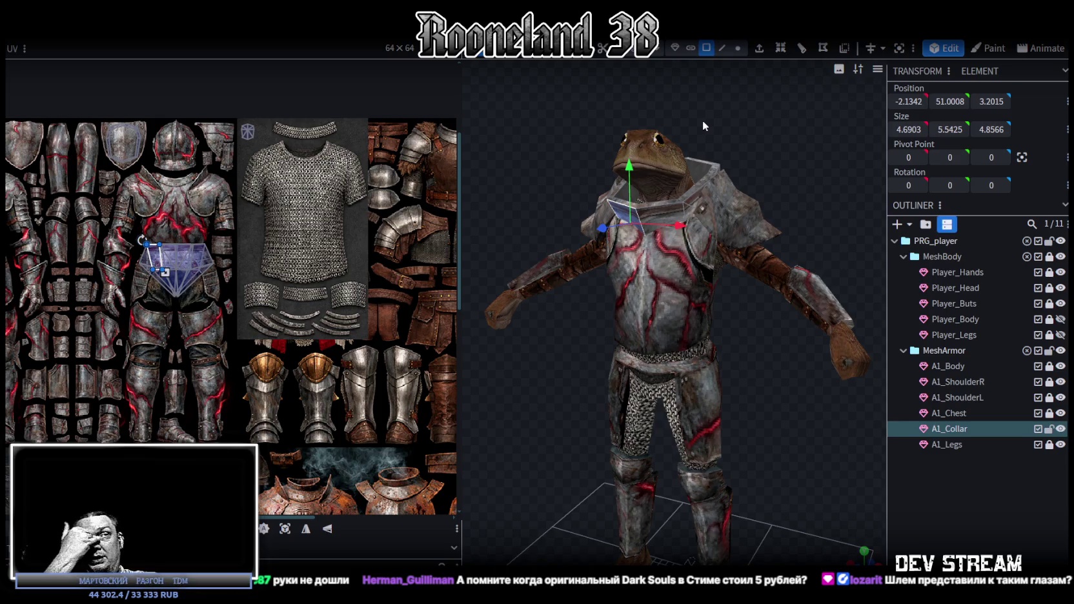
- Orbit and zoom around the armored frog to inspect the armor from several angles
{"action": "scroll", "coordinate": [600, 431], "scroll_direction": "down", "scroll_amount": 3}
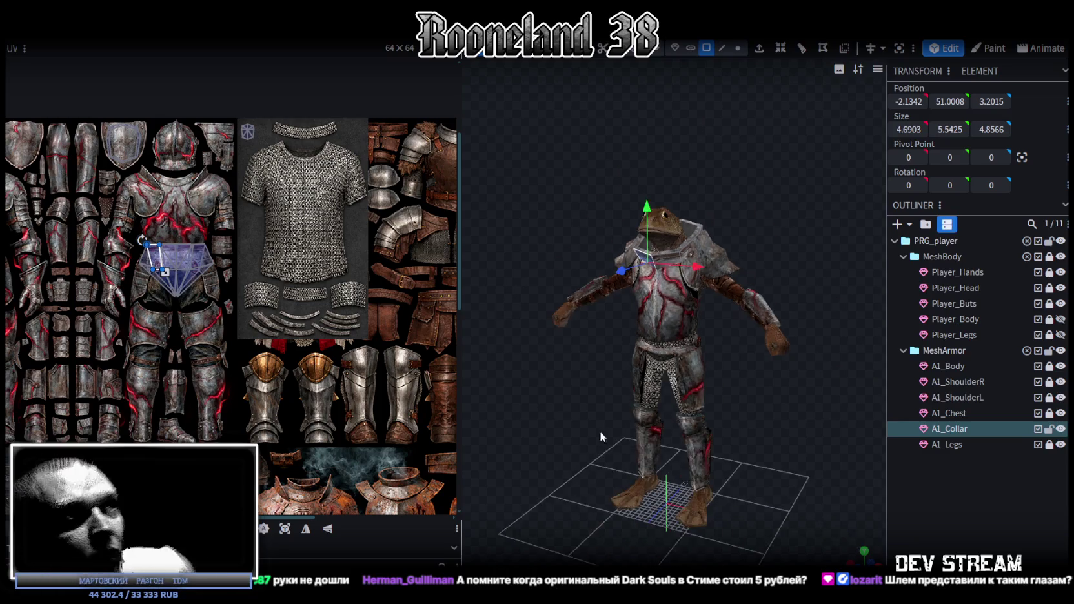
{"action": "mouse_move", "coordinate": [600, 431]}
{"action": "left_mouse_down"}
{"action": "mouse_move", "coordinate": [716, 432]}
{"action": "mouse_move", "coordinate": [698, 414]}
{"action": "mouse_move", "coordinate": [761, 446]}
{"action": "mouse_move", "coordinate": [775, 431]}
{"action": "mouse_move", "coordinate": [751, 407]}
{"action": "mouse_move", "coordinate": [680, 427]}
{"action": "mouse_move", "coordinate": [618, 416]}
{"action": "mouse_move", "coordinate": [784, 397]}
{"action": "mouse_move", "coordinate": [747, 434]}
{"action": "mouse_move", "coordinate": [725, 434]}
{"action": "mouse_move", "coordinate": [800, 395]}
{"action": "mouse_move", "coordinate": [765, 417]}
{"action": "mouse_move", "coordinate": [797, 418]}
{"action": "mouse_move", "coordinate": [714, 431]}
{"action": "mouse_move", "coordinate": [818, 422]}
{"action": "mouse_move", "coordinate": [769, 406]}
{"action": "mouse_move", "coordinate": [505, 415]}
{"action": "mouse_move", "coordinate": [785, 379]}
{"action": "mouse_move", "coordinate": [731, 423]}
{"action": "mouse_move", "coordinate": [600, 442]}
{"action": "mouse_move", "coordinate": [770, 400]}
{"action": "mouse_move", "coordinate": [770, 409]}
{"action": "mouse_move", "coordinate": [700, 406]}
{"action": "mouse_move", "coordinate": [651, 425]}
{"action": "mouse_move", "coordinate": [800, 305]}
{"action": "left_mouse_up"}
{"action": "scroll", "coordinate": [763, 449], "scroll_direction": "up", "scroll_amount": 2}
{"action": "scroll", "coordinate": [778, 430], "scroll_direction": "up", "scroll_amount": 2}
{"action": "scroll", "coordinate": [744, 443], "scroll_direction": "up", "scroll_amount": 2}
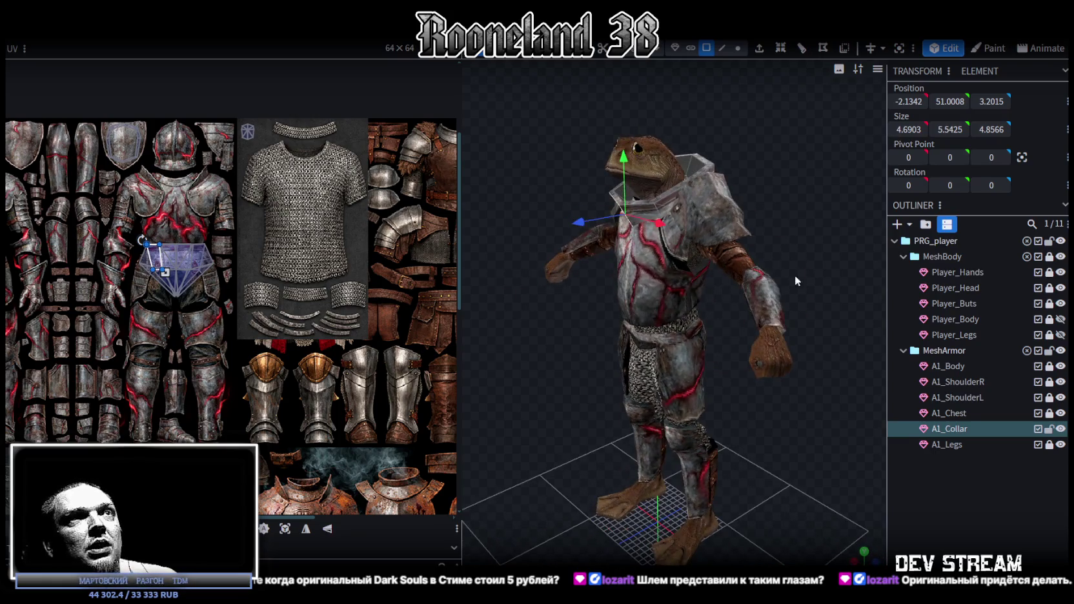
{"action": "mouse_move", "coordinate": [699, 218]}
{"action": "left_mouse_down"}
{"action": "mouse_move", "coordinate": [750, 334]}
{"action": "mouse_move", "coordinate": [660, 176]}
{"action": "left_mouse_up"}
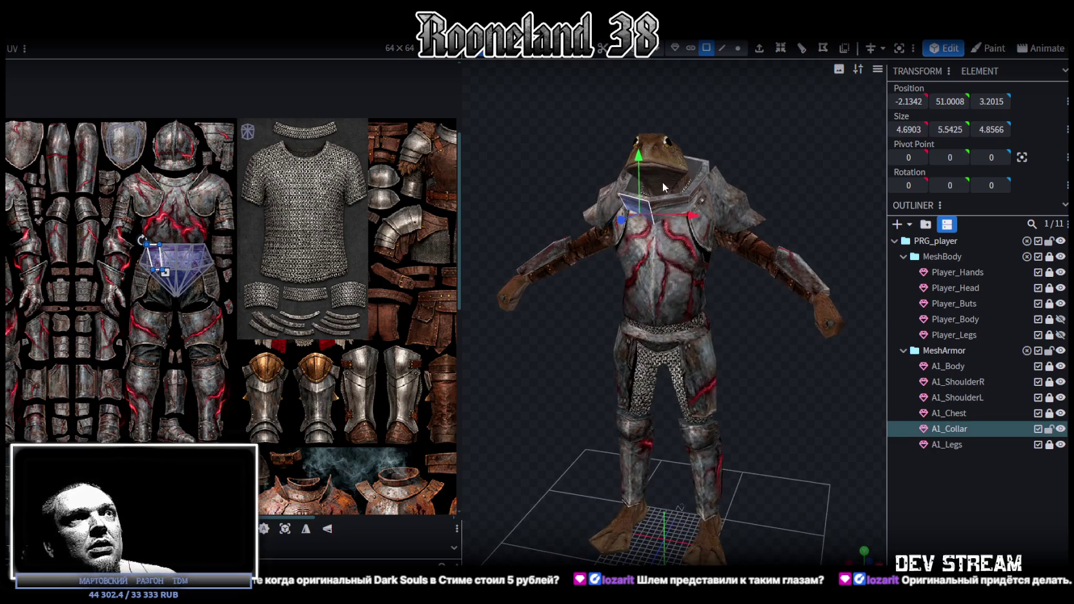
{"action": "mouse_move", "coordinate": [734, 313]}
{"action": "left_mouse_down"}
{"action": "mouse_move", "coordinate": [673, 322]}
{"action": "mouse_move", "coordinate": [763, 315]}
{"action": "mouse_move", "coordinate": [772, 296]}
{"action": "mouse_move", "coordinate": [753, 285]}
{"action": "mouse_move", "coordinate": [733, 296]}
{"action": "mouse_move", "coordinate": [858, 333]}
{"action": "mouse_move", "coordinate": [624, 300]}
{"action": "mouse_move", "coordinate": [491, 339]}
{"action": "mouse_move", "coordinate": [492, 321]}
{"action": "mouse_move", "coordinate": [735, 293]}
{"action": "mouse_move", "coordinate": [675, 255]}
{"action": "mouse_move", "coordinate": [752, 349]}
{"action": "mouse_move", "coordinate": [738, 363]}
{"action": "mouse_move", "coordinate": [736, 328]}
{"action": "mouse_move", "coordinate": [721, 331]}
{"action": "mouse_move", "coordinate": [775, 349]}
{"action": "mouse_move", "coordinate": [819, 346]}
{"action": "mouse_move", "coordinate": [651, 332]}
{"action": "left_mouse_up"}
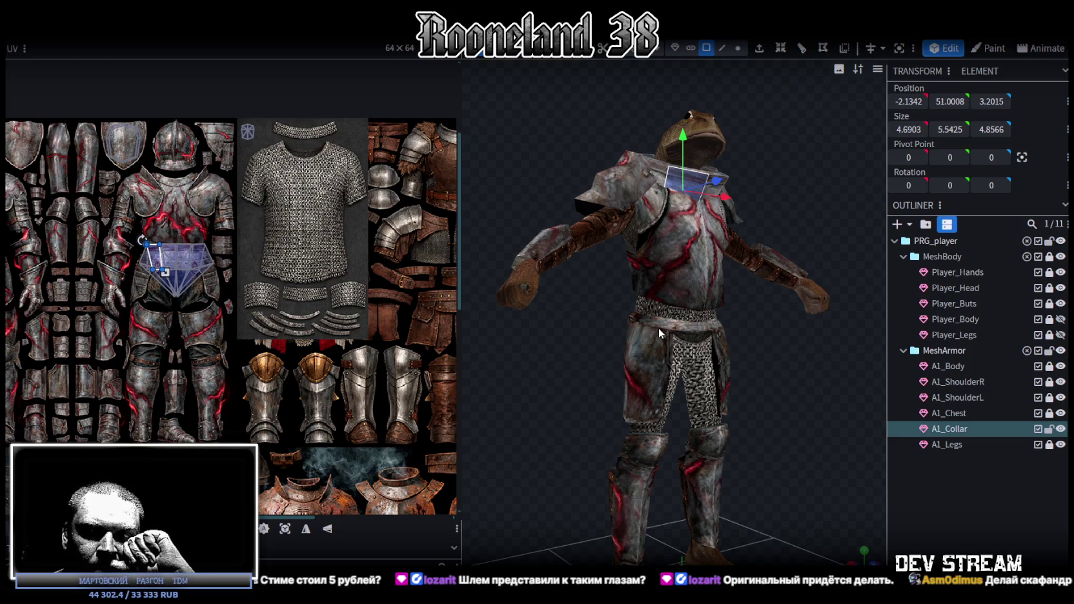
{"action": "mouse_move", "coordinate": [675, 331]}
{"action": "left_mouse_down"}
{"action": "mouse_move", "coordinate": [734, 380]}
{"action": "mouse_move", "coordinate": [643, 382]}
{"action": "mouse_move", "coordinate": [653, 380]}
{"action": "left_mouse_up"}
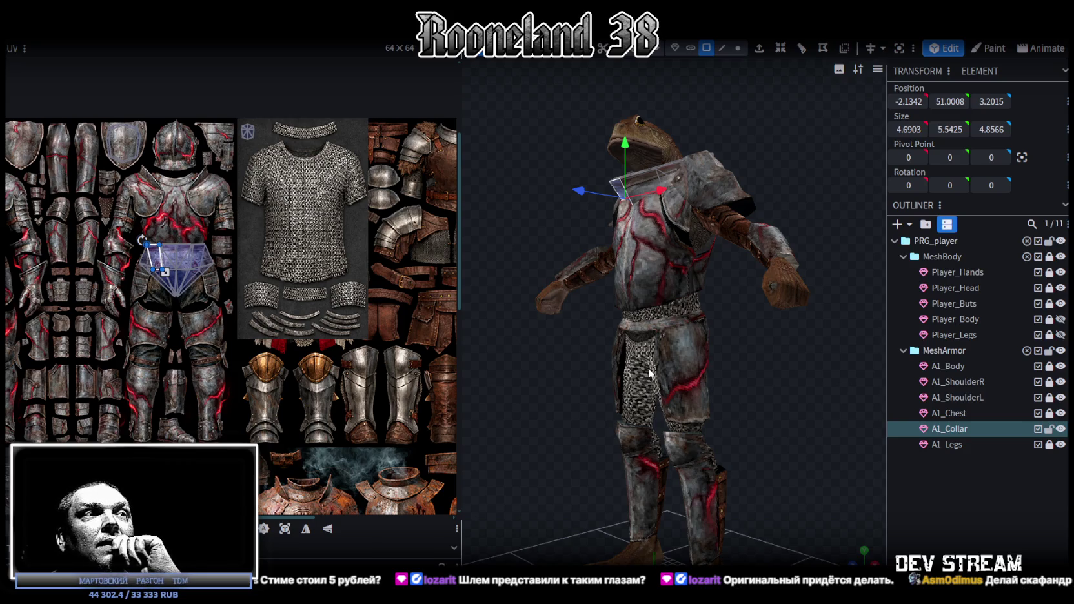
{"action": "mouse_move", "coordinate": [706, 413]}
{"action": "left_mouse_down"}
{"action": "mouse_move", "coordinate": [801, 414]}
{"action": "mouse_move", "coordinate": [701, 420]}
{"action": "mouse_move", "coordinate": [744, 417]}
{"action": "mouse_move", "coordinate": [796, 303]}
{"action": "mouse_move", "coordinate": [813, 315]}
{"action": "mouse_move", "coordinate": [869, 292]}
{"action": "mouse_move", "coordinate": [856, 292]}
{"action": "left_mouse_up"}
{"action": "scroll", "coordinate": [796, 302], "scroll_direction": "up", "scroll_amount": 2}
{"action": "scroll", "coordinate": [813, 314], "scroll_direction": "up", "scroll_amount": 3}
{"action": "scroll", "coordinate": [740, 258], "scroll_direction": "down", "scroll_amount": 2}
{"action": "mouse_move", "coordinate": [740, 257]}
{"action": "left_mouse_down"}
{"action": "mouse_move", "coordinate": [691, 205]}
{"action": "mouse_move", "coordinate": [728, 182]}
{"action": "mouse_move", "coordinate": [719, 194]}
{"action": "mouse_move", "coordinate": [667, 190]}
{"action": "mouse_move", "coordinate": [727, 188]}
{"action": "left_mouse_up"}
{"action": "scroll", "coordinate": [728, 187], "scroll_direction": "up", "scroll_amount": 2}
- Switch to Vertex selection mode and pick a single vertex on the collar
{"action": "left_click", "coordinate": [738, 48]}
{"action": "left_click_drag", "start_coordinate": [584, 242], "coordinate": [541, 254]}
{"action": "scroll", "coordinate": [540, 254], "scroll_direction": "up", "scroll_amount": 2}
{"action": "left_click", "coordinate": [610, 253]}
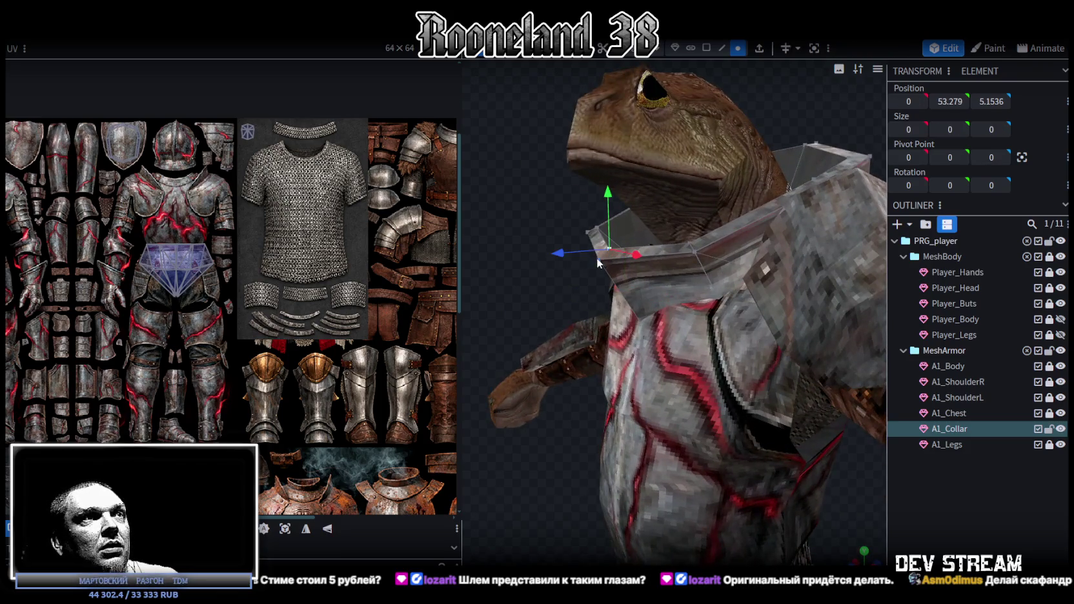
- Select collar vertices and rotate them to tilt the collar
{"action": "left_click", "coordinate": [588, 231], "text": "shift"}
{"action": "key", "text": "r"}
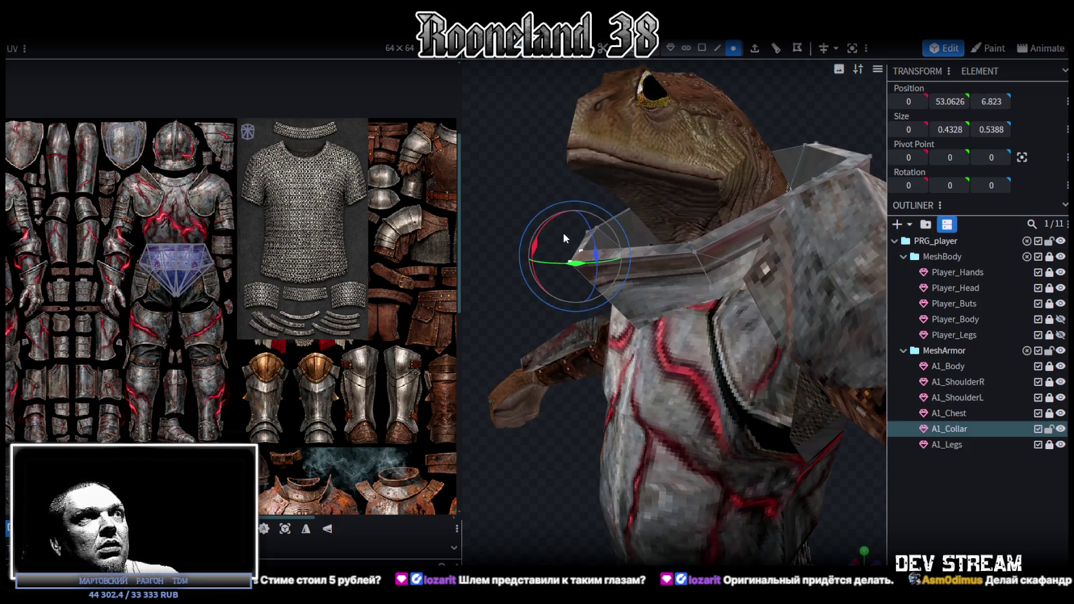
{"action": "left_click_drag", "start_coordinate": [537, 240], "coordinate": [545, 349]}
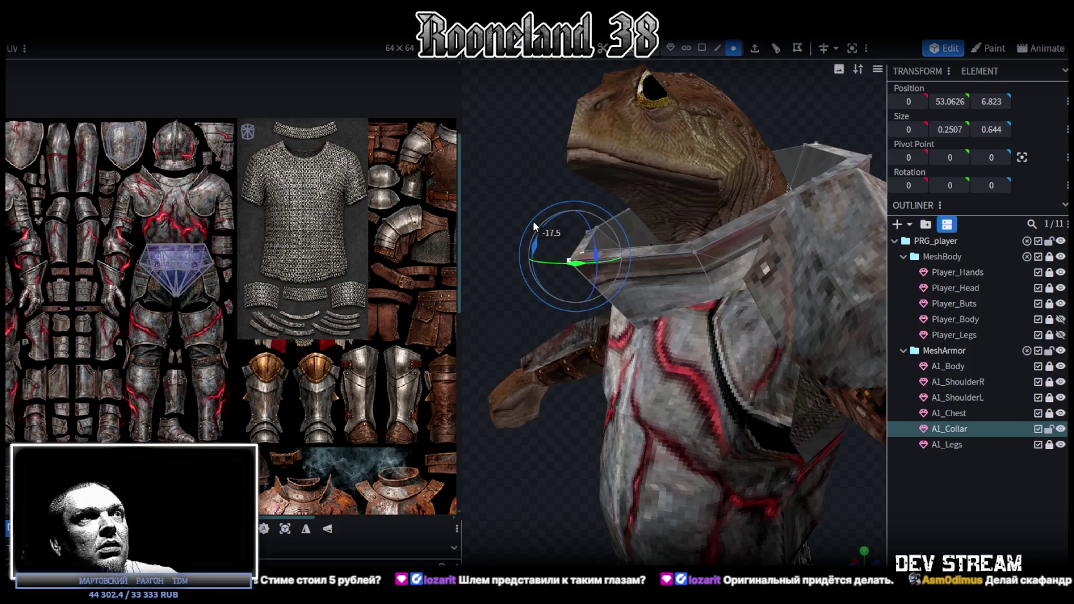
{"action": "middle_click_drag", "start_coordinate": [545, 349], "coordinate": [516, 329]}
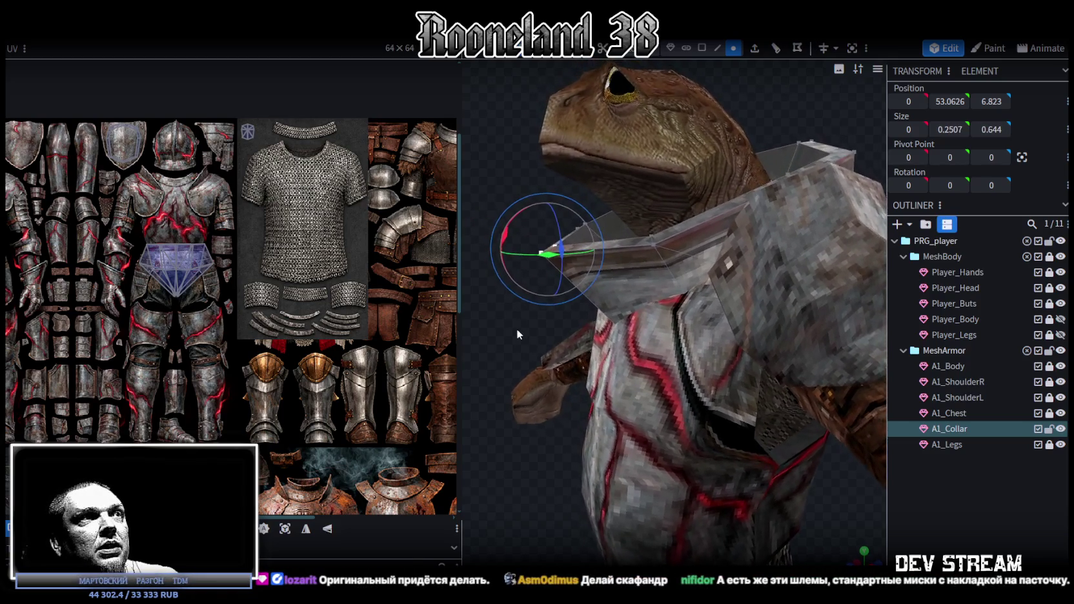
{"action": "left_click_drag", "start_coordinate": [511, 232], "coordinate": [511, 240]}
{"action": "mouse_move", "coordinate": [500, 294]}
{"action": "middle_mouse_down"}
{"action": "mouse_move", "coordinate": [612, 331]}
{"action": "mouse_move", "coordinate": [608, 304]}
{"action": "mouse_move", "coordinate": [560, 250]}
{"action": "mouse_move", "coordinate": [508, 270]}
{"action": "middle_mouse_up"}
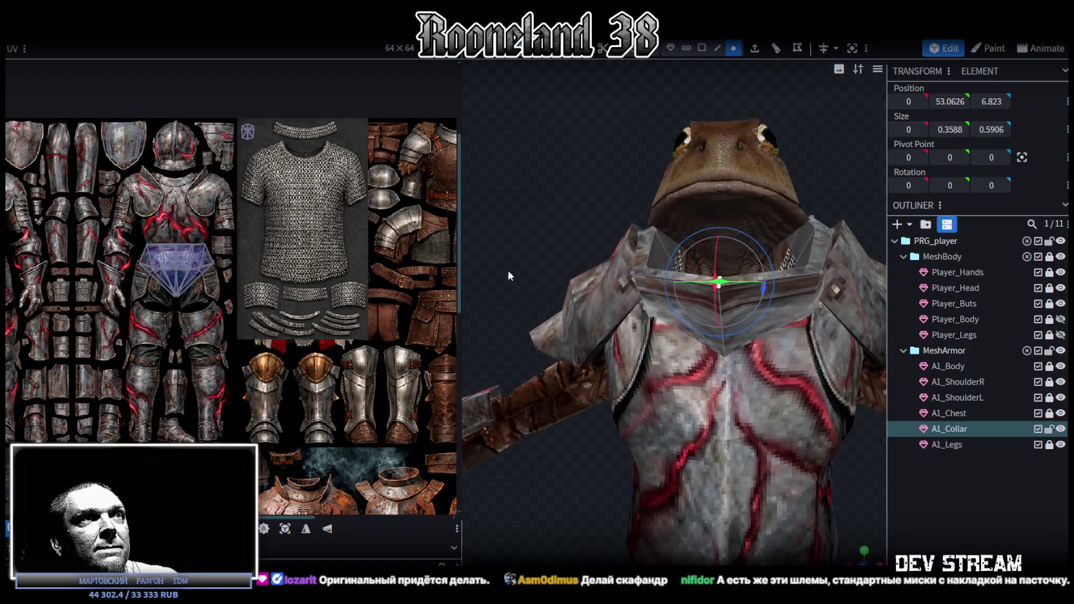
- In Edge mode, select the collar's edges on both sides of the neck
{"action": "left_click", "coordinate": [716, 48]}
{"action": "left_click", "coordinate": [656, 248]}
{"action": "left_click", "coordinate": [741, 310], "text": "shift"}
{"action": "left_click", "coordinate": [818, 278], "text": "shift"}
{"action": "mouse_move", "coordinate": [818, 278]}
{"action": "middle_mouse_down"}
{"action": "mouse_move", "coordinate": [729, 158]}
{"action": "mouse_move", "coordinate": [732, 290]}
{"action": "middle_mouse_up"}
{"action": "left_click", "coordinate": [732, 292], "text": "shift"}
{"action": "left_click", "coordinate": [745, 232], "text": "shift"}
{"action": "left_click", "coordinate": [731, 231], "text": "shift"}
- Raise the selected collar edges by 0.75, then lower them slightly
{"action": "middle_click_drag", "start_coordinate": [734, 230], "coordinate": [758, 245]}
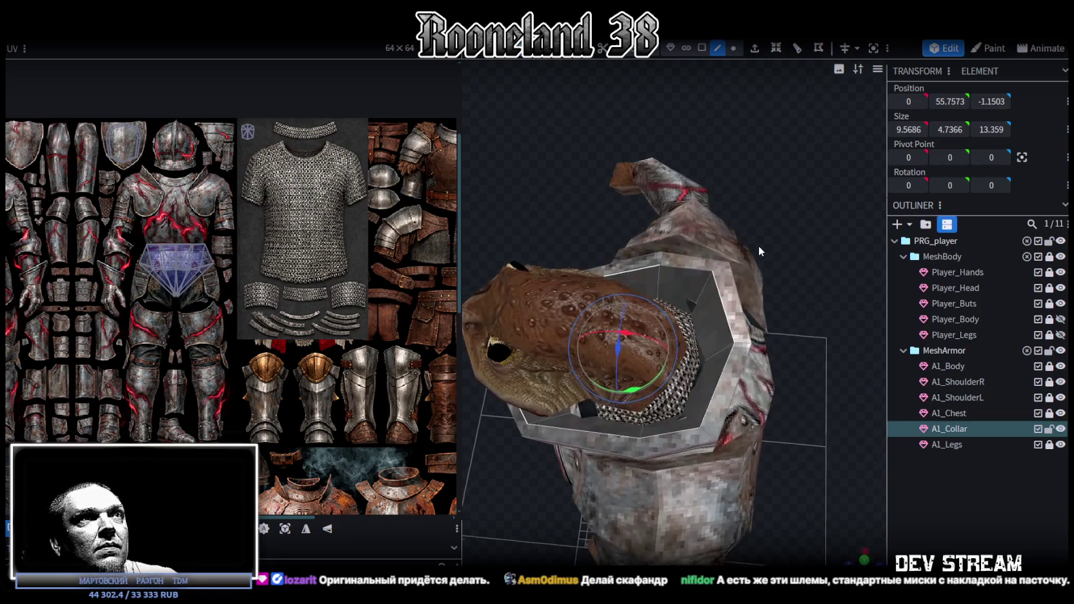
{"action": "middle_click_drag", "start_coordinate": [786, 282], "coordinate": [824, 172]}
{"action": "key", "text": "v"}
{"action": "left_click_drag", "start_coordinate": [650, 183], "coordinate": [650, 173]}
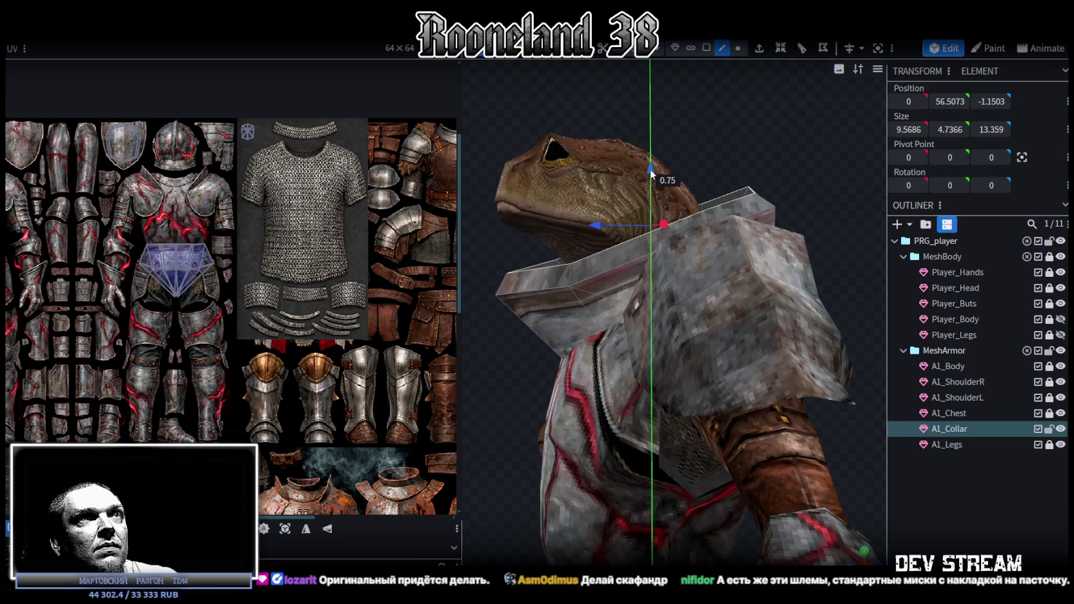
{"action": "mouse_move", "coordinate": [650, 170]}
{"action": "middle_mouse_down"}
{"action": "mouse_move", "coordinate": [514, 356]}
{"action": "mouse_move", "coordinate": [671, 374]}
{"action": "middle_mouse_up"}
- Select the entire A1_Collar mesh and raise it by 0.7
{"action": "left_click", "coordinate": [802, 447]}
{"action": "mouse_move", "coordinate": [803, 449]}
{"action": "middle_mouse_down"}
{"action": "mouse_move", "coordinate": [813, 377]}
{"action": "mouse_move", "coordinate": [750, 390]}
{"action": "mouse_move", "coordinate": [764, 369]}
{"action": "mouse_move", "coordinate": [730, 415]}
{"action": "mouse_move", "coordinate": [775, 369]}
{"action": "mouse_move", "coordinate": [802, 287]}
{"action": "middle_mouse_up"}
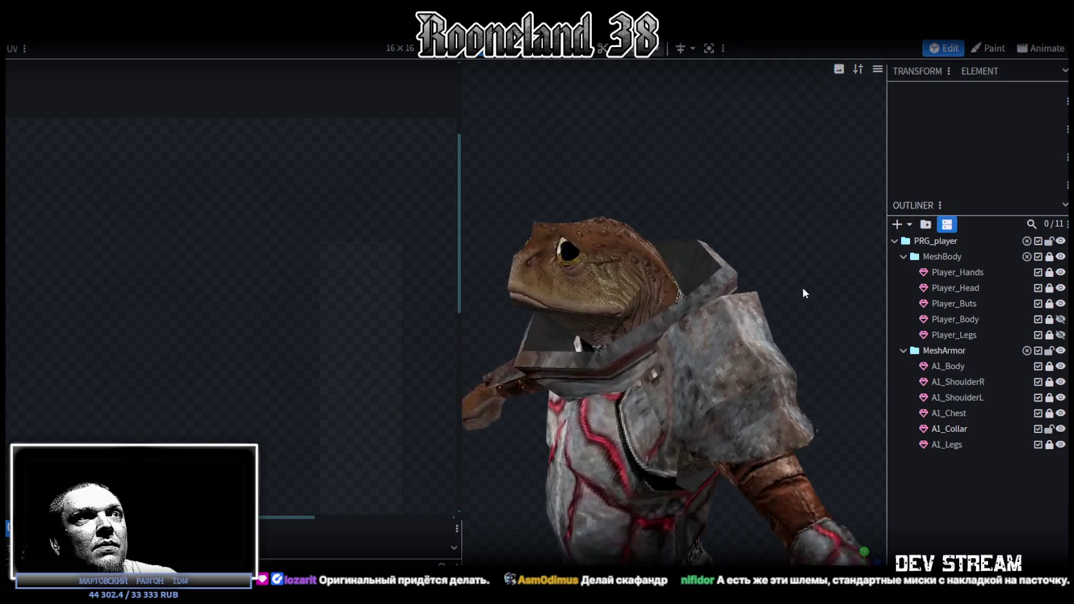
{"action": "left_click", "coordinate": [694, 291]}
{"action": "mouse_move", "coordinate": [827, 183]}
{"action": "middle_mouse_down"}
{"action": "mouse_move", "coordinate": [670, 251]}
{"action": "mouse_move", "coordinate": [669, 226]}
{"action": "mouse_move", "coordinate": [808, 334]}
{"action": "mouse_move", "coordinate": [857, 302]}
{"action": "mouse_move", "coordinate": [595, 209]}
{"action": "middle_mouse_up"}
{"action": "left_click", "coordinate": [655, 217]}
{"action": "left_click_drag", "start_coordinate": [595, 208], "coordinate": [585, 189]}
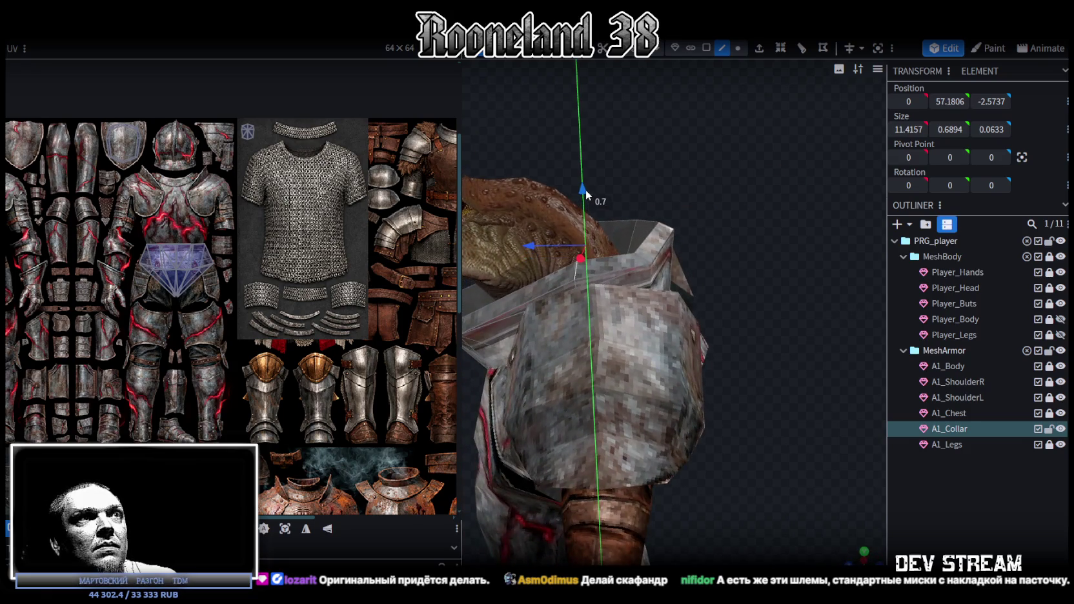
{"action": "mouse_move", "coordinate": [586, 188]}
{"action": "middle_mouse_down"}
{"action": "mouse_move", "coordinate": [743, 361]}
{"action": "mouse_move", "coordinate": [786, 331]}
{"action": "mouse_move", "coordinate": [883, 342]}
{"action": "mouse_move", "coordinate": [862, 324]}
{"action": "middle_mouse_up"}
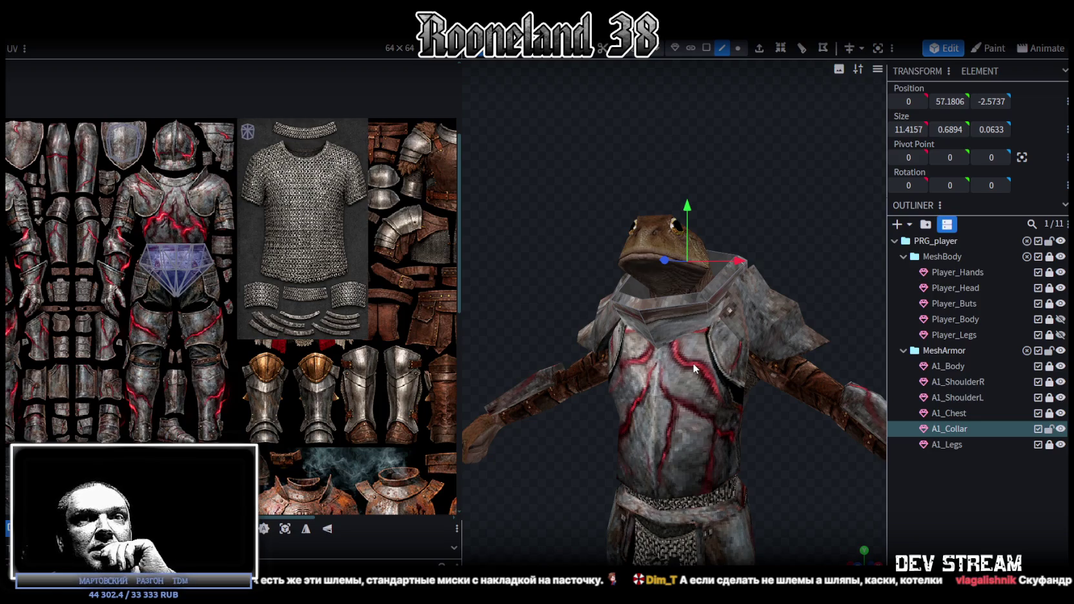
- Deselect the collar and orbit around the armored frog to check its fit
{"action": "scroll", "coordinate": [694, 368], "scroll_direction": "down", "scroll_amount": 3}
{"action": "mouse_move", "coordinate": [694, 368]}
{"action": "middle_mouse_down"}
{"action": "mouse_move", "coordinate": [708, 327]}
{"action": "mouse_move", "coordinate": [710, 390]}
{"action": "mouse_move", "coordinate": [792, 388]}
{"action": "middle_mouse_up"}
{"action": "scroll", "coordinate": [793, 388], "scroll_direction": "up", "scroll_amount": 3}
{"action": "left_click", "coordinate": [792, 387]}
{"action": "scroll", "coordinate": [839, 453], "scroll_direction": "down", "scroll_amount": 3}
{"action": "mouse_move", "coordinate": [839, 452]}
{"action": "left_mouse_down"}
{"action": "mouse_move", "coordinate": [664, 377]}
{"action": "mouse_move", "coordinate": [641, 341]}
{"action": "mouse_move", "coordinate": [787, 368]}
{"action": "left_mouse_up"}
{"action": "scroll", "coordinate": [786, 369], "scroll_direction": "up", "scroll_amount": 3}
{"action": "scroll", "coordinate": [787, 368], "scroll_direction": "down", "scroll_amount": 3}
{"action": "mouse_move", "coordinate": [765, 404]}
{"action": "left_mouse_down"}
{"action": "mouse_move", "coordinate": [766, 364]}
{"action": "mouse_move", "coordinate": [685, 380]}
{"action": "mouse_move", "coordinate": [718, 340]}
{"action": "left_mouse_up"}
{"action": "mouse_move", "coordinate": [785, 345]}
{"action": "left_mouse_down"}
{"action": "mouse_move", "coordinate": [688, 371]}
{"action": "mouse_move", "coordinate": [710, 380]}
{"action": "mouse_move", "coordinate": [774, 363]}
{"action": "mouse_move", "coordinate": [768, 329]}
{"action": "mouse_move", "coordinate": [703, 369]}
{"action": "mouse_move", "coordinate": [728, 390]}
{"action": "mouse_move", "coordinate": [773, 368]}
{"action": "mouse_move", "coordinate": [912, 342]}
{"action": "left_mouse_up"}
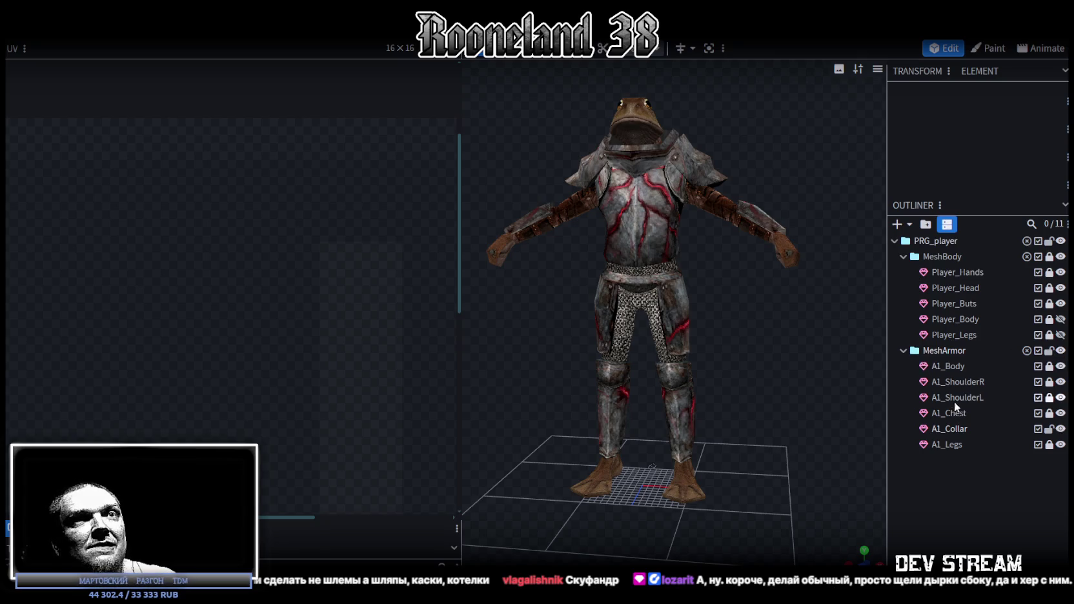
- Hide A1_ShoulderL, A1_Chest and A1_Collar in the outliner
{"action": "left_click", "coordinate": [1060, 398]}
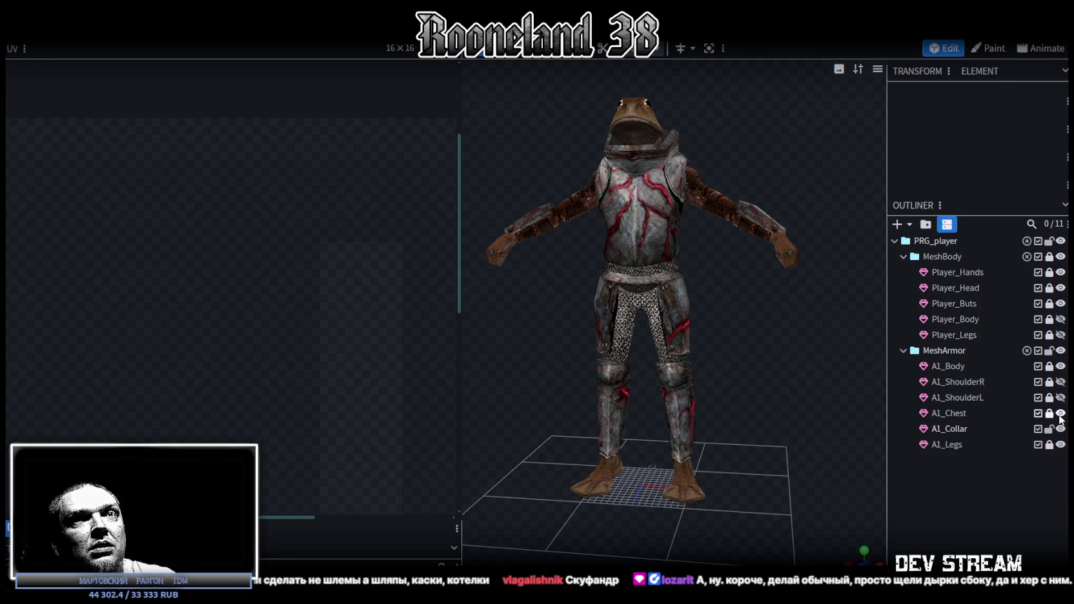
{"action": "left_click", "coordinate": [1060, 414]}
{"action": "left_click", "coordinate": [1059, 429]}
{"action": "mouse_move", "coordinate": [766, 355]}
{"action": "left_mouse_down"}
{"action": "mouse_move", "coordinate": [799, 402]}
{"action": "mouse_move", "coordinate": [600, 365]}
{"action": "mouse_move", "coordinate": [635, 301]}
{"action": "mouse_move", "coordinate": [820, 322]}
{"action": "mouse_move", "coordinate": [806, 367]}
{"action": "mouse_move", "coordinate": [600, 378]}
{"action": "mouse_move", "coordinate": [654, 292]}
{"action": "left_mouse_up"}
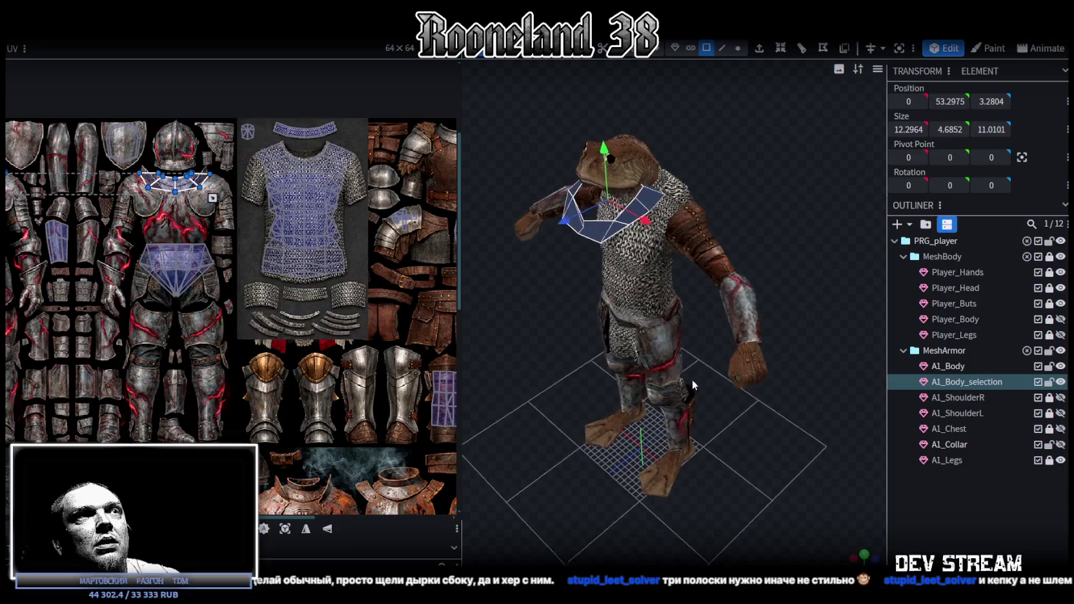
- Undo, delete the A1_Body_selection mesh, and select two waist faces on A1_Body
{"action": "key", "text": "ctrl+z"}
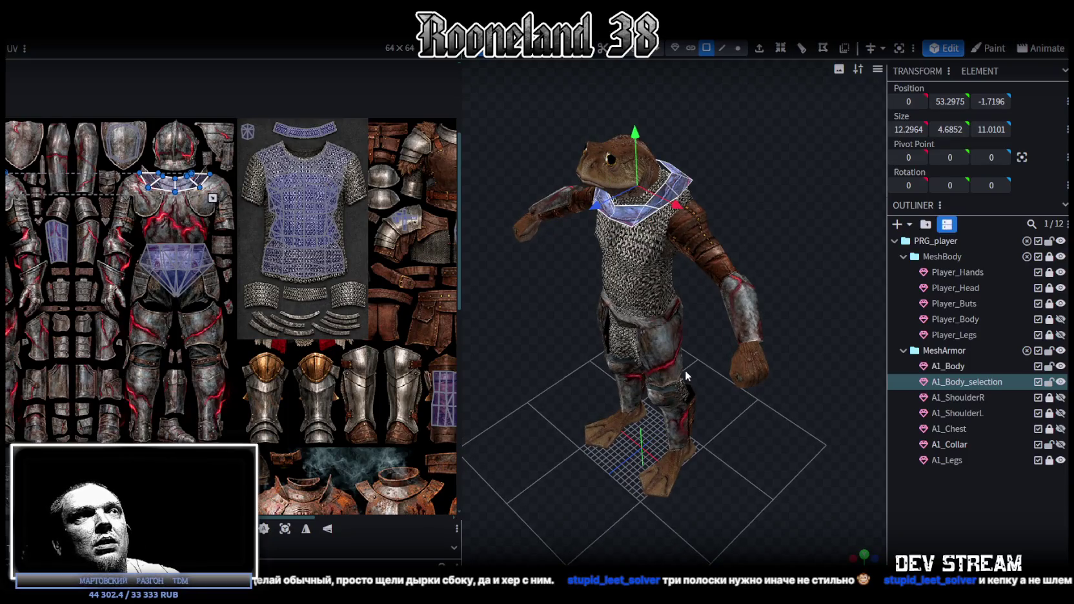
{"action": "key", "text": "Delete"}
{"action": "left_click_drag", "start_coordinate": [685, 370], "coordinate": [774, 350]}
{"action": "scroll", "coordinate": [652, 248], "scroll_direction": "up", "scroll_amount": 5}
{"action": "left_click", "coordinate": [651, 249]}
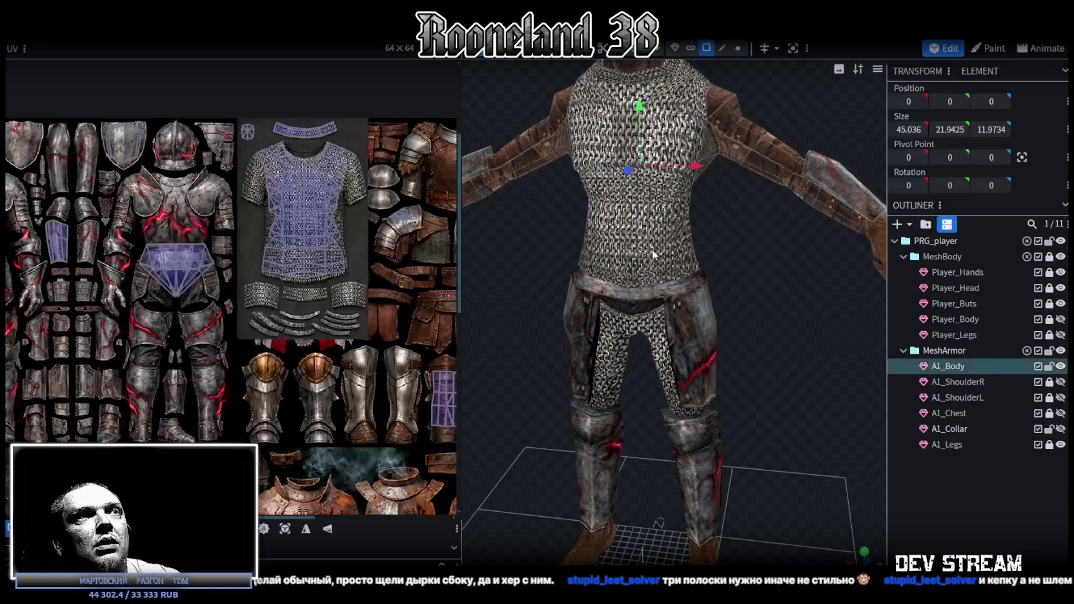
{"action": "left_click", "coordinate": [603, 278], "text": "shift"}
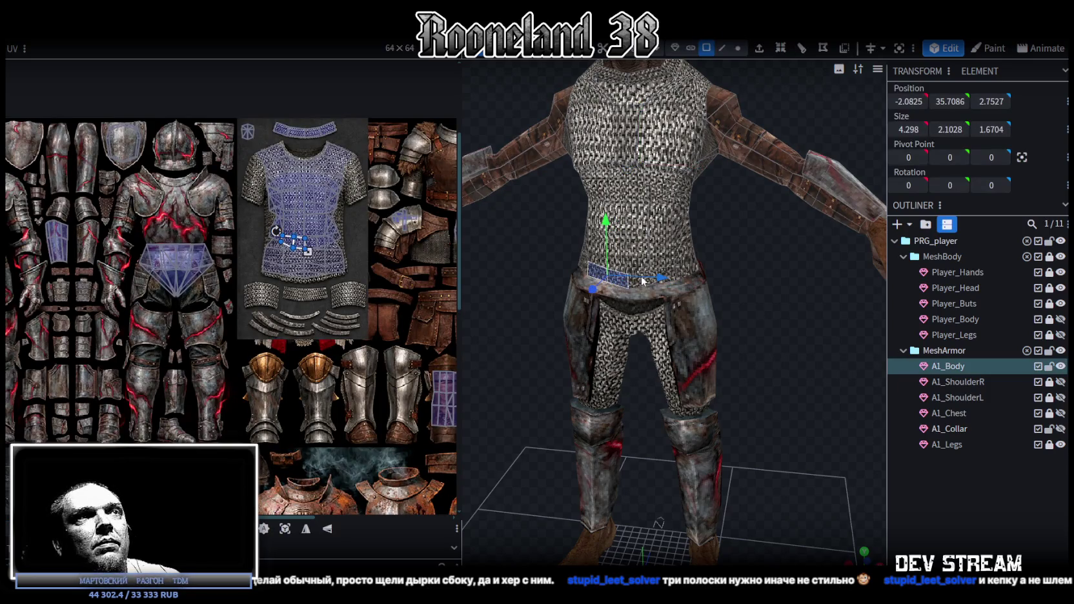
- Select the body's four waist faces and split them into their own mesh
{"action": "left_click", "coordinate": [637, 283], "text": "shift"}
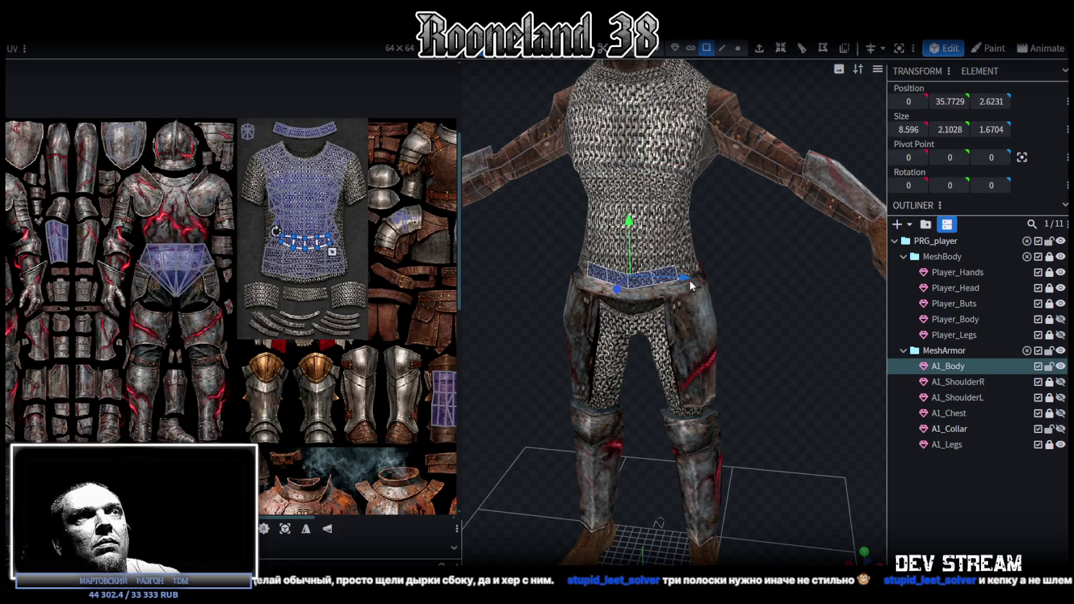
{"action": "key", "text": "ctrl+c"}
{"action": "key", "text": "ctrl+v"}
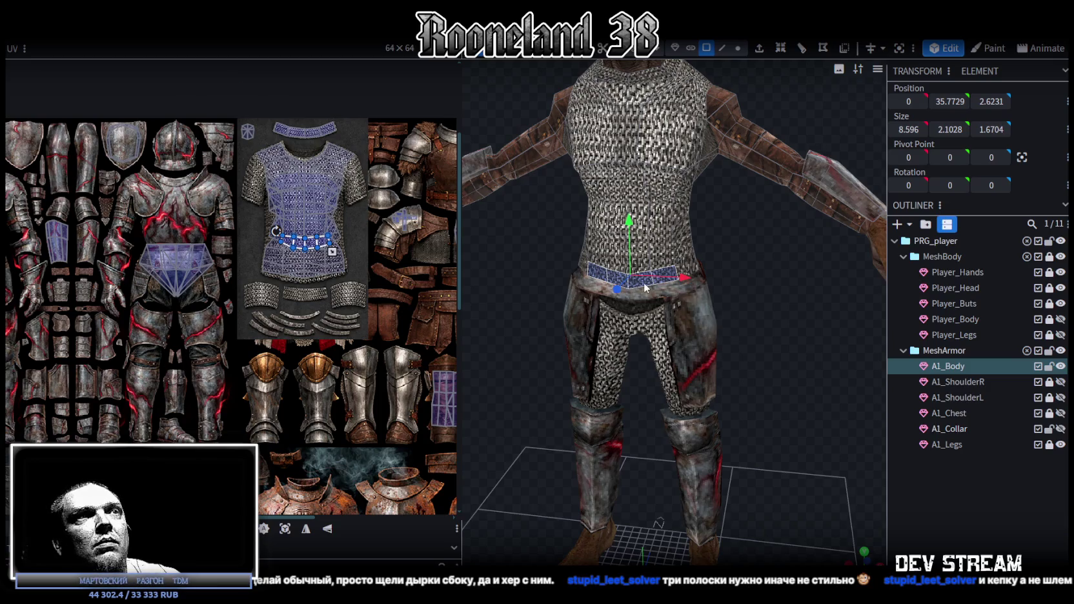
{"action": "right_click", "coordinate": [645, 288]}
{"action": "left_click", "coordinate": [693, 378]}
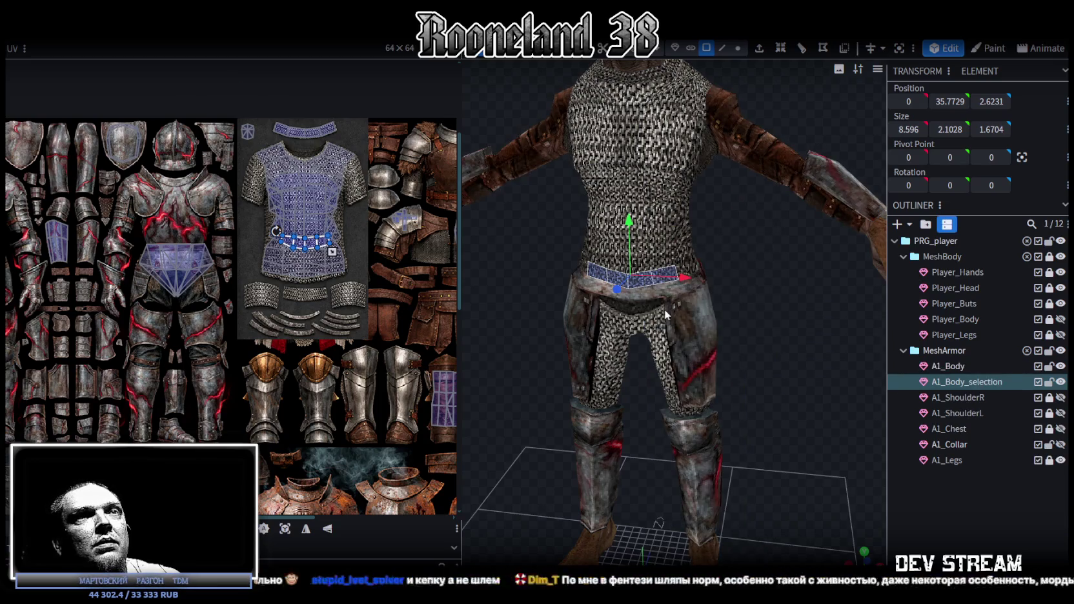
- Lock and hide A1_Body, lock A1_Collar, and unlock and select A1_Legs
{"action": "left_click", "coordinate": [1051, 367]}
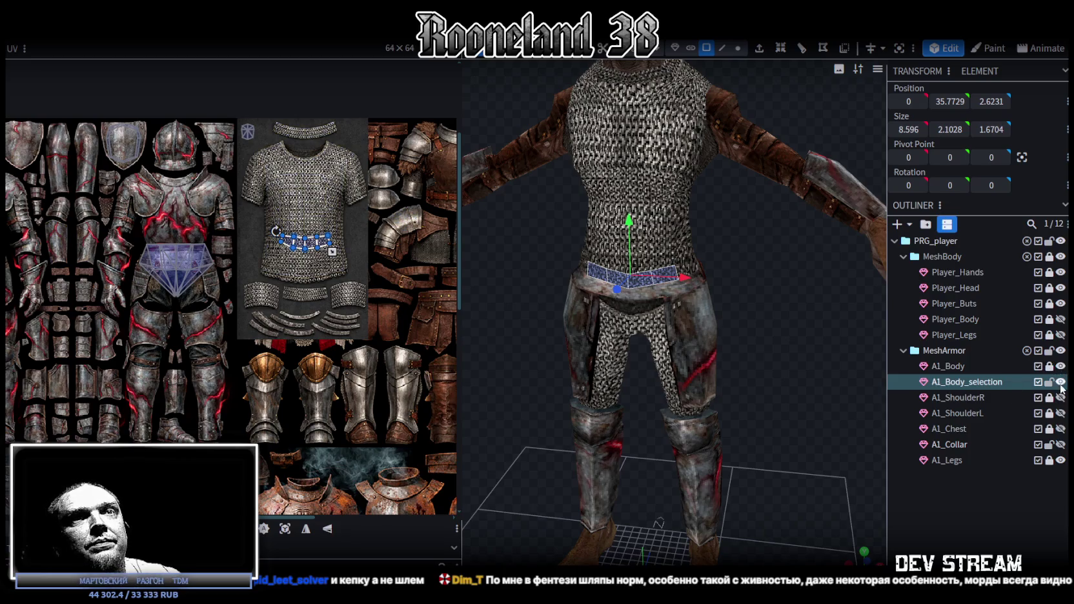
{"action": "left_click", "coordinate": [1060, 366]}
{"action": "left_click", "coordinate": [1049, 444]}
{"action": "left_click", "coordinate": [1060, 444]}
{"action": "left_click", "coordinate": [1060, 444]}
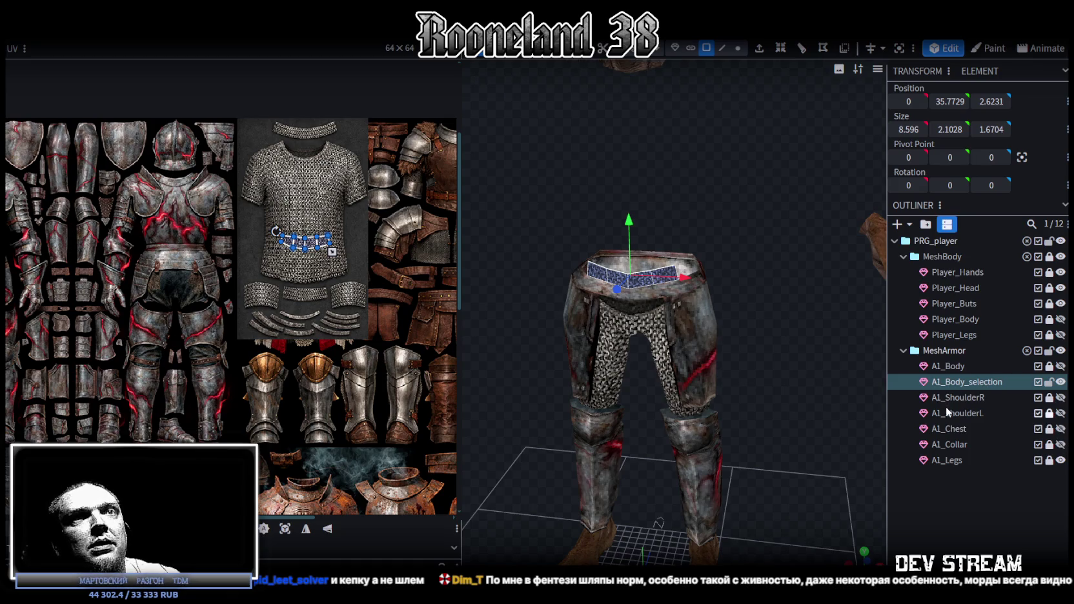
{"action": "left_click", "coordinate": [1049, 460]}
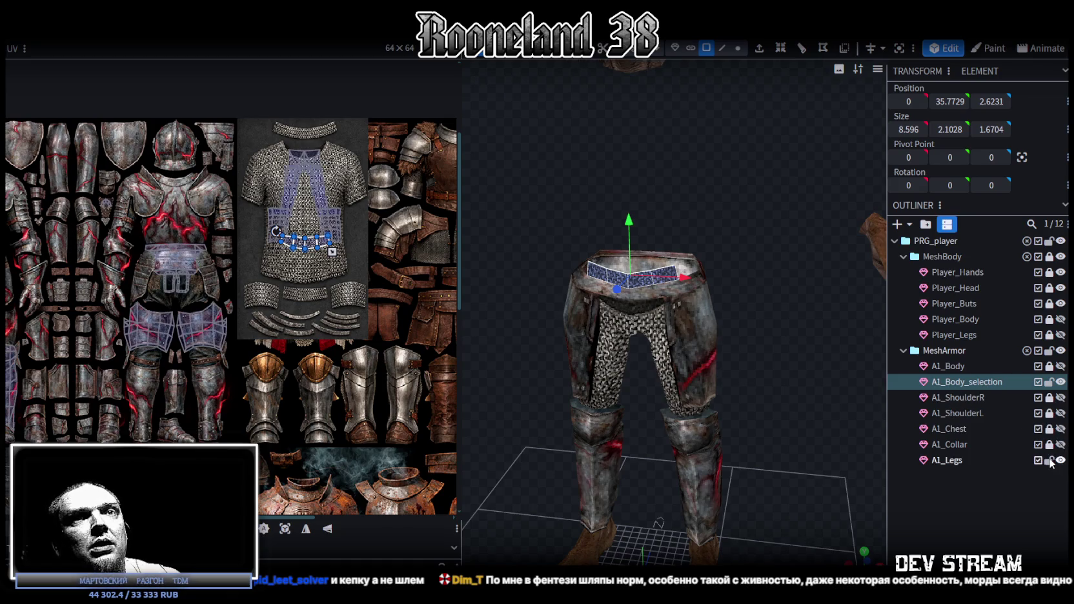
{"action": "double_click", "coordinate": [941, 462]}
- Select the A1_Legs waistband faces and split them into a separate mesh
{"action": "left_click", "coordinate": [570, 277]}
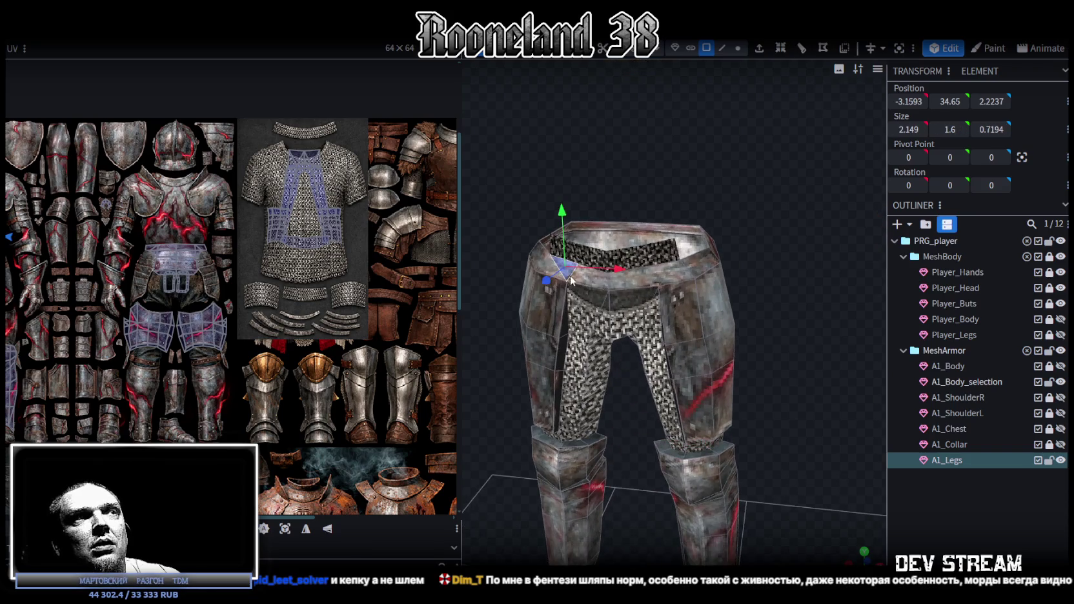
{"action": "left_click", "coordinate": [667, 266], "text": "shift"}
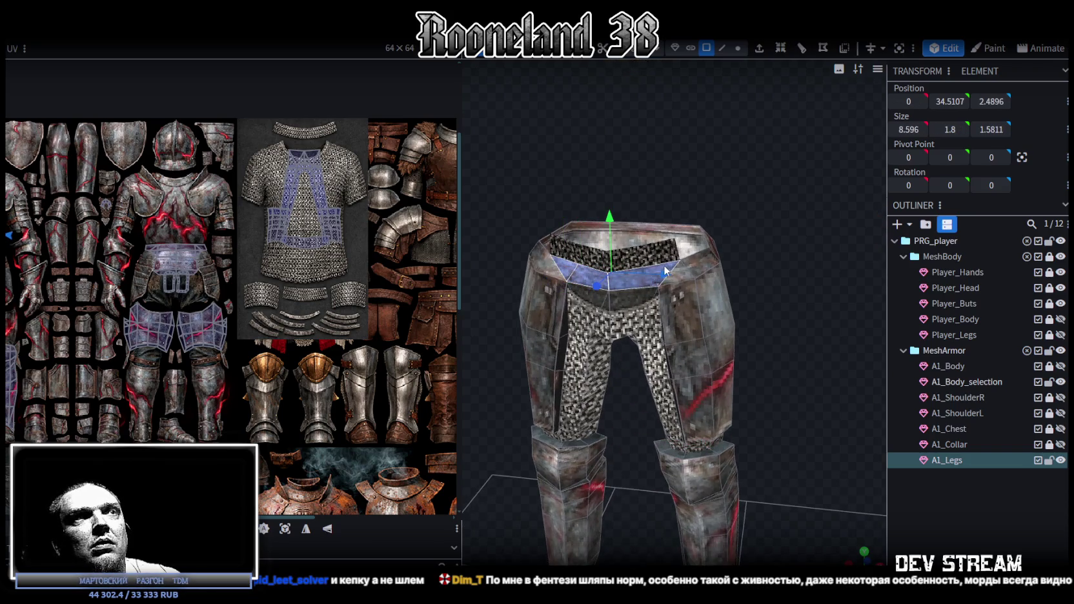
{"action": "right_click", "coordinate": [666, 267]}
{"action": "left_click_drag", "start_coordinate": [839, 369], "coordinate": [841, 340]}
{"action": "right_click", "coordinate": [804, 329]}
{"action": "left_click", "coordinate": [830, 351]}
{"action": "right_click", "coordinate": [620, 306]}
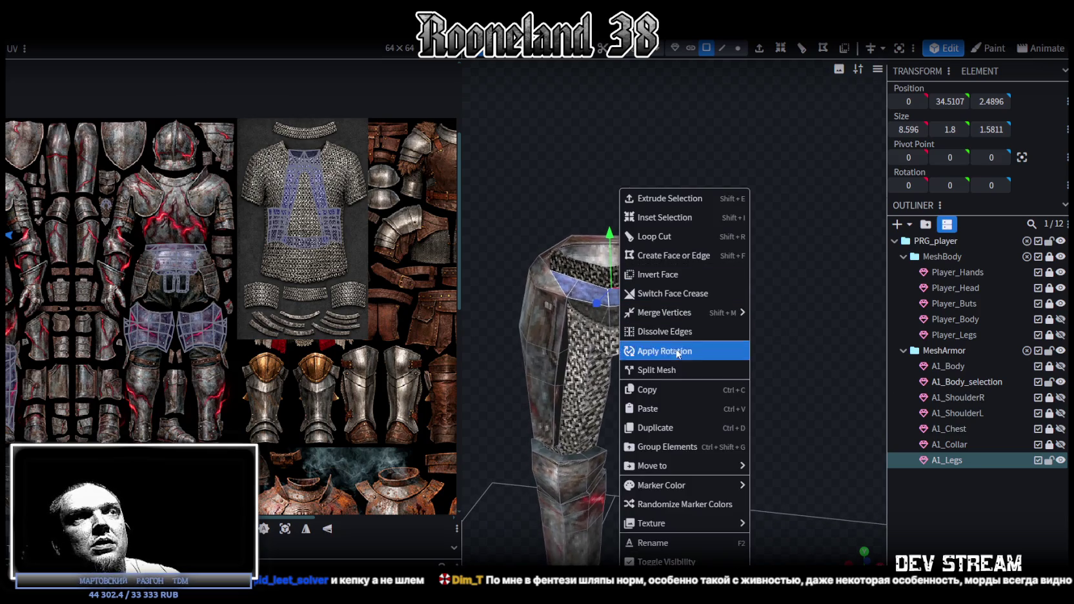
{"action": "left_click", "coordinate": [676, 370]}
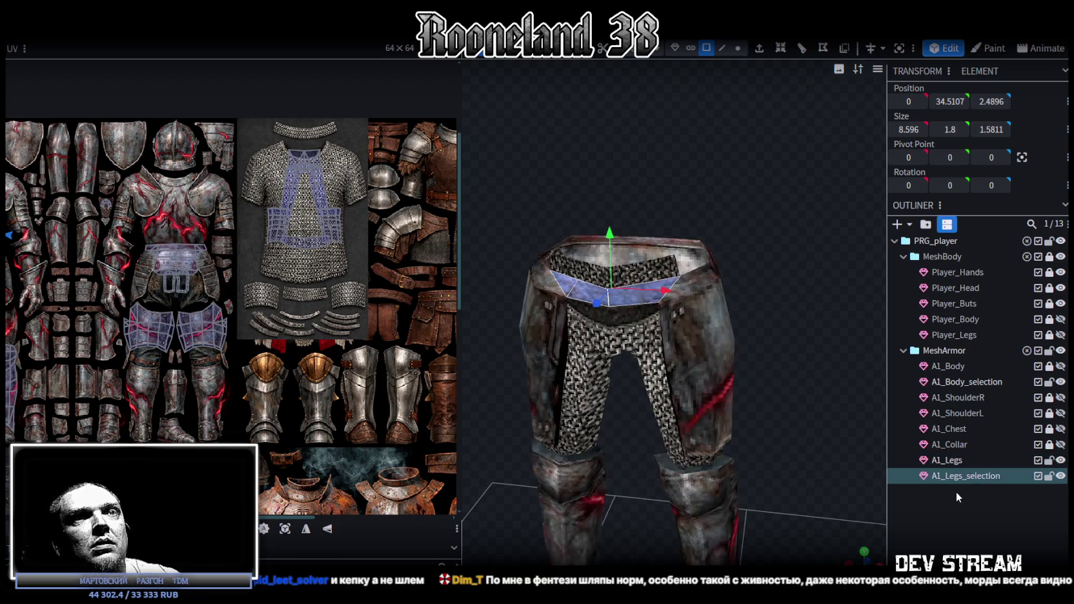
- Merge A1_Body_selection and A1_Legs_selection into a single mesh
{"action": "left_click", "coordinate": [989, 384]}
{"action": "left_click", "coordinate": [967, 478], "text": "ctrl"}
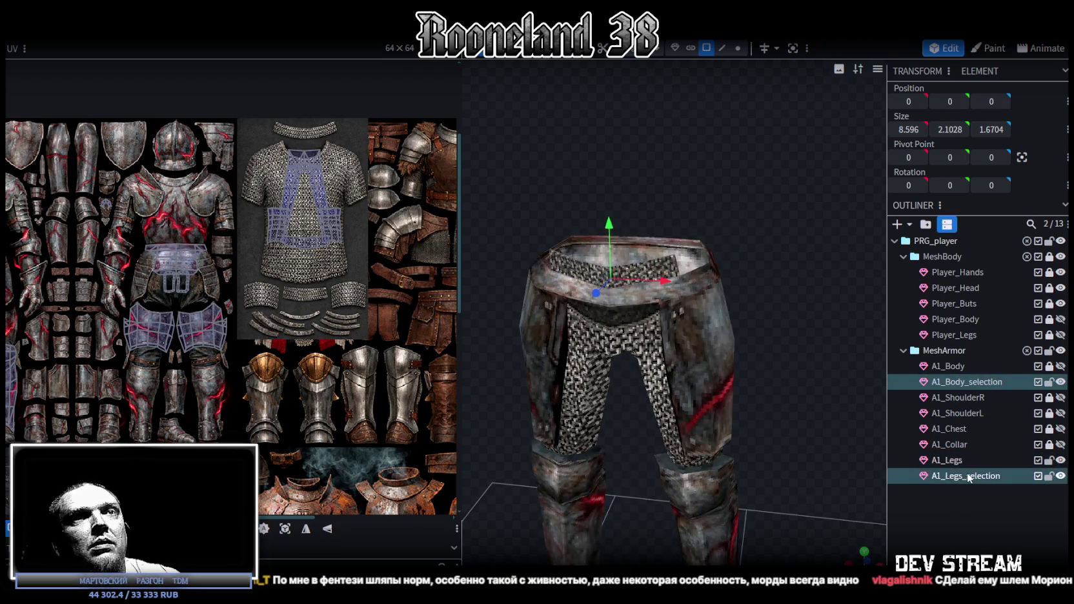
{"action": "right_click", "coordinate": [967, 478]}
{"action": "left_click", "coordinate": [890, 255]}
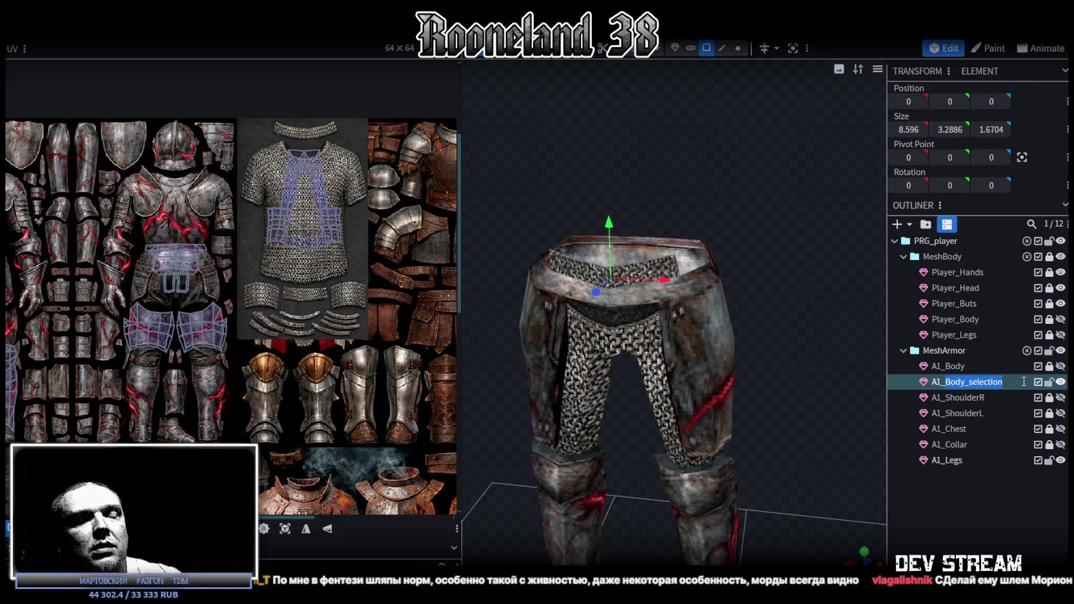
- Rename the mesh to A1_Belt and nudge its vertices up, accepting the duplicate-vertex merge
{"action": "type", "text": "Belt"}
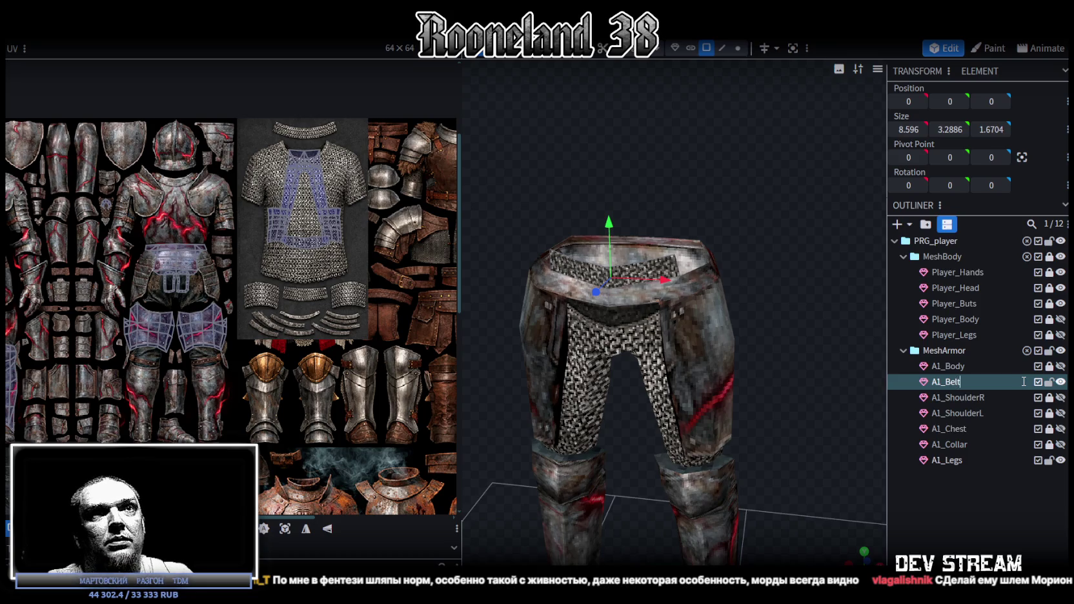
{"action": "mouse_move", "coordinate": [512, 252]}
{"action": "left_mouse_down"}
{"action": "mouse_move", "coordinate": [567, 237]}
{"action": "mouse_move", "coordinate": [635, 166]}
{"action": "mouse_move", "coordinate": [646, 184]}
{"action": "left_mouse_up"}
{"action": "scroll", "coordinate": [635, 166], "scroll_direction": "up", "scroll_amount": 2}
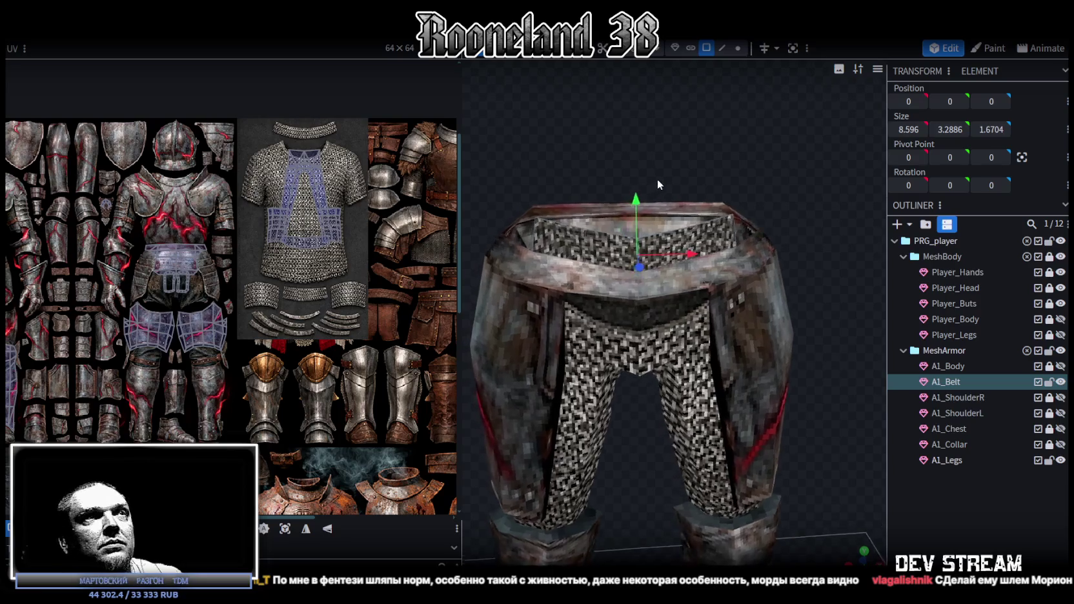
{"action": "left_click", "coordinate": [739, 49]}
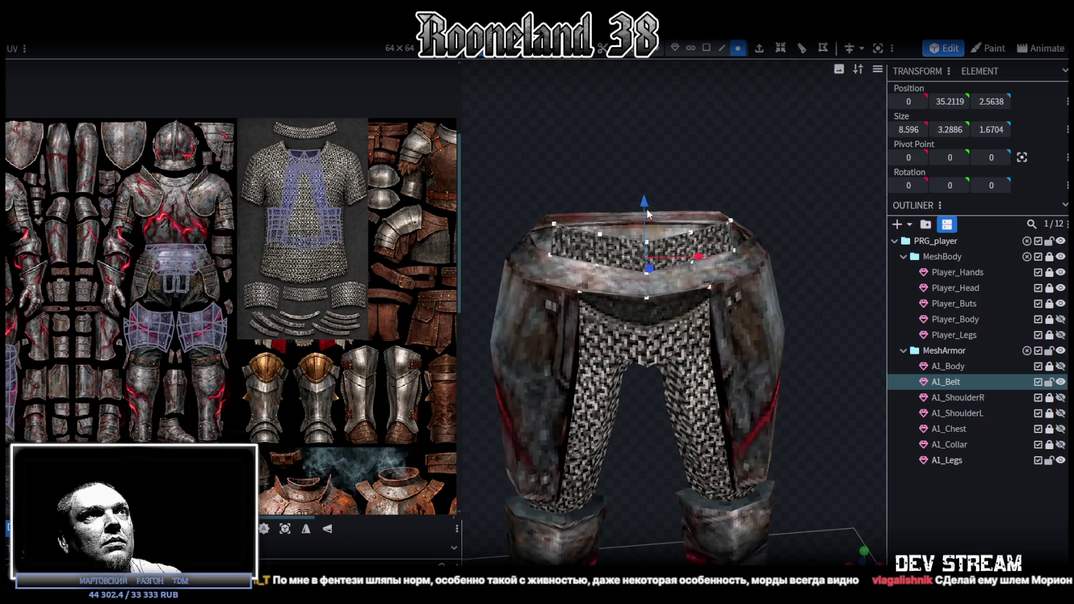
{"action": "left_click_drag", "start_coordinate": [643, 204], "coordinate": [644, 198]}
{"action": "left_click", "coordinate": [629, 137]}
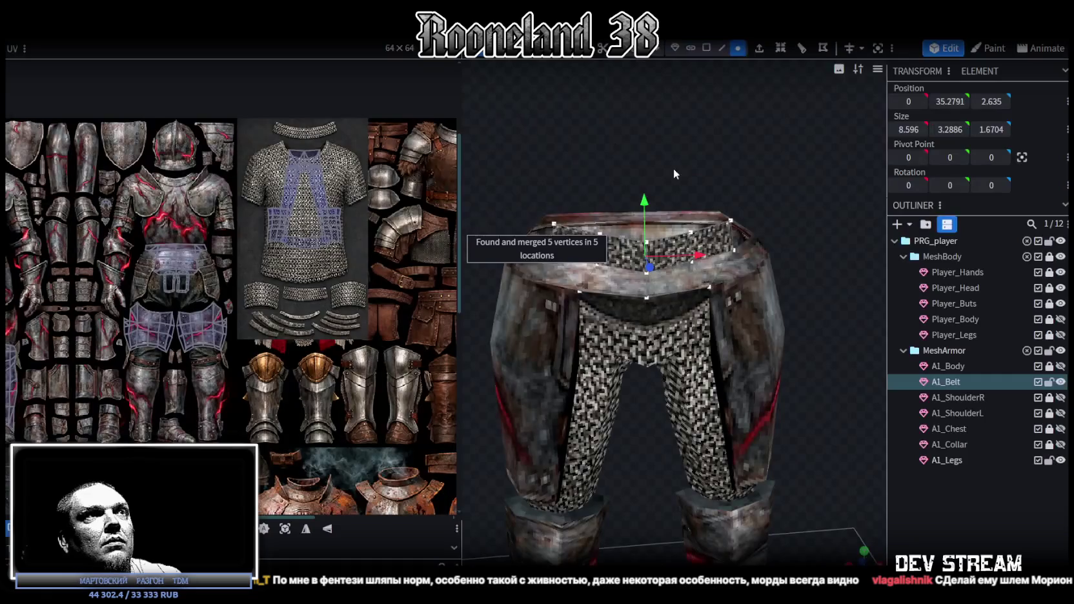
- Switch to Face mode, clear the selection, and reselect the A1_Belt mesh
{"action": "left_click", "coordinate": [706, 47]}
{"action": "left_click", "coordinate": [623, 260]}
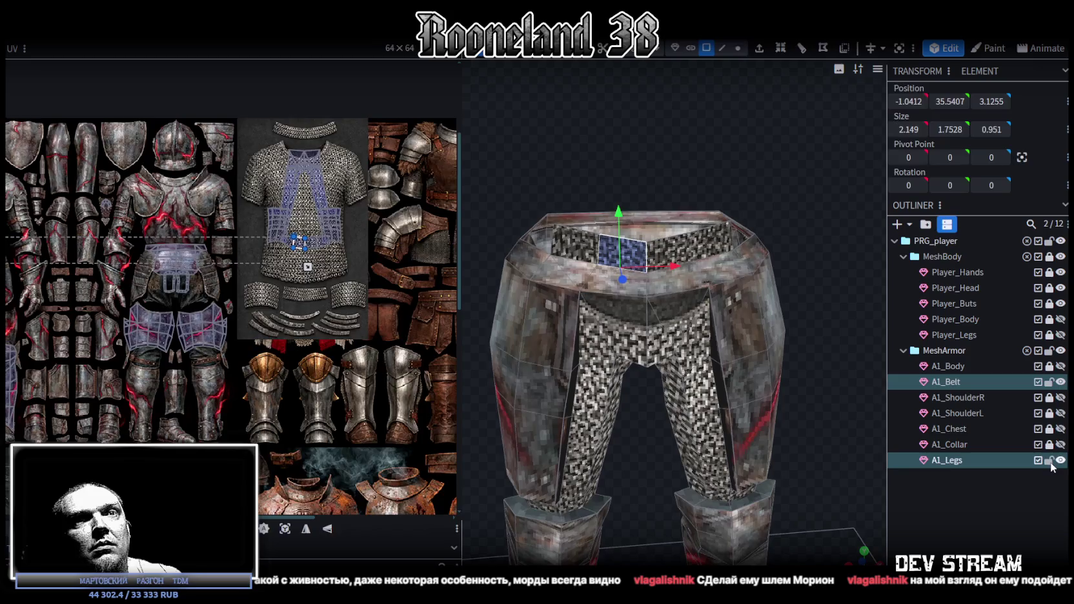
{"action": "key", "text": "Escape"}
{"action": "left_click_drag", "start_coordinate": [781, 162], "coordinate": [606, 317]}
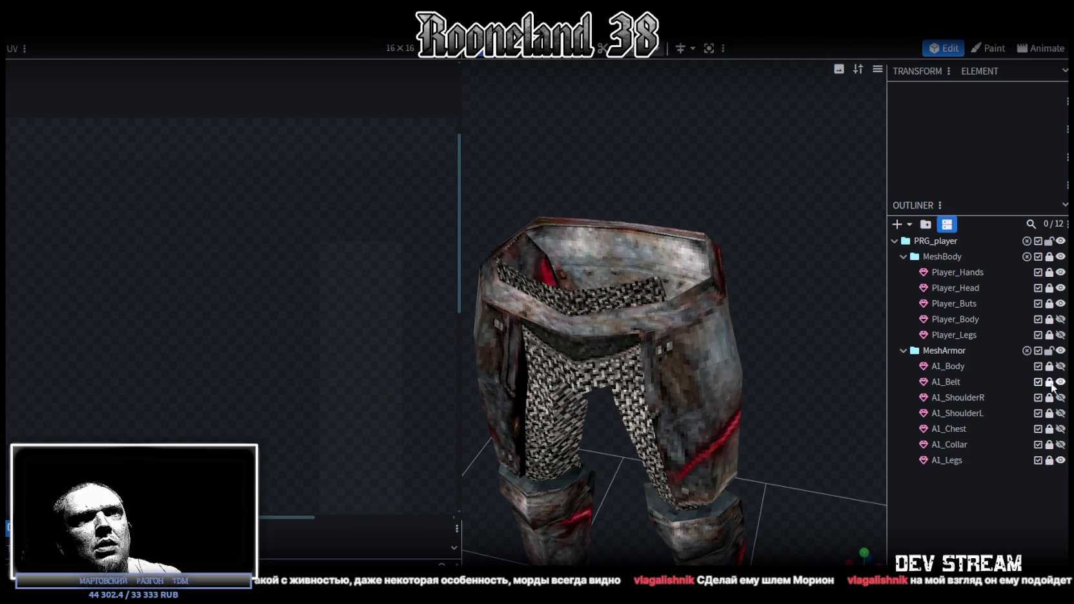
{"action": "left_click", "coordinate": [947, 385]}
{"action": "left_click_drag", "start_coordinate": [634, 157], "coordinate": [737, 93]}
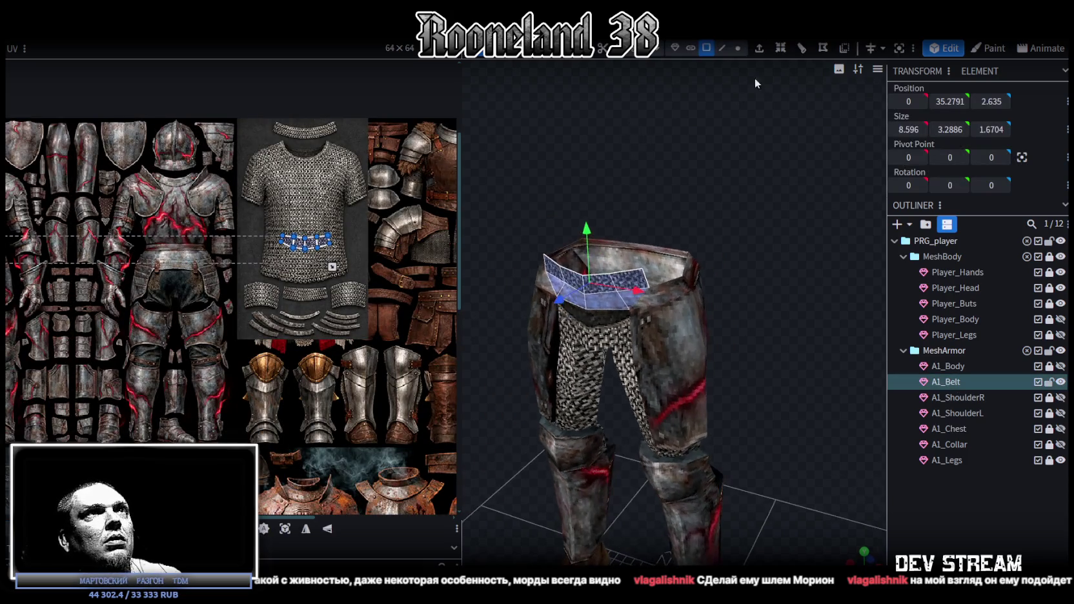
- Extrude the A1_Belt band faces outward
{"action": "left_click", "coordinate": [758, 54]}
{"action": "mouse_move", "coordinate": [686, 205]}
{"action": "left_mouse_down"}
{"action": "mouse_move", "coordinate": [741, 102]}
{"action": "mouse_move", "coordinate": [769, 129]}
{"action": "mouse_move", "coordinate": [827, 125]}
{"action": "mouse_move", "coordinate": [838, 143]}
{"action": "mouse_move", "coordinate": [763, 288]}
{"action": "mouse_move", "coordinate": [802, 279]}
{"action": "mouse_move", "coordinate": [833, 311]}
{"action": "mouse_move", "coordinate": [780, 302]}
{"action": "mouse_move", "coordinate": [648, 319]}
{"action": "mouse_move", "coordinate": [673, 259]}
{"action": "mouse_move", "coordinate": [767, 442]}
{"action": "mouse_move", "coordinate": [740, 323]}
{"action": "mouse_move", "coordinate": [776, 344]}
{"action": "mouse_move", "coordinate": [592, 213]}
{"action": "left_mouse_up"}
{"action": "scroll", "coordinate": [593, 213], "scroll_direction": "up", "scroll_amount": 2}
{"action": "left_click_drag", "start_coordinate": [853, 559], "coordinate": [776, 428]}
- Select the horizontal edges along the belt front
{"action": "left_click", "coordinate": [722, 51]}
{"action": "left_click", "coordinate": [728, 321]}
{"action": "left_click_drag", "start_coordinate": [711, 308], "coordinate": [740, 277]}
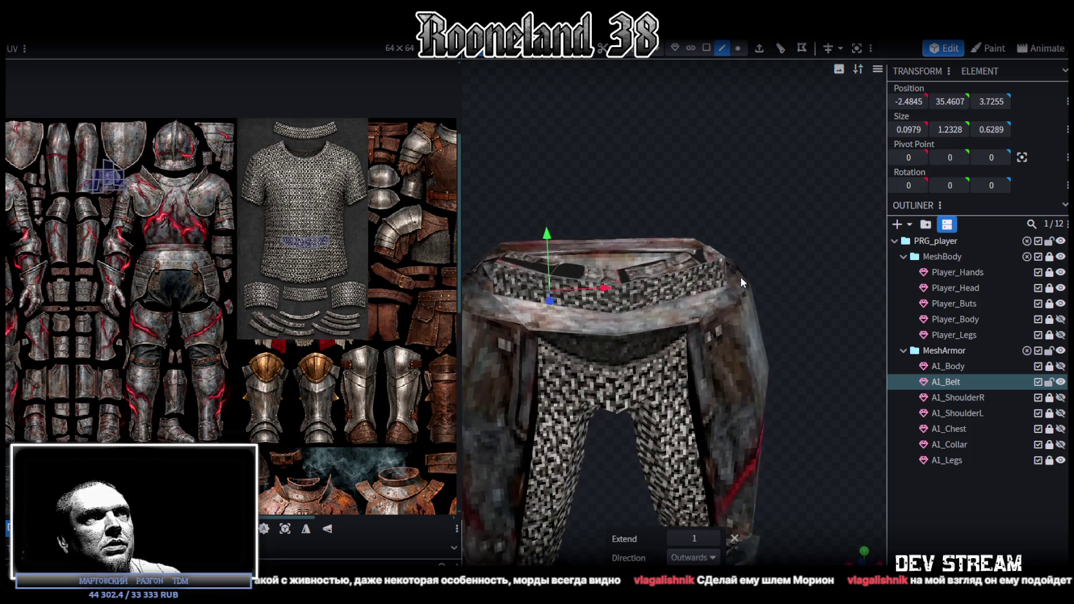
{"action": "left_click", "coordinate": [678, 287]}
{"action": "left_click", "coordinate": [685, 286]}
{"action": "mouse_move", "coordinate": [690, 285]}
{"action": "left_mouse_down"}
{"action": "mouse_move", "coordinate": [626, 243]}
{"action": "mouse_move", "coordinate": [891, 251]}
{"action": "left_mouse_up"}
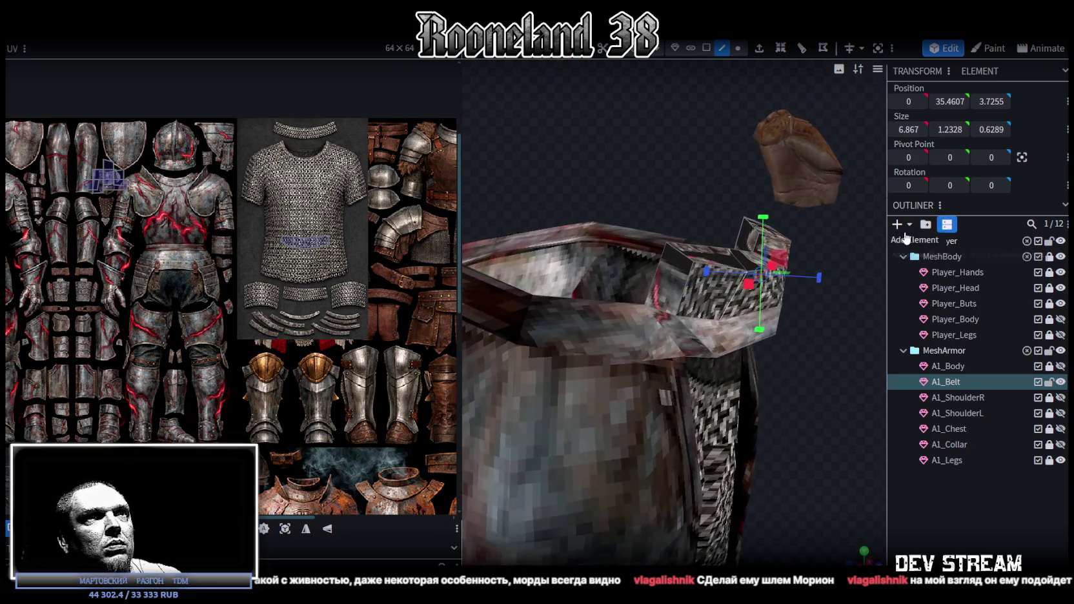
{"action": "left_click_drag", "start_coordinate": [891, 252], "coordinate": [793, 236]}
- Select two belt corner vertices and merge them into one
{"action": "left_click", "coordinate": [740, 48]}
{"action": "left_click_drag", "start_coordinate": [628, 235], "coordinate": [684, 249]}
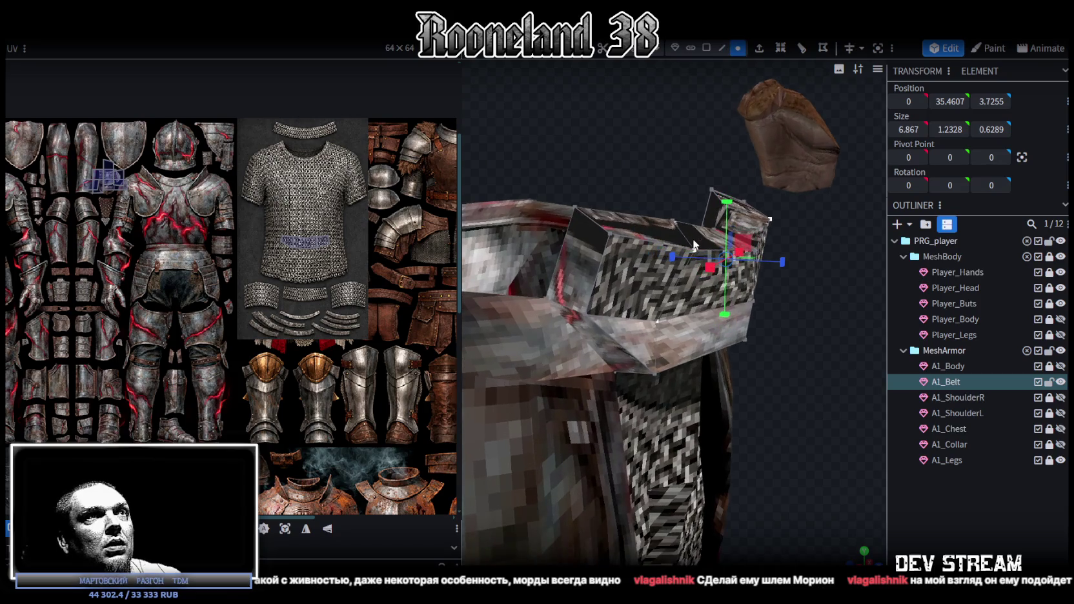
{"action": "left_click", "coordinate": [697, 252]}
{"action": "left_click", "coordinate": [609, 233], "text": "shift"}
{"action": "right_click", "coordinate": [609, 233]}
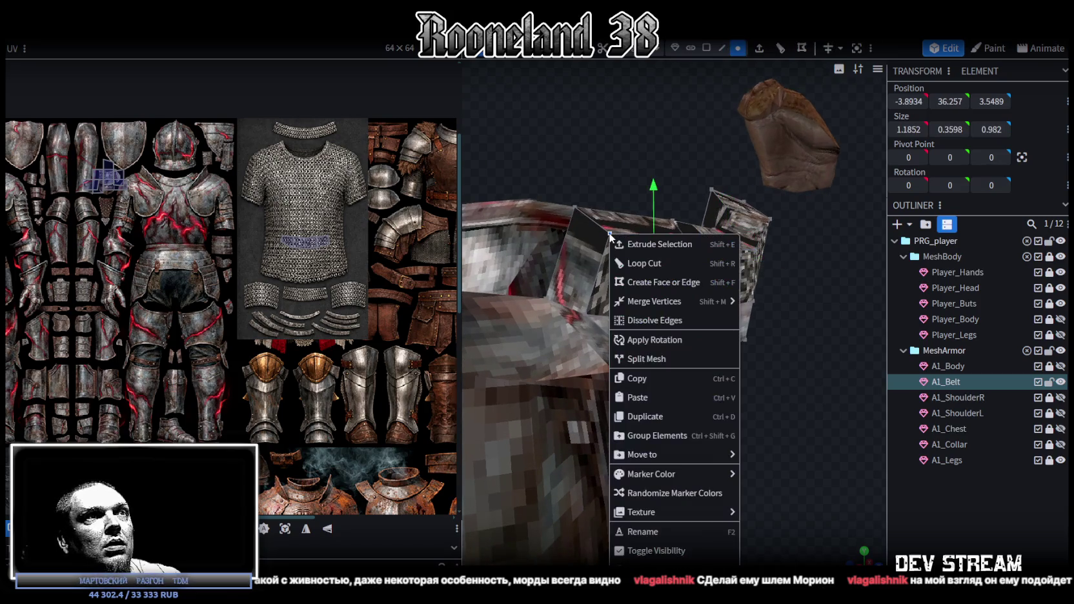
{"action": "left_click", "coordinate": [775, 304]}
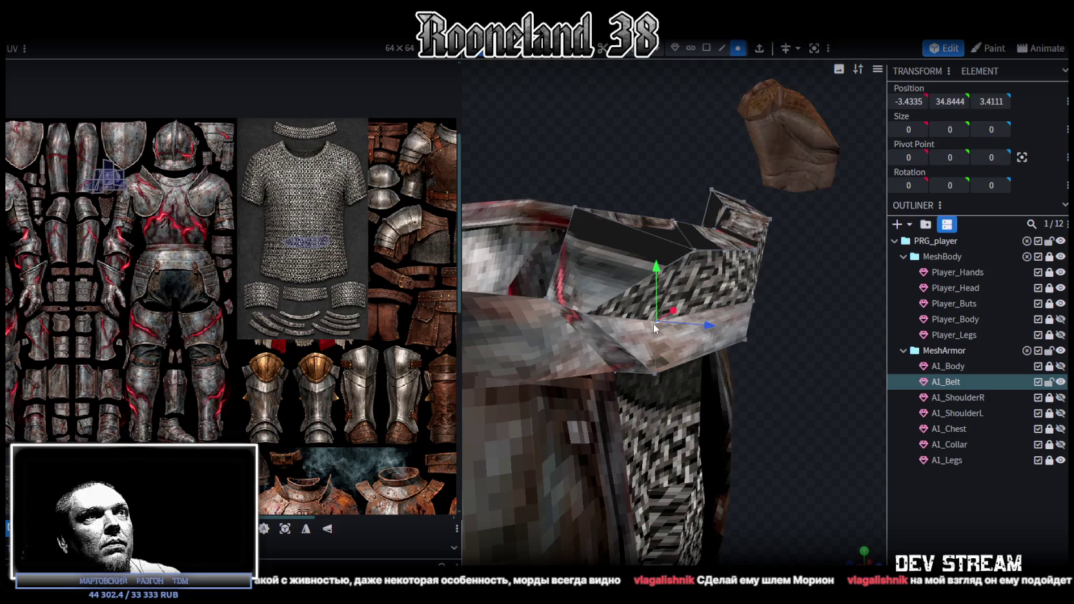
- Merge the remaining belt corner vertex pairs, including the top corners
{"action": "right_click", "coordinate": [585, 315]}
{"action": "left_click", "coordinate": [748, 314]}
{"action": "mouse_move", "coordinate": [855, 356]}
{"action": "left_mouse_down"}
{"action": "mouse_move", "coordinate": [717, 351]}
{"action": "mouse_move", "coordinate": [650, 227]}
{"action": "left_mouse_up"}
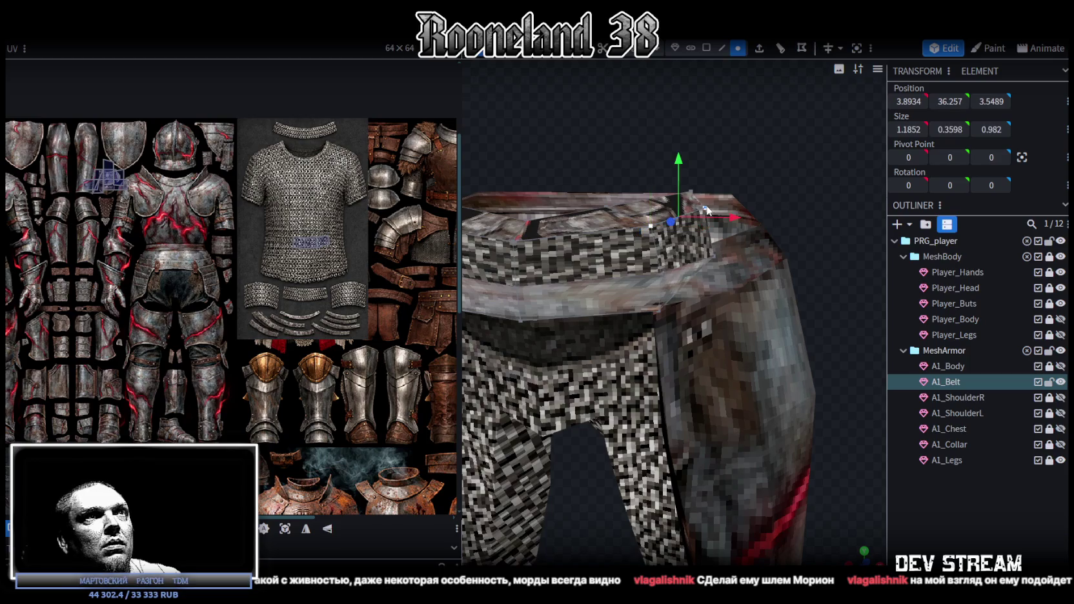
{"action": "right_click", "coordinate": [710, 211]}
{"action": "left_click", "coordinate": [863, 273]}
{"action": "left_click", "coordinate": [663, 274]}
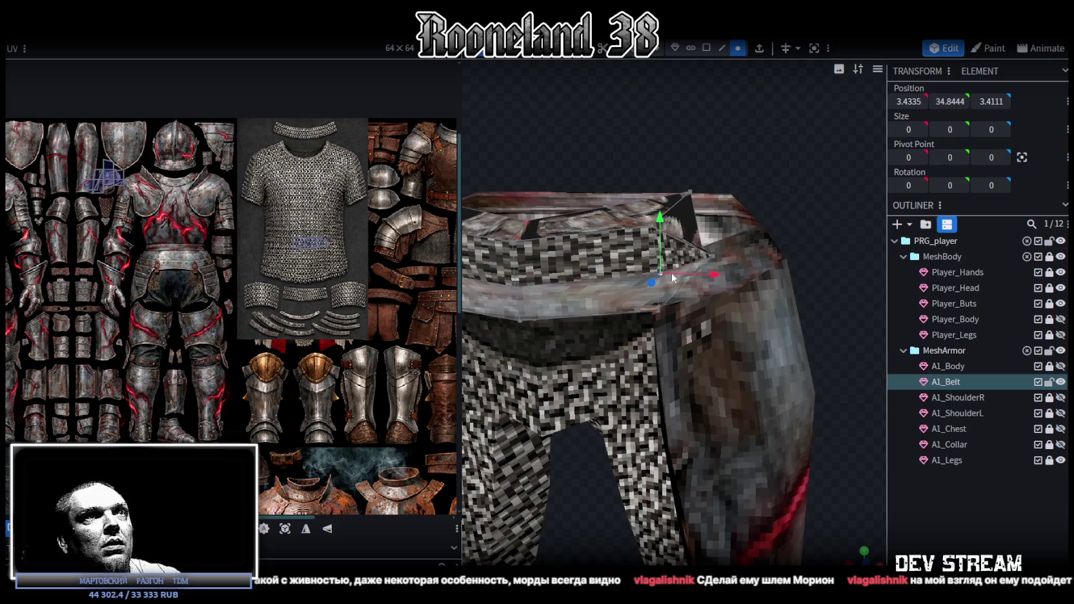
{"action": "left_click", "coordinate": [708, 256], "text": "shift"}
{"action": "right_click", "coordinate": [709, 257]}
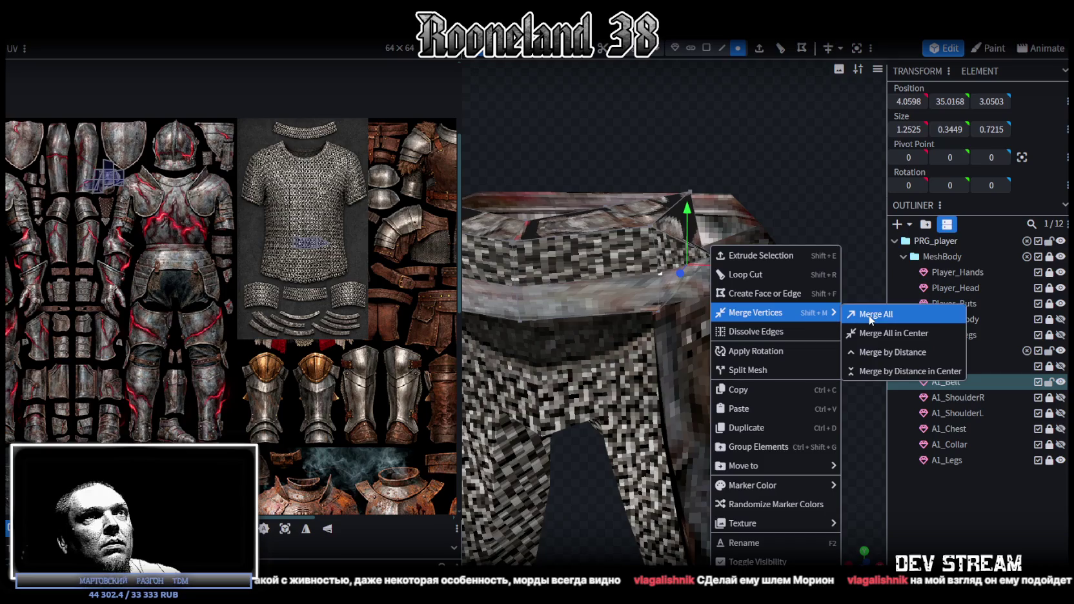
{"action": "left_click", "coordinate": [875, 314]}
- Nudge the buckle vertices back, up and slightly forward to shape the protruding buckle
{"action": "mouse_move", "coordinate": [781, 256]}
{"action": "left_mouse_down"}
{"action": "mouse_move", "coordinate": [774, 191]}
{"action": "mouse_move", "coordinate": [688, 188]}
{"action": "mouse_move", "coordinate": [697, 224]}
{"action": "mouse_move", "coordinate": [733, 220]}
{"action": "mouse_move", "coordinate": [660, 317]}
{"action": "left_mouse_up"}
{"action": "left_click", "coordinate": [731, 293], "text": "shift"}
{"action": "mouse_move", "coordinate": [806, 324]}
{"action": "left_mouse_down"}
{"action": "mouse_move", "coordinate": [826, 276]}
{"action": "mouse_move", "coordinate": [805, 264]}
{"action": "left_mouse_up"}
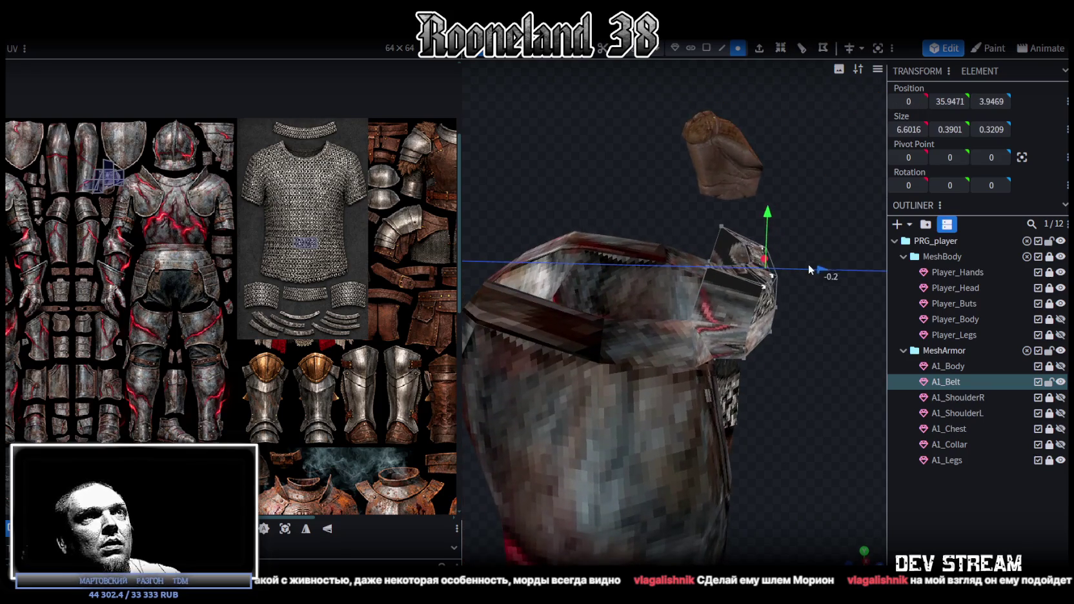
{"action": "left_click_drag", "start_coordinate": [760, 210], "coordinate": [768, 205]}
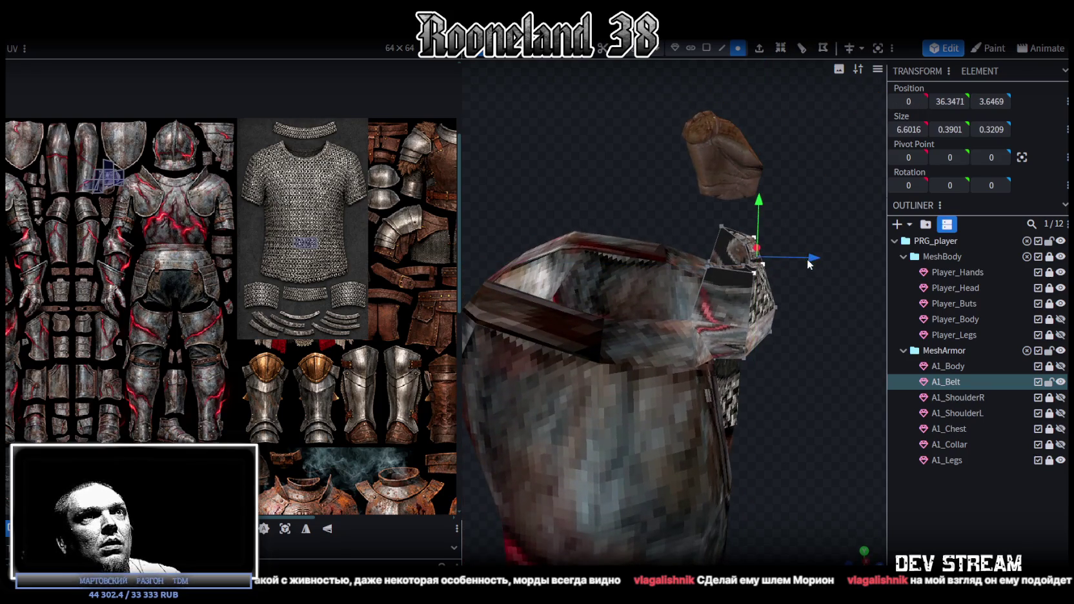
{"action": "mouse_move", "coordinate": [810, 257]}
{"action": "left_mouse_down"}
{"action": "mouse_move", "coordinate": [811, 314]}
{"action": "mouse_move", "coordinate": [771, 284]}
{"action": "mouse_move", "coordinate": [805, 295]}
{"action": "mouse_move", "coordinate": [741, 362]}
{"action": "mouse_move", "coordinate": [701, 305]}
{"action": "mouse_move", "coordinate": [689, 243]}
{"action": "mouse_move", "coordinate": [770, 267]}
{"action": "mouse_move", "coordinate": [814, 257]}
{"action": "mouse_move", "coordinate": [744, 246]}
{"action": "mouse_move", "coordinate": [783, 234]}
{"action": "mouse_move", "coordinate": [813, 242]}
{"action": "left_mouse_up"}
{"action": "left_click", "coordinate": [764, 298]}
- Select the whole belt and make A1_Body, A1_Chest, A1_Collar and A1_Legs visible
{"action": "left_click", "coordinate": [688, 299]}
{"action": "left_click", "coordinate": [689, 276]}
{"action": "double_click", "coordinate": [751, 287]}
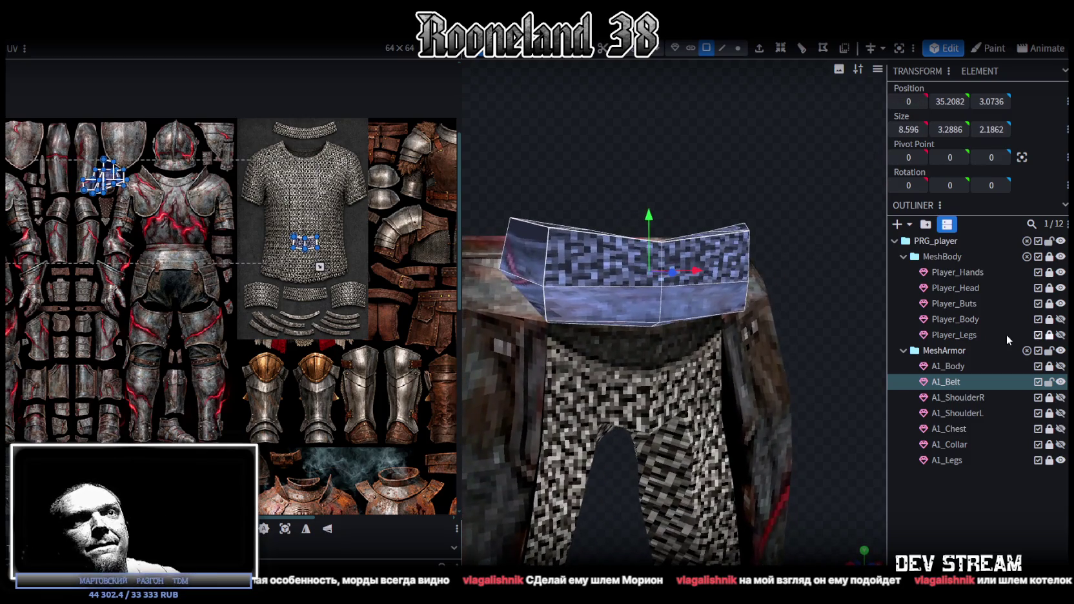
{"action": "left_click", "coordinate": [1060, 366]}
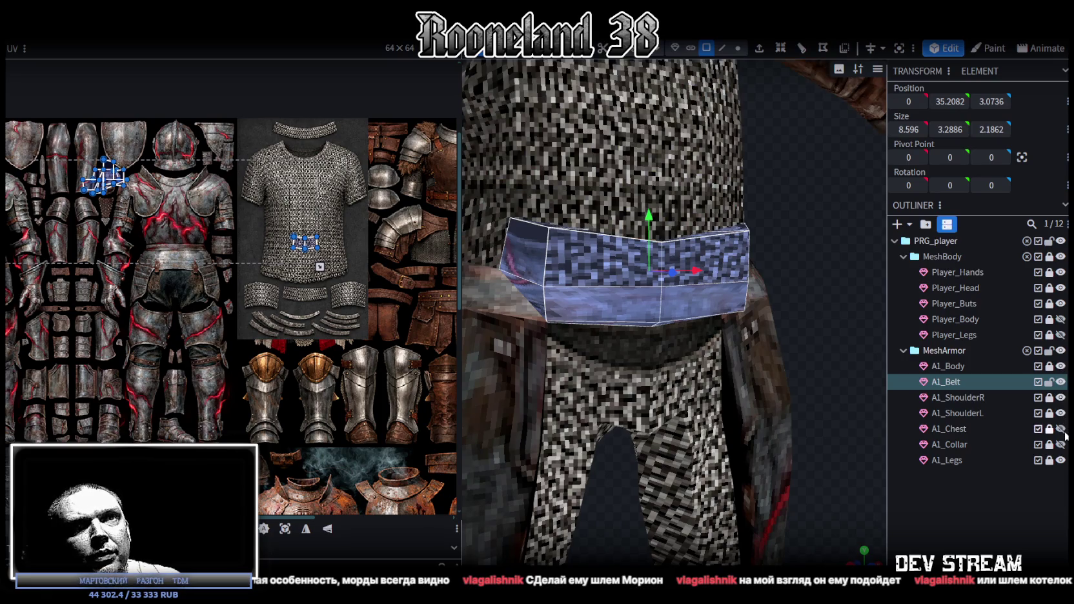
{"action": "left_click", "coordinate": [1060, 429]}
{"action": "left_click", "coordinate": [1060, 444]}
{"action": "left_click", "coordinate": [1060, 460]}
{"action": "left_click", "coordinate": [1060, 459]}
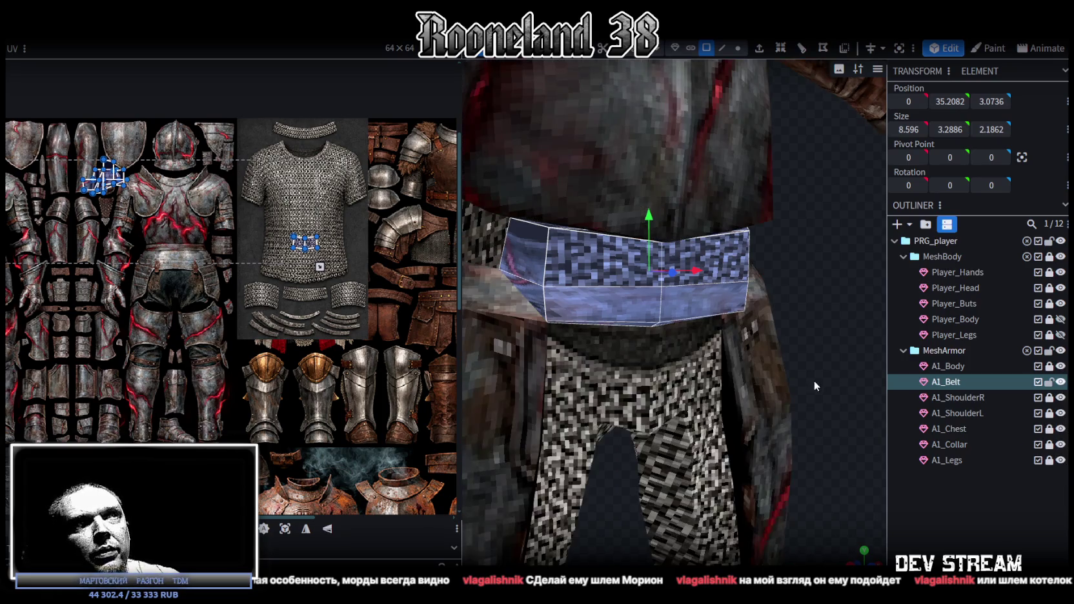
- Select the long front edges of the buckle
{"action": "mouse_move", "coordinate": [678, 322]}
{"action": "left_mouse_down"}
{"action": "mouse_move", "coordinate": [529, 319]}
{"action": "mouse_move", "coordinate": [870, 325]}
{"action": "mouse_move", "coordinate": [702, 46]}
{"action": "left_mouse_up"}
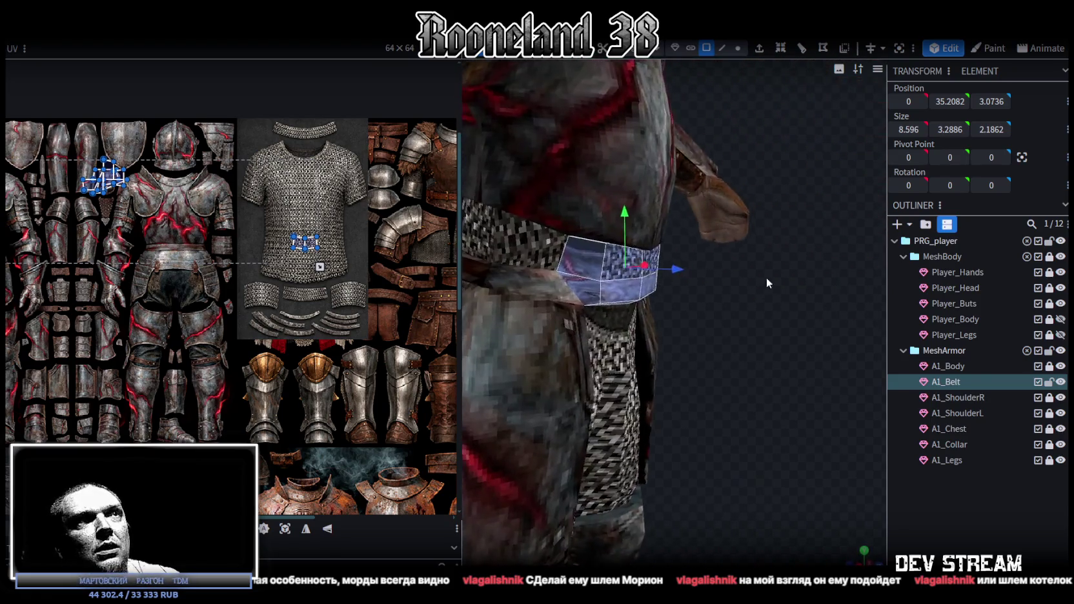
{"action": "left_click", "coordinate": [722, 48]}
{"action": "mouse_move", "coordinate": [671, 194]}
{"action": "left_mouse_down"}
{"action": "mouse_move", "coordinate": [638, 220]}
{"action": "mouse_move", "coordinate": [708, 227]}
{"action": "mouse_move", "coordinate": [708, 242]}
{"action": "mouse_move", "coordinate": [659, 220]}
{"action": "left_mouse_up"}
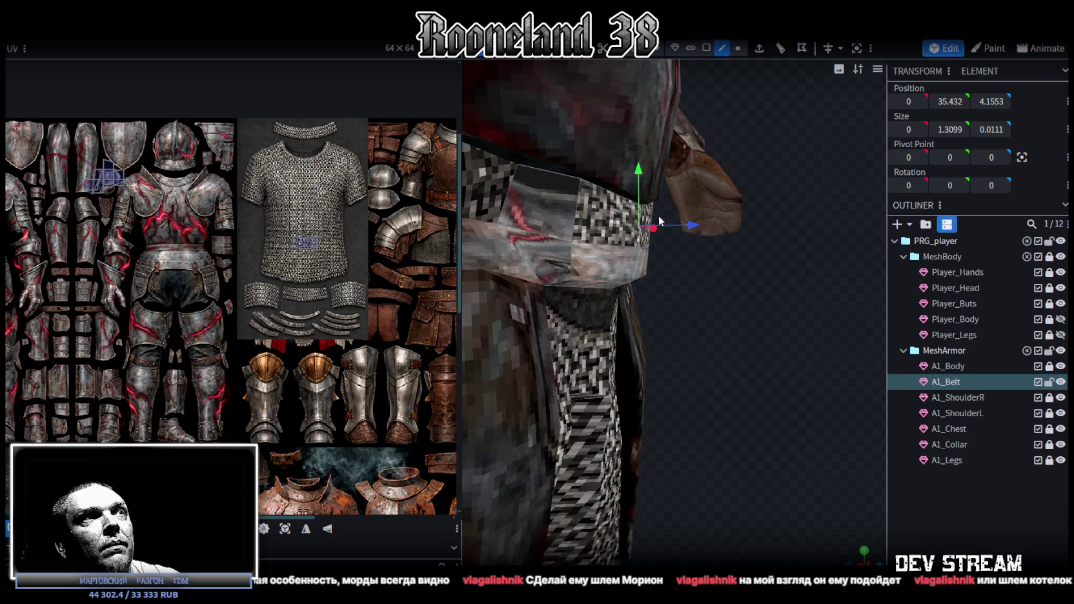
{"action": "left_click", "coordinate": [607, 191]}
{"action": "left_click", "coordinate": [649, 207], "text": "shift"}
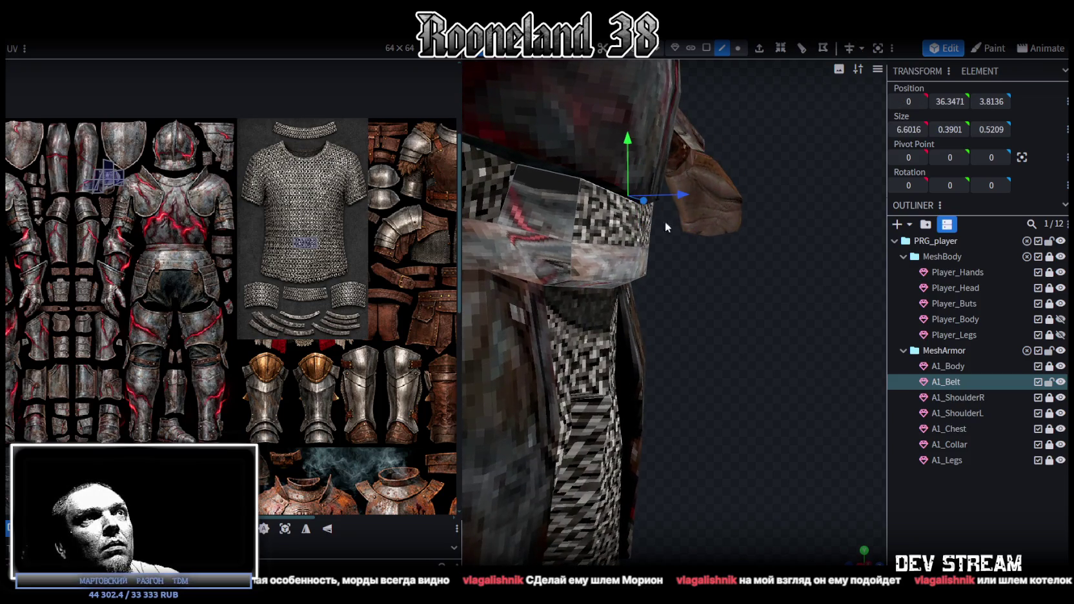
{"action": "left_click_drag", "start_coordinate": [664, 222], "coordinate": [663, 205]}
{"action": "left_click_drag", "start_coordinate": [620, 141], "coordinate": [657, 229]}
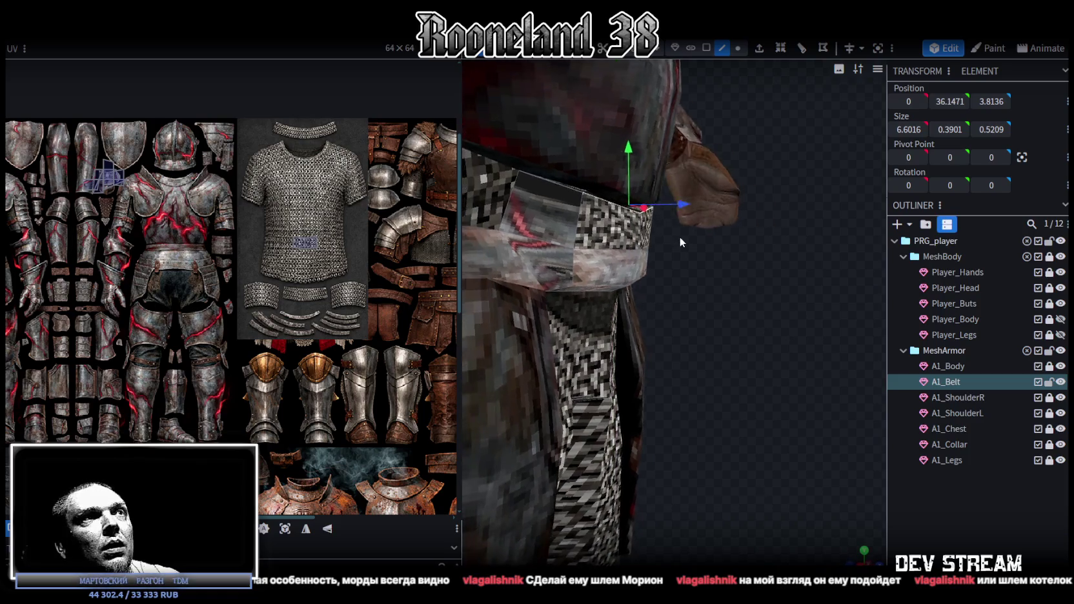
{"action": "left_click", "coordinate": [656, 229]}
- Lower a buckle vertex and pull it back toward the waist, leaving the belt at Y 35.1608
{"action": "left_click", "coordinate": [745, 48]}
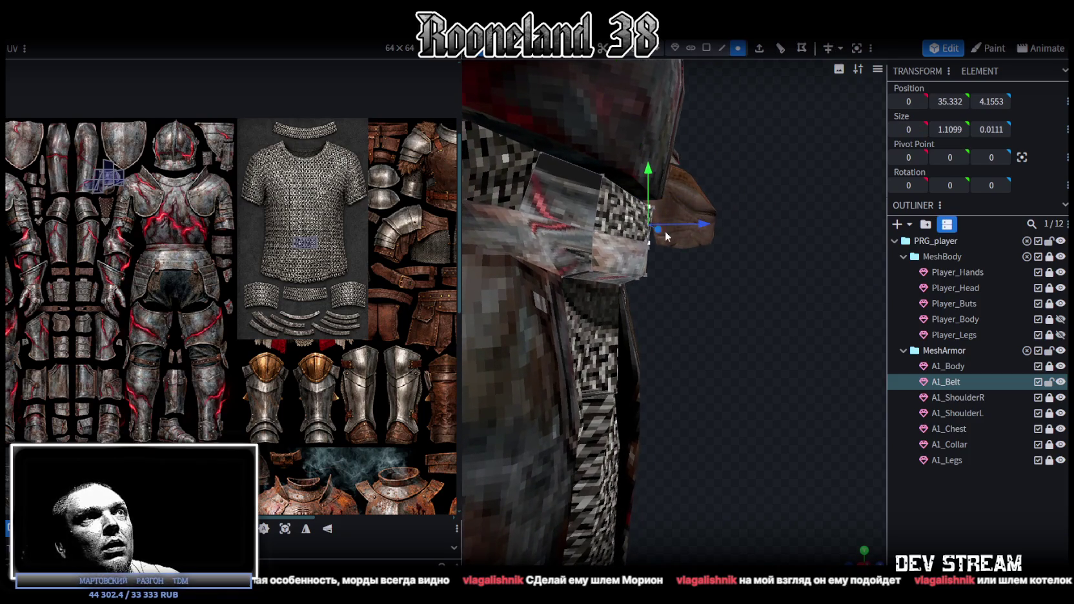
{"action": "left_click", "coordinate": [647, 246]}
{"action": "left_click_drag", "start_coordinate": [648, 246], "coordinate": [715, 296]}
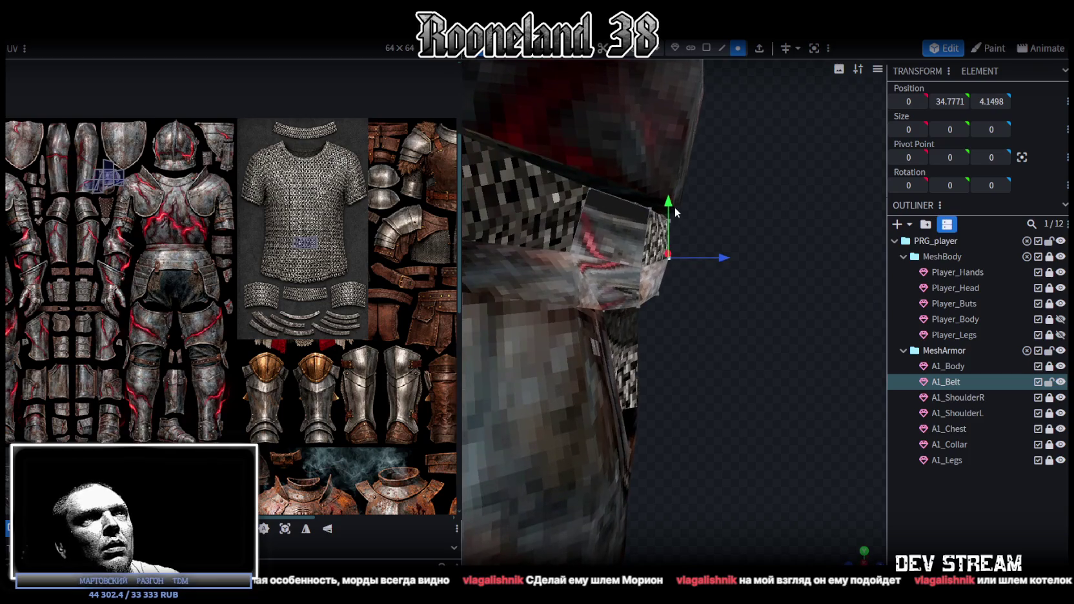
{"action": "left_click_drag", "start_coordinate": [667, 205], "coordinate": [670, 215]}
{"action": "mouse_move", "coordinate": [721, 266]}
{"action": "left_mouse_down"}
{"action": "mouse_move", "coordinate": [709, 283]}
{"action": "mouse_move", "coordinate": [621, 295]}
{"action": "mouse_move", "coordinate": [600, 271]}
{"action": "mouse_move", "coordinate": [631, 274]}
{"action": "left_mouse_up"}
{"action": "left_click", "coordinate": [706, 48]}
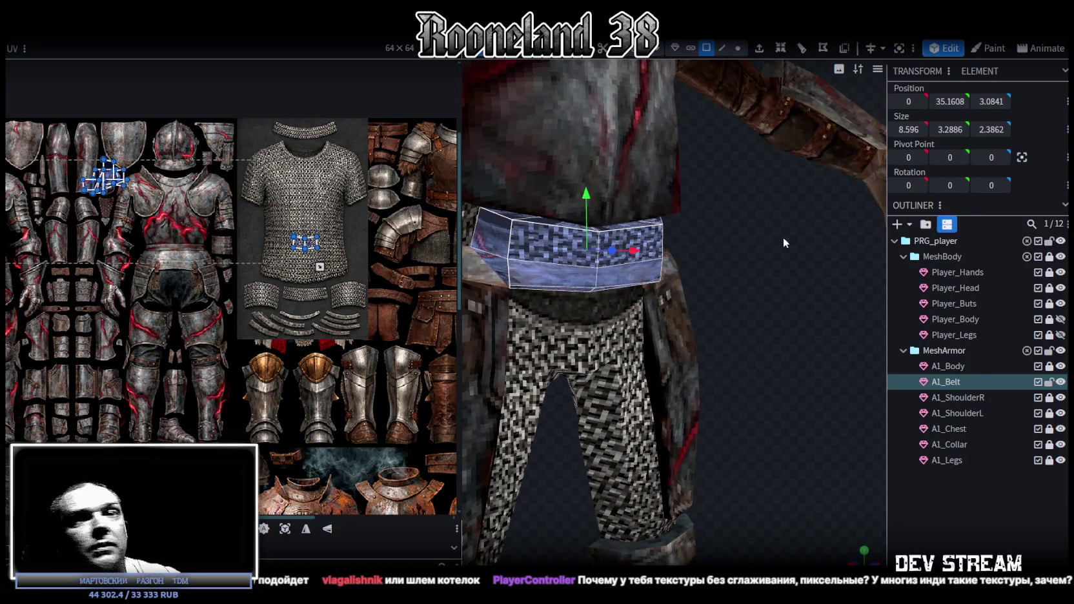
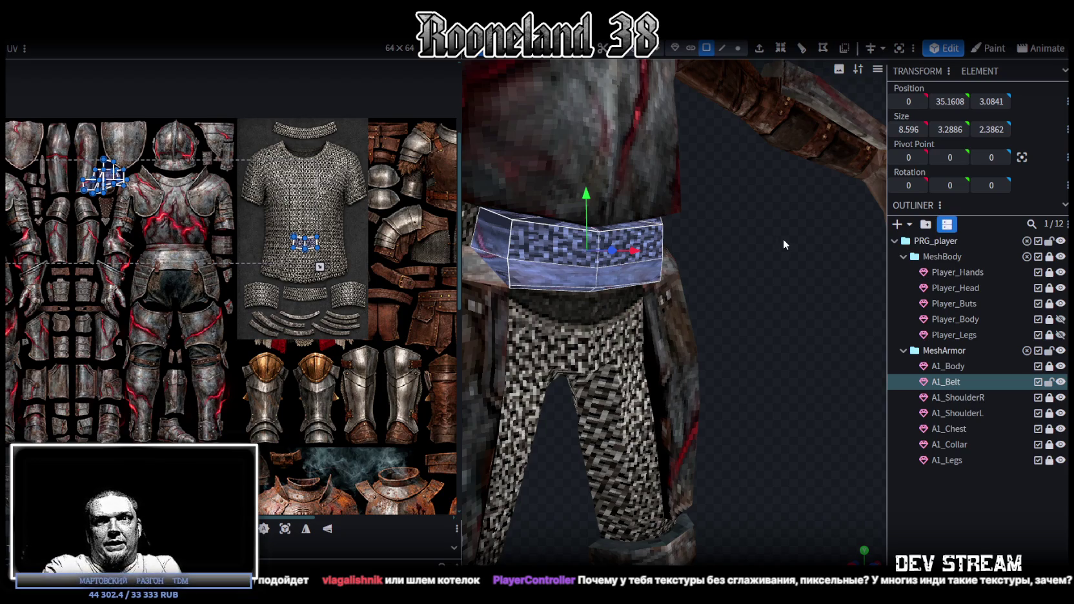
- In vertex mode, narrow a belt edge along X so it fits the waist
{"action": "left_click_drag", "start_coordinate": [749, 347], "coordinate": [721, 333]}
{"action": "scroll", "coordinate": [721, 333], "scroll_direction": "down", "scroll_amount": 3}
{"action": "mouse_move", "coordinate": [738, 400]}
{"action": "left_mouse_down"}
{"action": "mouse_move", "coordinate": [702, 363]}
{"action": "mouse_move", "coordinate": [704, 332]}
{"action": "mouse_move", "coordinate": [560, 339]}
{"action": "mouse_move", "coordinate": [652, 373]}
{"action": "mouse_move", "coordinate": [677, 367]}
{"action": "mouse_move", "coordinate": [701, 339]}
{"action": "mouse_move", "coordinate": [716, 284]}
{"action": "left_mouse_up"}
{"action": "scroll", "coordinate": [560, 340], "scroll_direction": "up", "scroll_amount": 2}
{"action": "left_click", "coordinate": [737, 47]}
{"action": "left_click_drag", "start_coordinate": [824, 317], "coordinate": [574, 292]}
{"action": "left_click", "coordinate": [655, 305]}
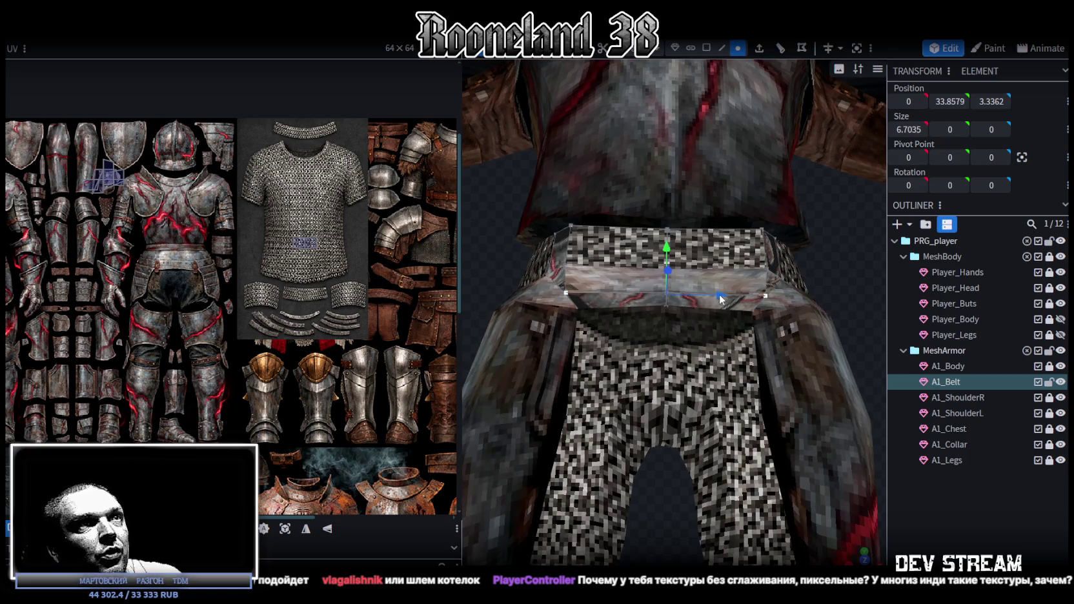
{"action": "left_click_drag", "start_coordinate": [720, 298], "coordinate": [539, 276]}
- Select the belt's corner and side vertices and pull them slightly inward, checking in solid view
{"action": "left_click", "coordinate": [552, 274]}
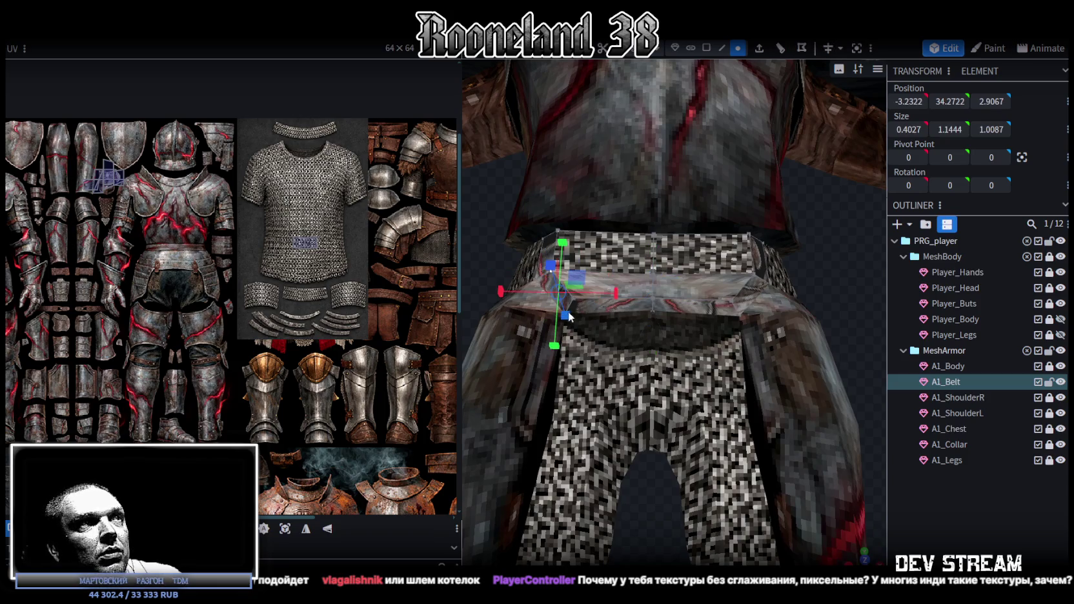
{"action": "left_click_drag", "start_coordinate": [811, 265], "coordinate": [784, 262]}
{"action": "left_click", "coordinate": [766, 283]}
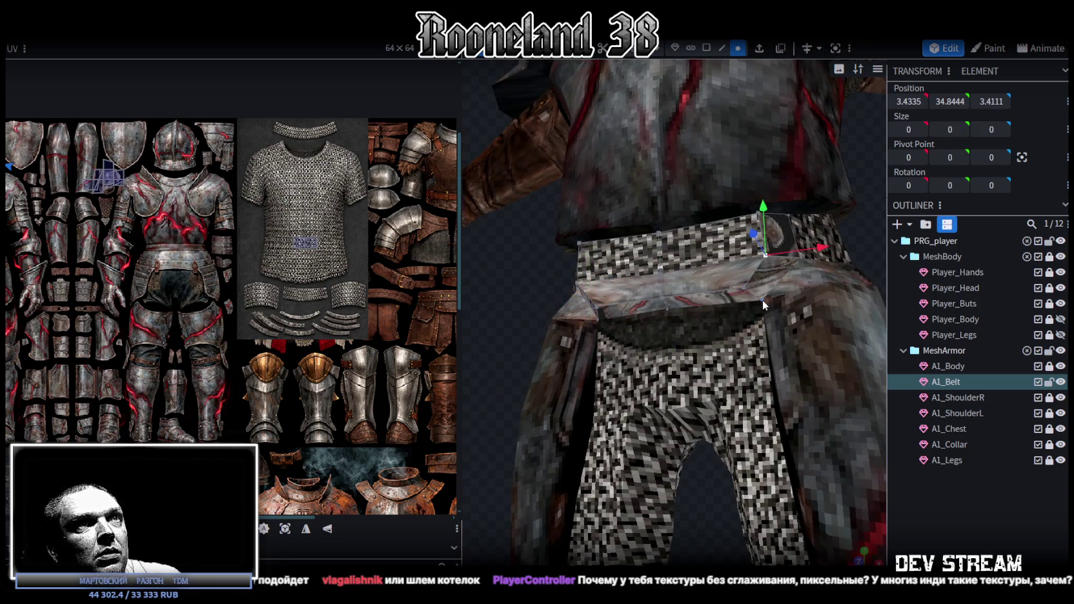
{"action": "left_click", "coordinate": [761, 299]}
{"action": "mouse_move", "coordinate": [613, 338]}
{"action": "left_mouse_down"}
{"action": "mouse_move", "coordinate": [498, 321]}
{"action": "mouse_move", "coordinate": [513, 339]}
{"action": "mouse_move", "coordinate": [542, 305]}
{"action": "left_mouse_up"}
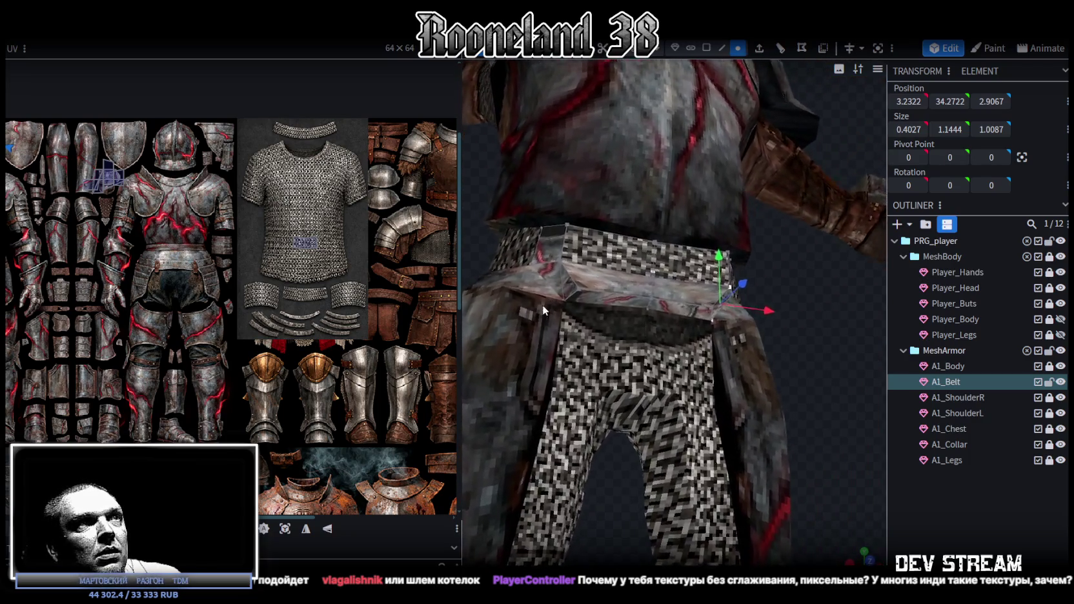
{"action": "key", "text": "z"}
{"action": "key", "text": "z"}
{"action": "key", "text": "z"}
{"action": "key", "text": "z"}
{"action": "mouse_move", "coordinate": [817, 291]}
{"action": "left_mouse_down"}
{"action": "mouse_move", "coordinate": [673, 296]}
{"action": "mouse_move", "coordinate": [708, 245]}
{"action": "mouse_move", "coordinate": [779, 207]}
{"action": "left_mouse_up"}
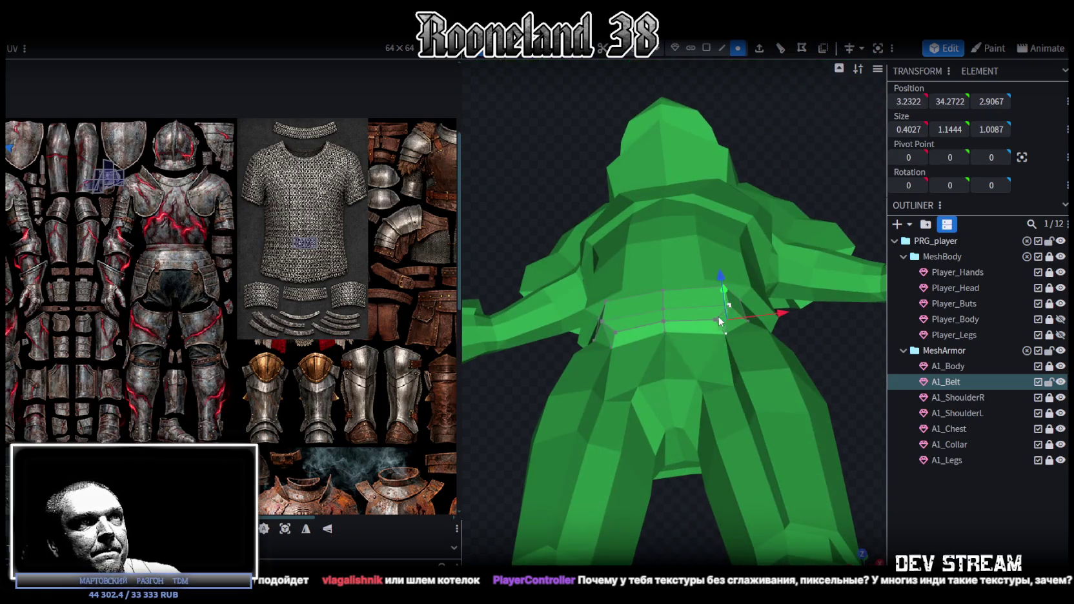
{"action": "left_click", "coordinate": [615, 332], "text": "shift"}
{"action": "left_click_drag", "start_coordinate": [759, 372], "coordinate": [658, 334]}
{"action": "left_click_drag", "start_coordinate": [640, 298], "coordinate": [645, 303]}
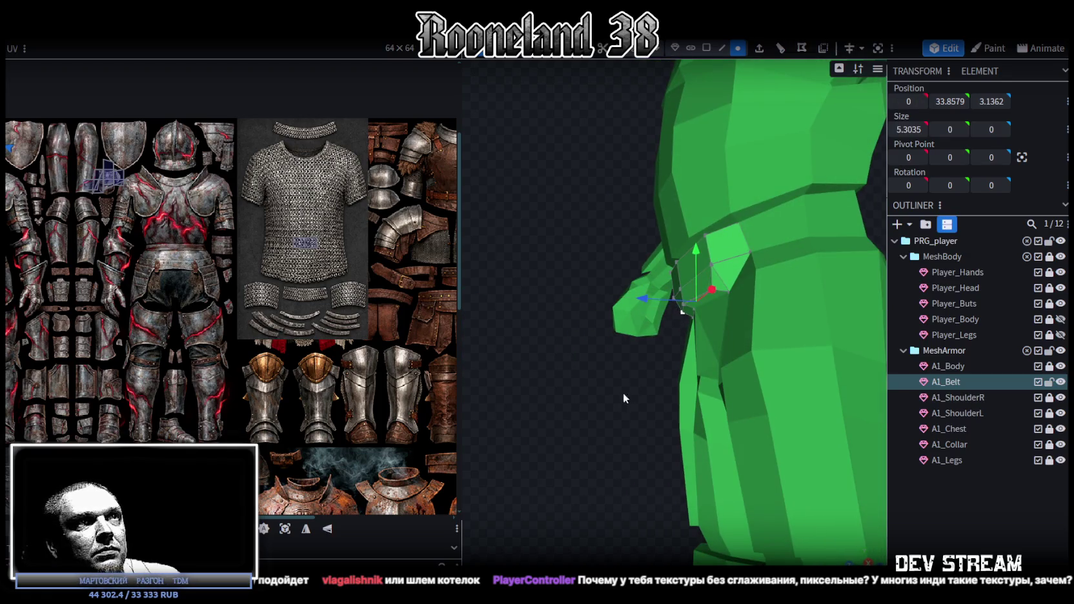
- Save the model as RPGchars.bbmodel
{"action": "left_click_drag", "start_coordinate": [624, 389], "coordinate": [807, 383]}
{"action": "key", "text": "ctrl+s"}
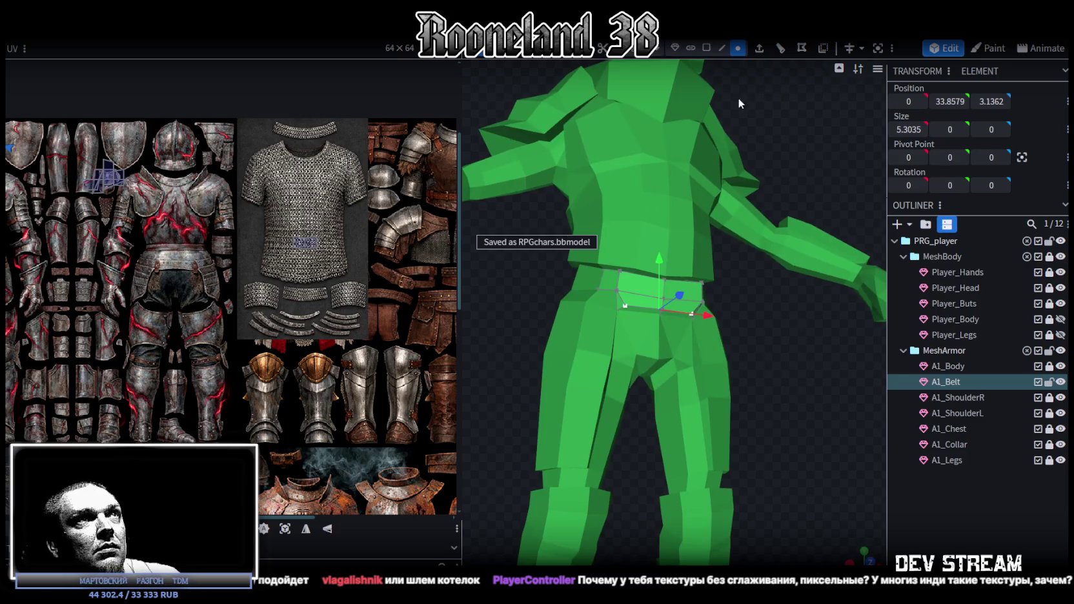
{"action": "left_click", "coordinate": [706, 48]}
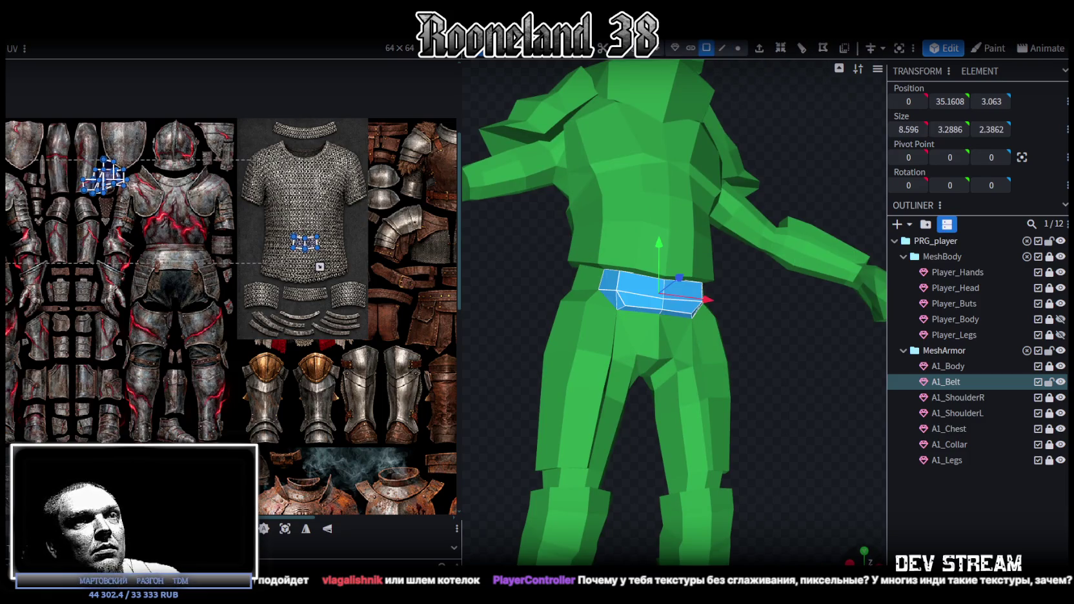
- Project the belt's UVs from the front view and zoom the UV editor to the armor texture
{"action": "left_click", "coordinate": [285, 528]}
{"action": "scroll", "coordinate": [236, 217], "scroll_direction": "down", "scroll_amount": 3}
{"action": "scroll", "coordinate": [235, 217], "scroll_direction": "up", "scroll_amount": 2}
{"action": "scroll", "coordinate": [287, 338], "scroll_direction": "up", "scroll_amount": 1}
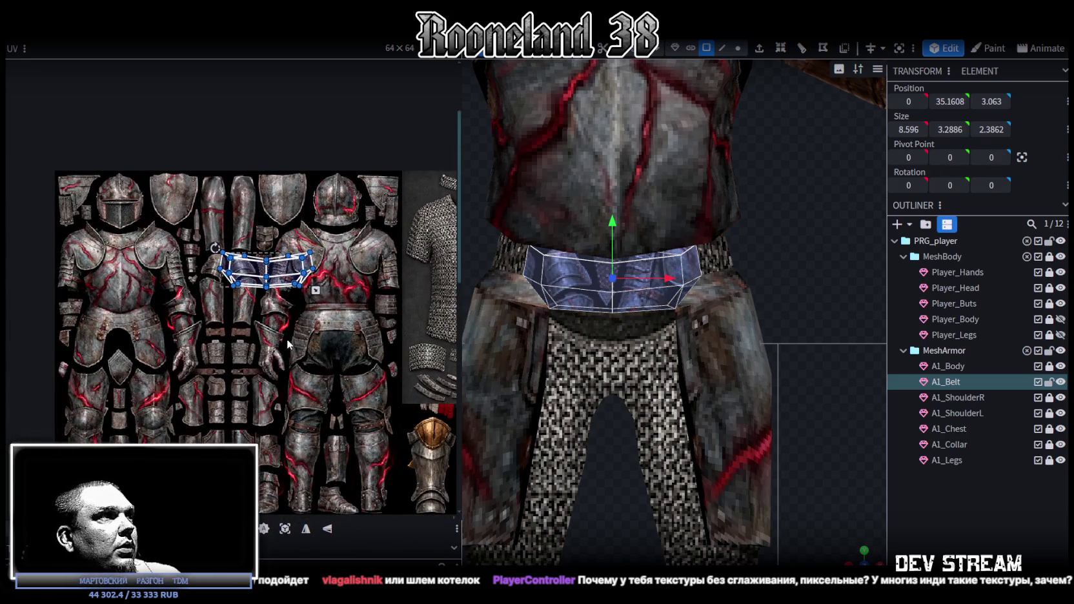
{"action": "scroll", "coordinate": [303, 341], "scroll_direction": "up", "scroll_amount": 1}
{"action": "scroll", "coordinate": [316, 342], "scroll_direction": "up", "scroll_amount": 1}
{"action": "scroll", "coordinate": [320, 342], "scroll_direction": "up", "scroll_amount": 1}
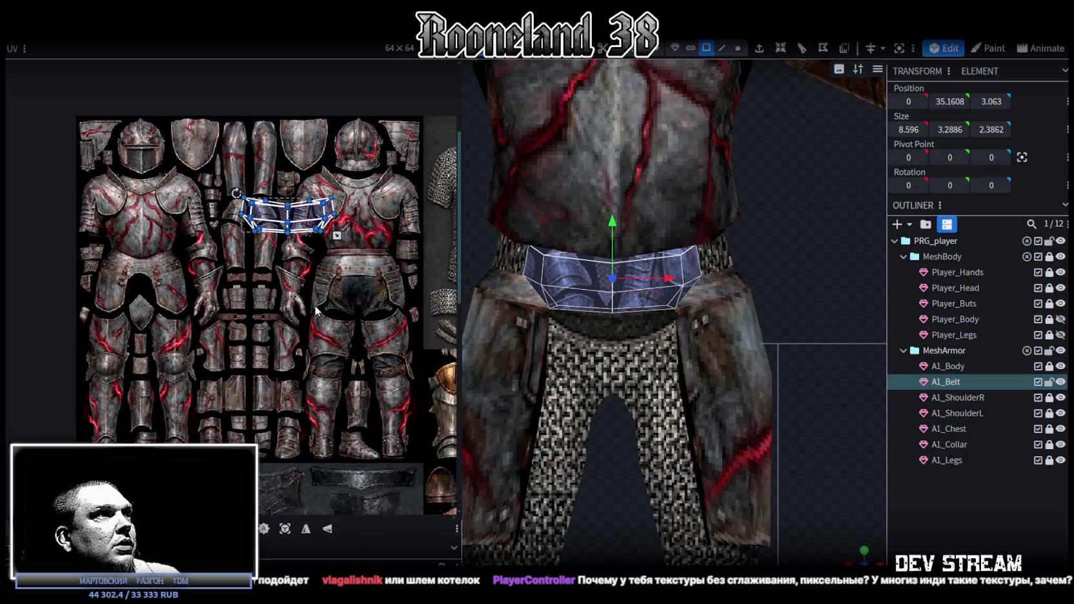
{"action": "middle_click_drag", "start_coordinate": [320, 342], "coordinate": [322, 301]}
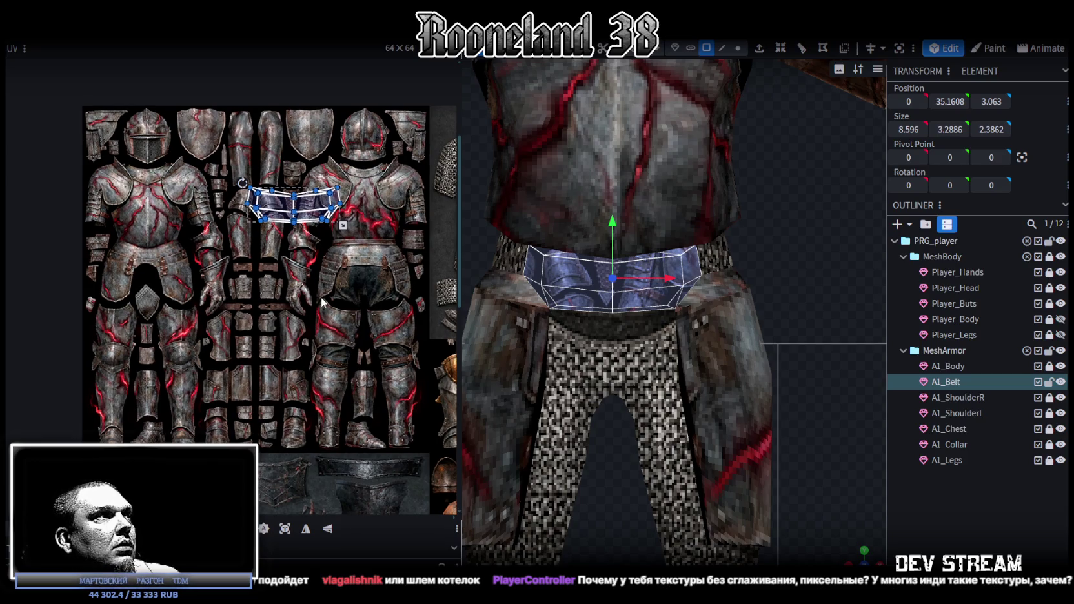
{"action": "middle_click_drag", "start_coordinate": [322, 300], "coordinate": [326, 301]}
- Move and scale the belt UV shell down to fit over the texture's waist band
{"action": "left_click_drag", "start_coordinate": [280, 205], "coordinate": [146, 260]}
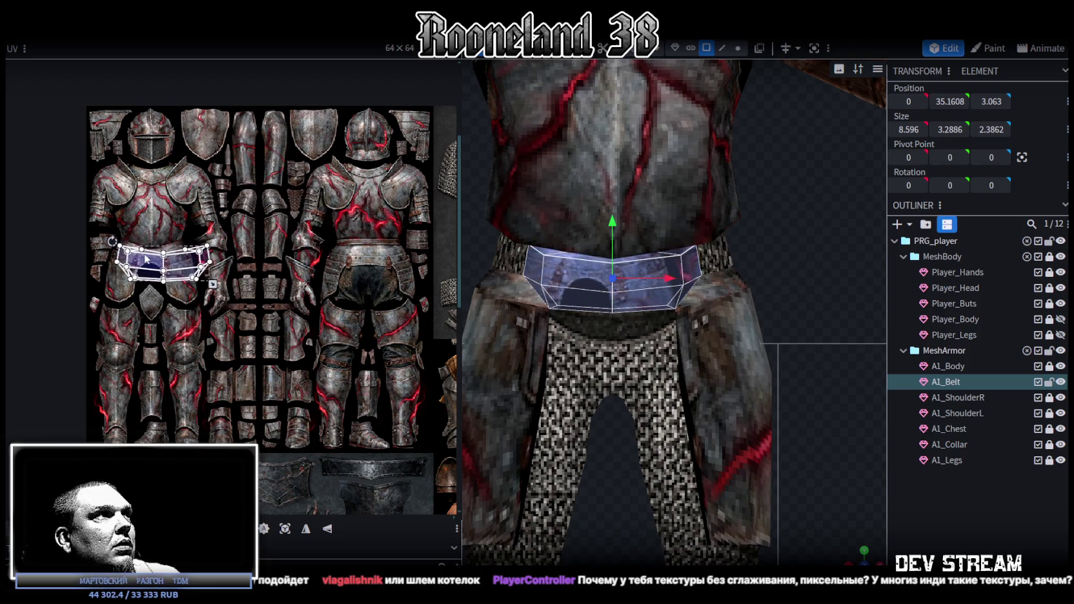
{"action": "scroll", "coordinate": [146, 258], "scroll_direction": "up", "scroll_amount": 3}
{"action": "left_click_drag", "start_coordinate": [146, 259], "coordinate": [182, 269]}
{"action": "left_click_drag", "start_coordinate": [366, 337], "coordinate": [289, 314]}
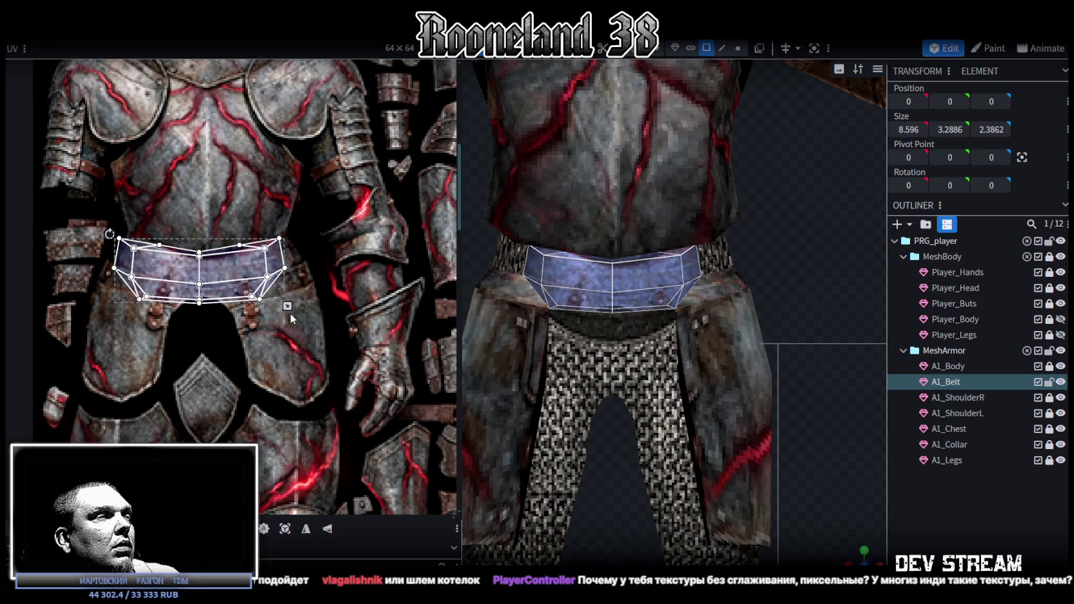
{"action": "scroll", "coordinate": [297, 311], "scroll_direction": "up", "scroll_amount": 1}
{"action": "scroll", "coordinate": [310, 303], "scroll_direction": "up", "scroll_amount": 2}
{"action": "middle_click_drag", "start_coordinate": [284, 315], "coordinate": [345, 319]}
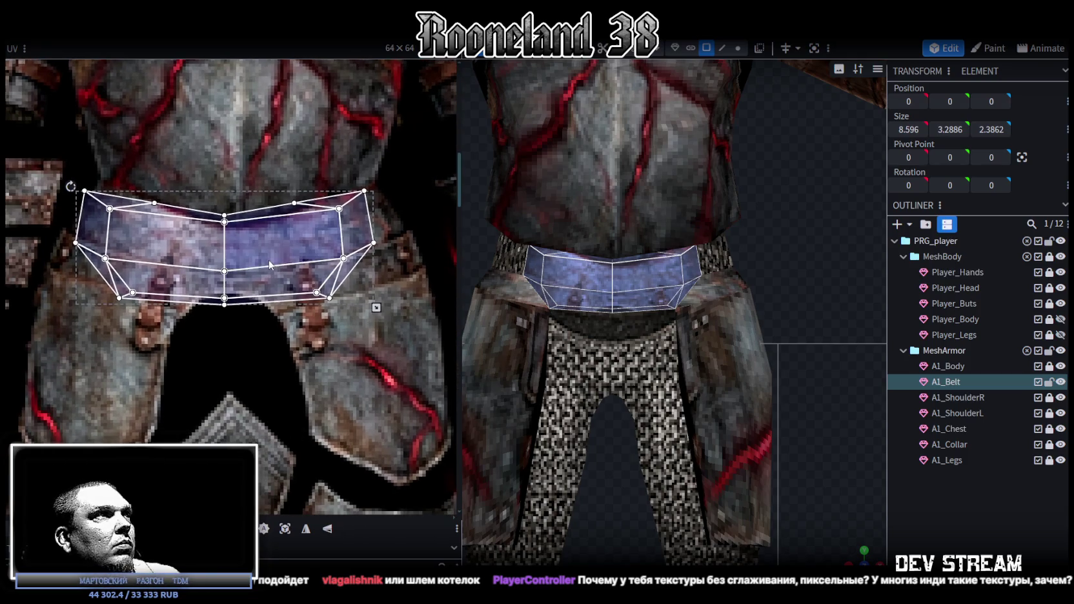
{"action": "left_click_drag", "start_coordinate": [271, 264], "coordinate": [294, 268]}
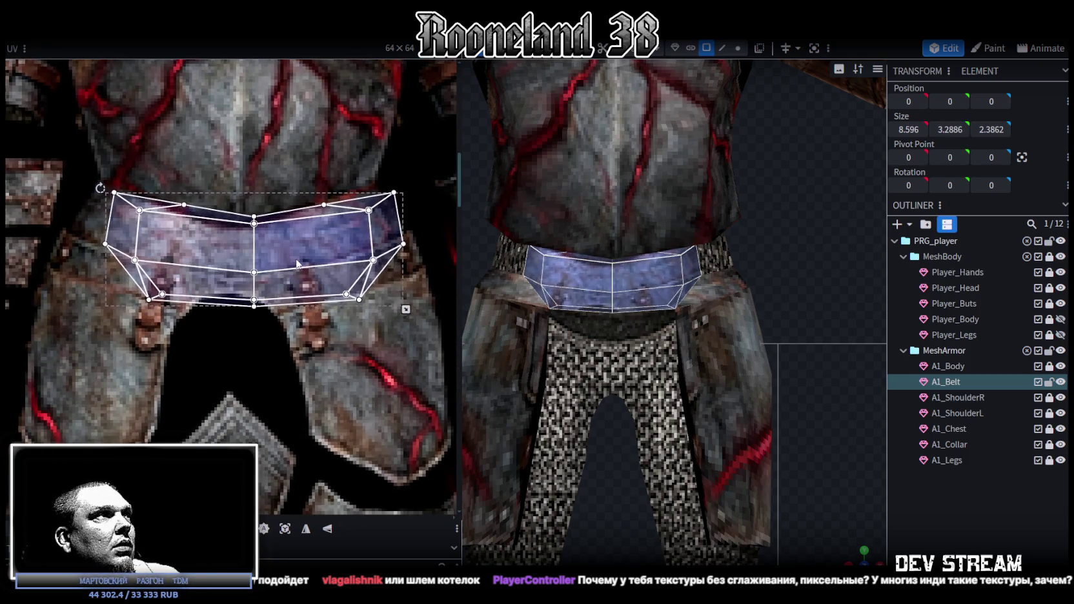
{"action": "left_click_drag", "start_coordinate": [294, 269], "coordinate": [289, 262]}
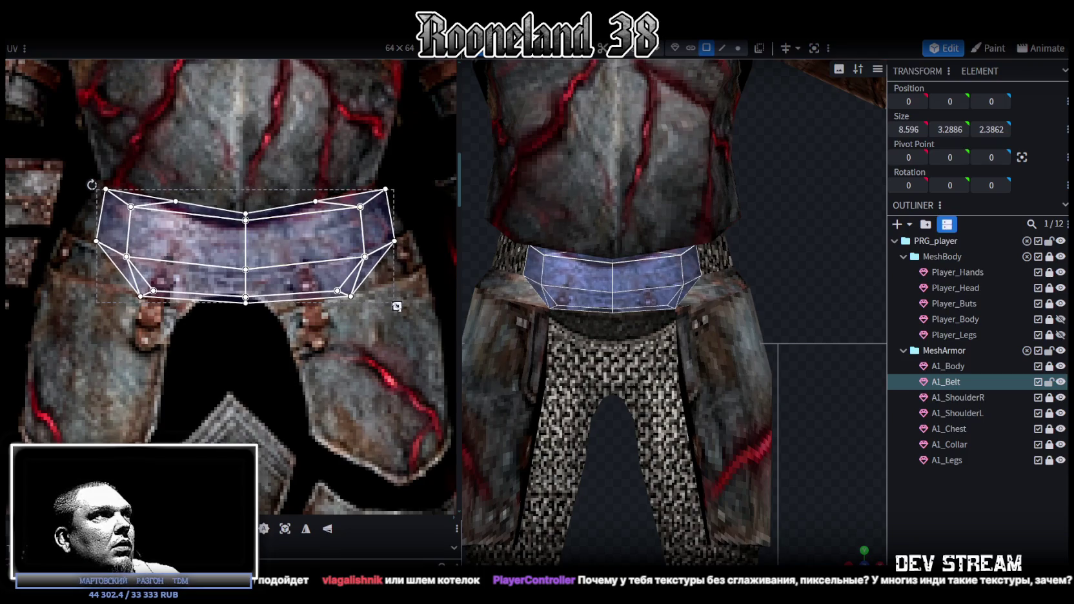
{"action": "left_click_drag", "start_coordinate": [397, 307], "coordinate": [375, 298]}
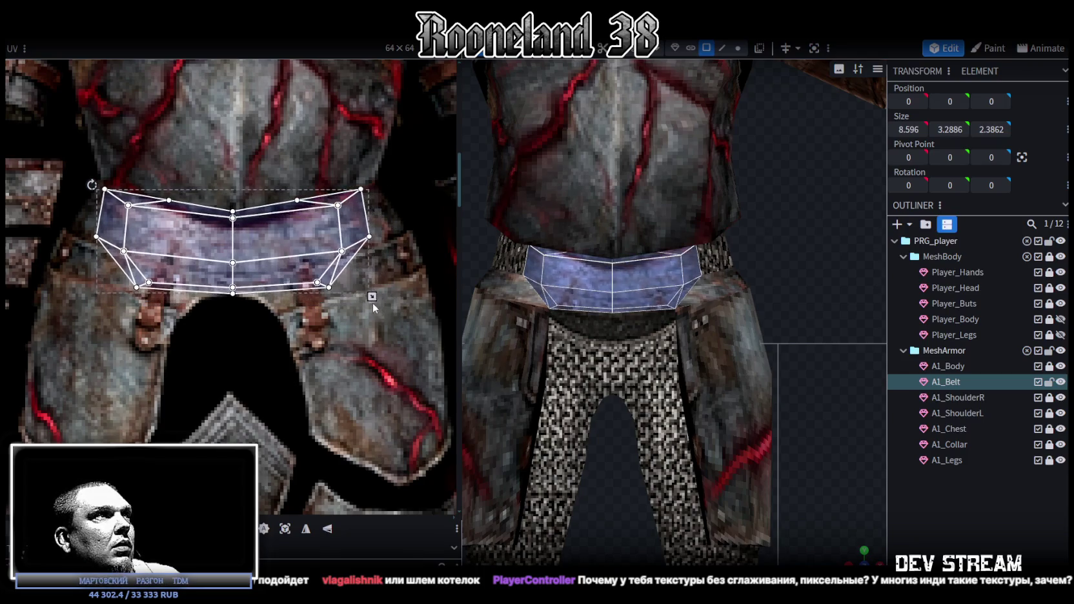
{"action": "left_click", "coordinate": [262, 235]}
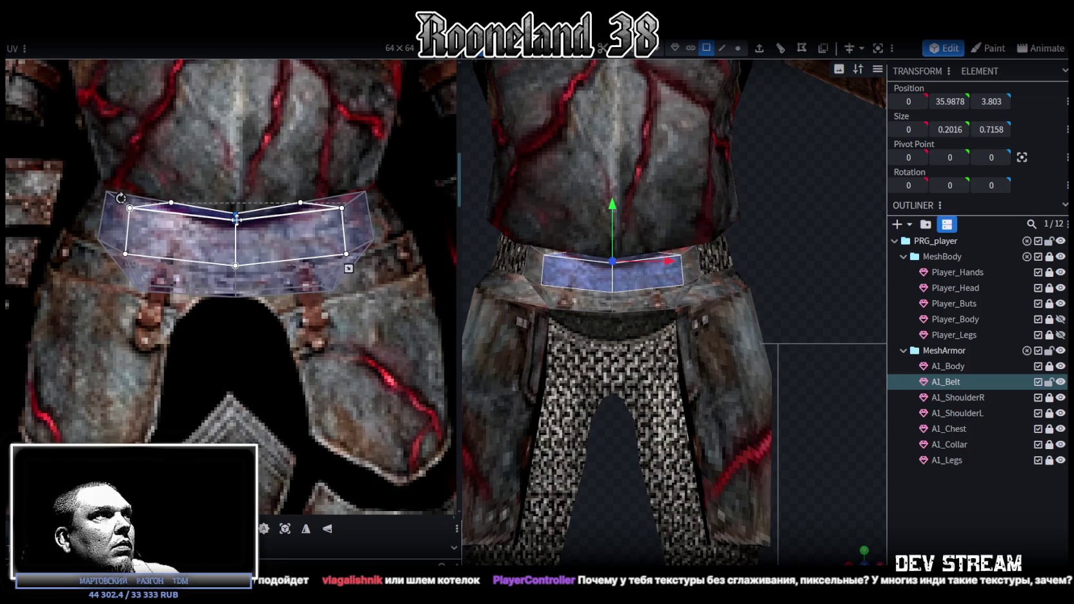
- Stretch the belt's top-right UV edge and right-end face outward to the right
{"action": "left_click", "coordinate": [312, 214]}
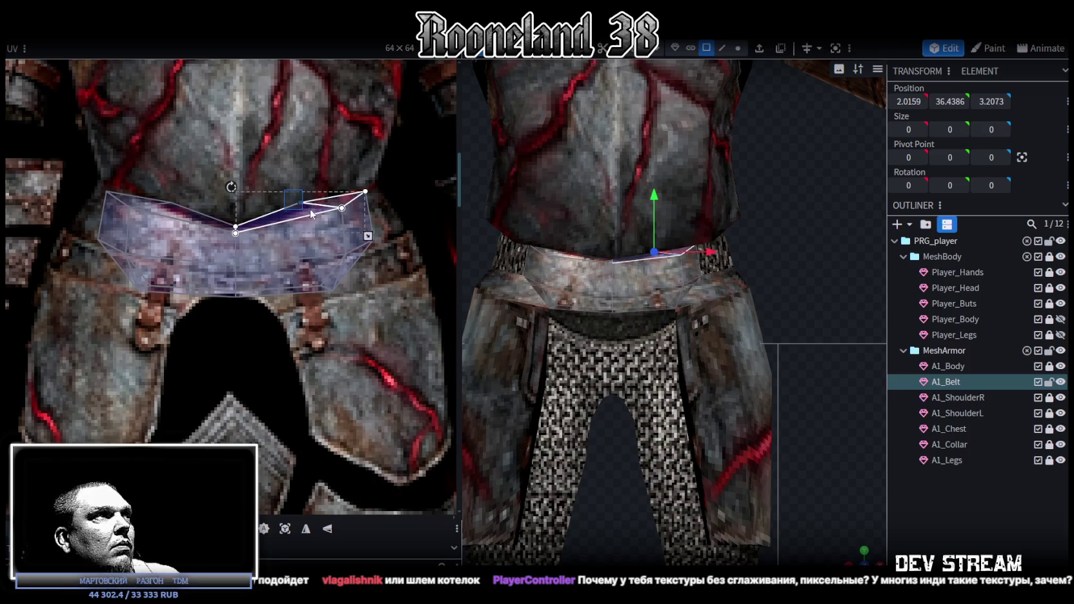
{"action": "left_click_drag", "start_coordinate": [296, 204], "coordinate": [326, 202]}
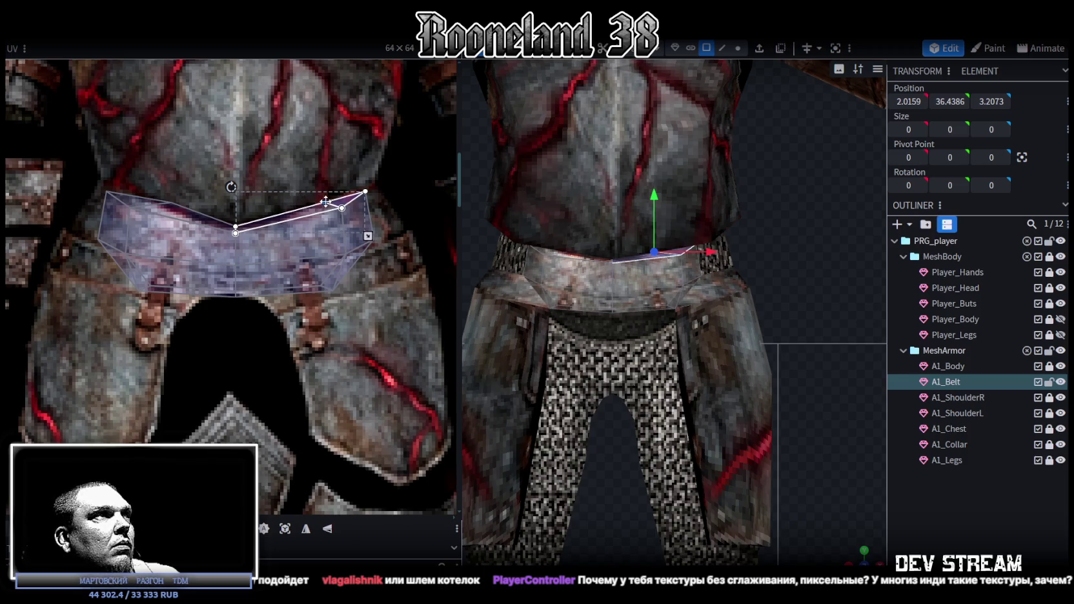
{"action": "left_click", "coordinate": [137, 198]}
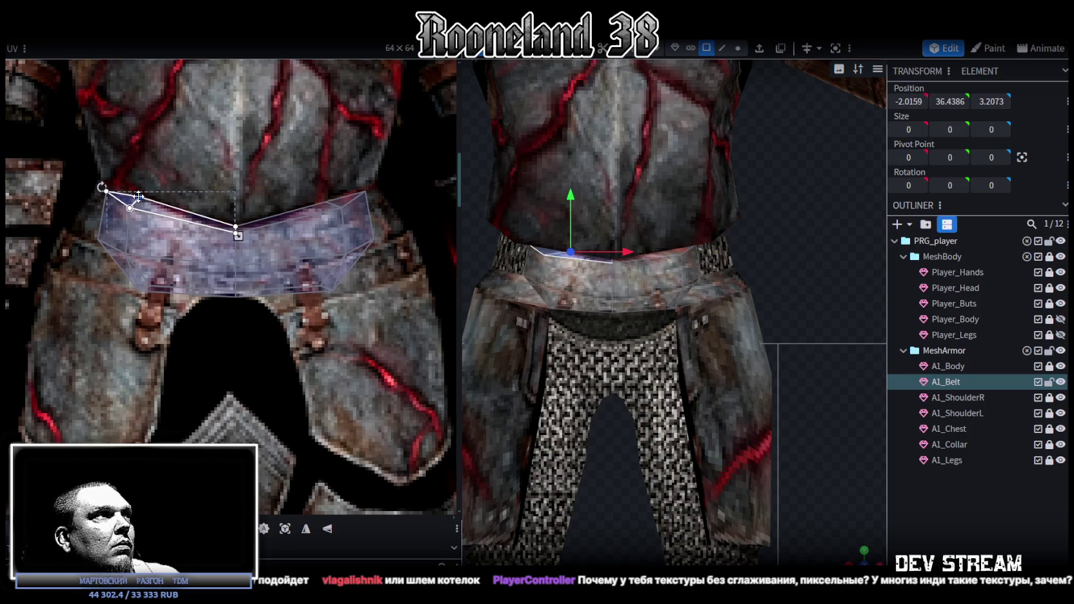
{"action": "left_click", "coordinate": [359, 196]}
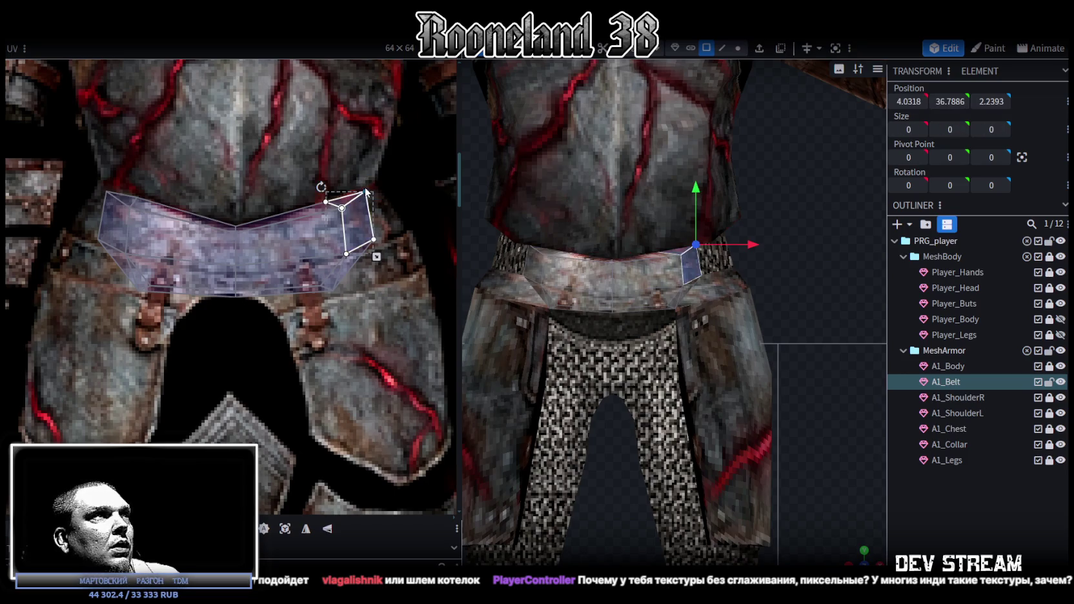
{"action": "left_click", "coordinate": [376, 237]}
{"action": "left_click_drag", "start_coordinate": [374, 238], "coordinate": [404, 230]}
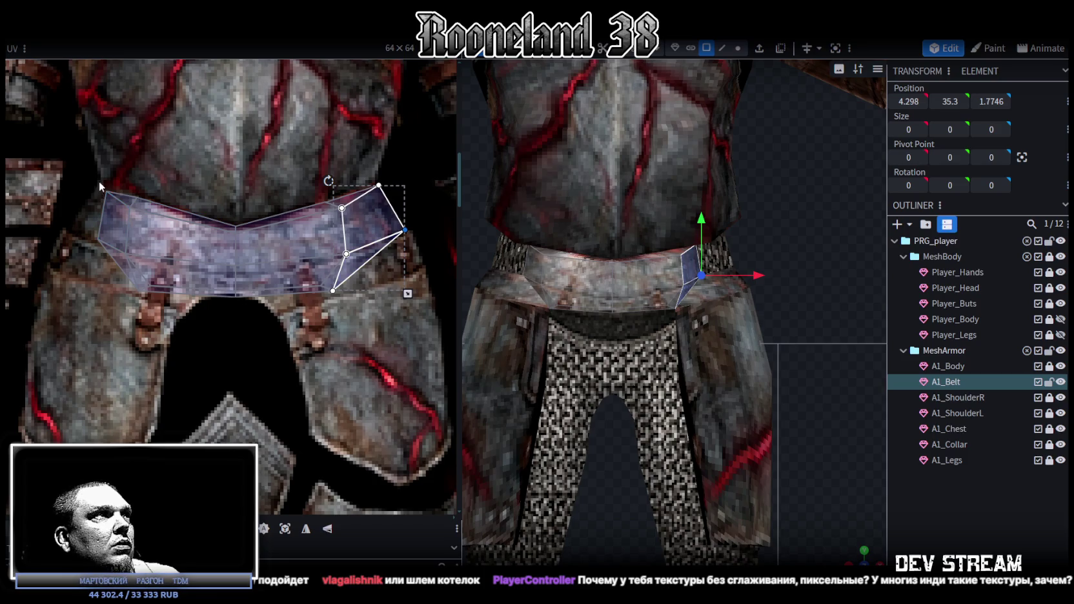
- Pull the belt's left-end UV vertex and lower-left triangle corner outward
{"action": "left_click", "coordinate": [110, 193]}
{"action": "mouse_move", "coordinate": [86, 237]}
{"action": "left_mouse_down"}
{"action": "mouse_move", "coordinate": [109, 253]}
{"action": "mouse_move", "coordinate": [70, 229]}
{"action": "left_mouse_up"}
{"action": "left_click_drag", "start_coordinate": [129, 297], "coordinate": [138, 283]}
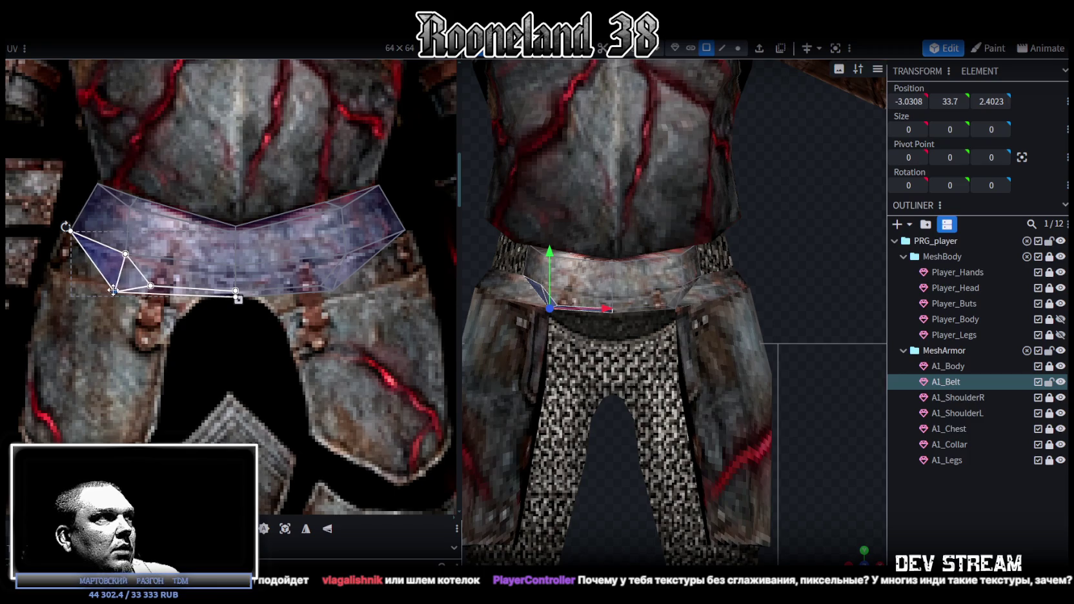
{"action": "left_click", "coordinate": [149, 284]}
{"action": "left_click_drag", "start_coordinate": [149, 284], "coordinate": [143, 274]}
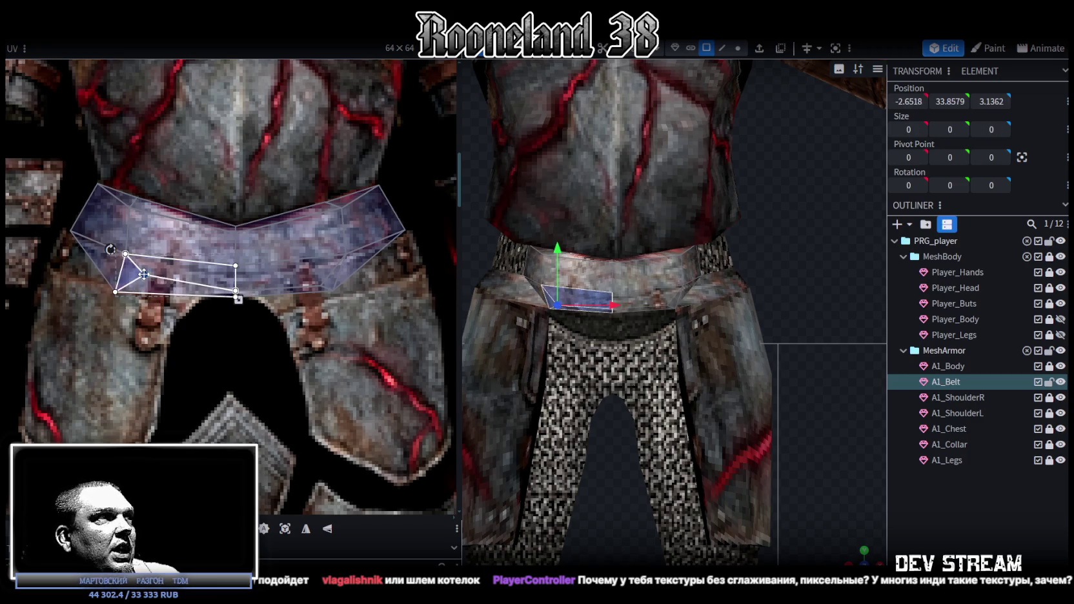
- Raise the inner corners of the lower belt UV faces, then reselect the belt on the model
{"action": "left_click", "coordinate": [235, 287]}
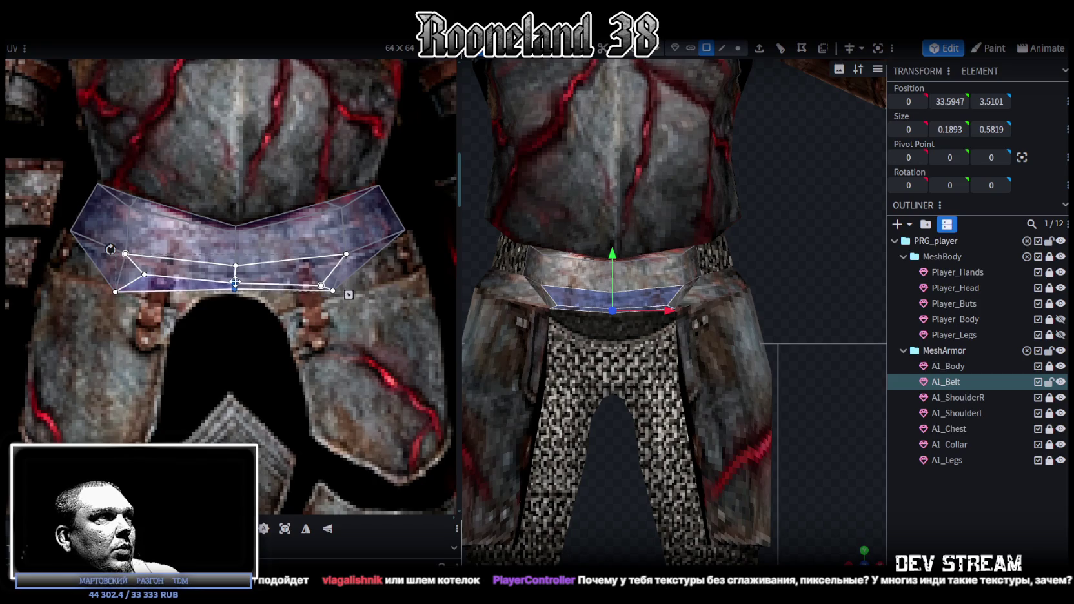
{"action": "left_click", "coordinate": [236, 285]}
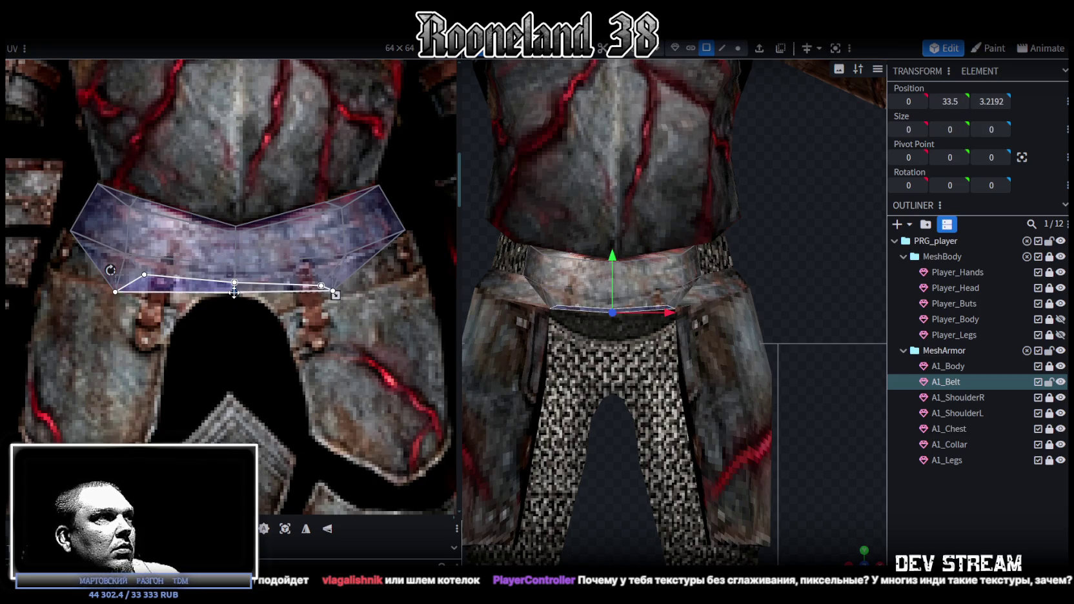
{"action": "left_click", "coordinate": [325, 284]}
{"action": "left_click_drag", "start_coordinate": [322, 283], "coordinate": [321, 274]}
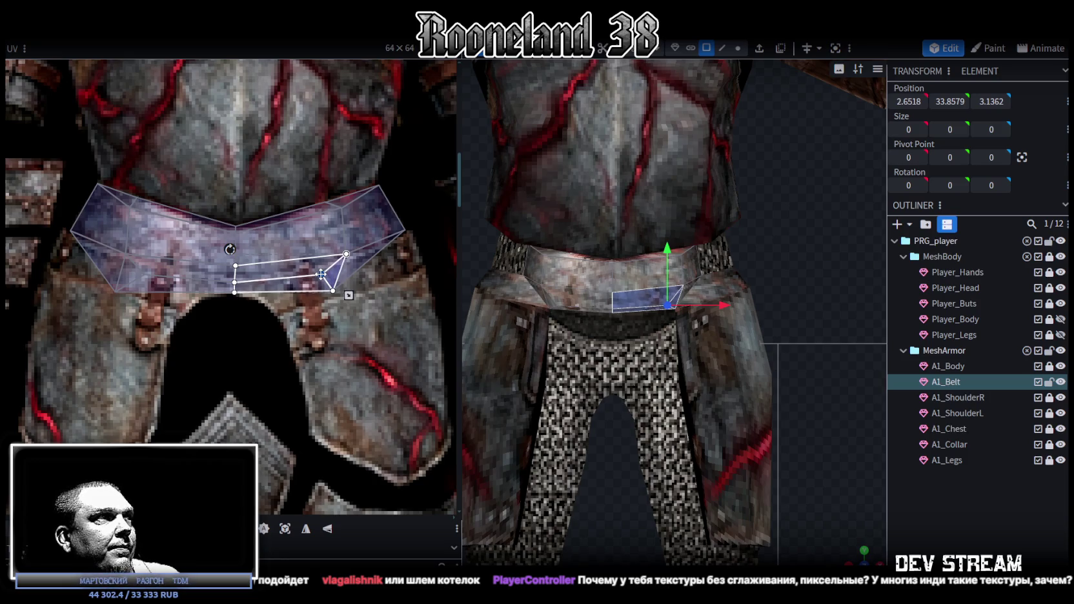
{"action": "left_click", "coordinate": [960, 494]}
{"action": "left_click", "coordinate": [606, 297]}
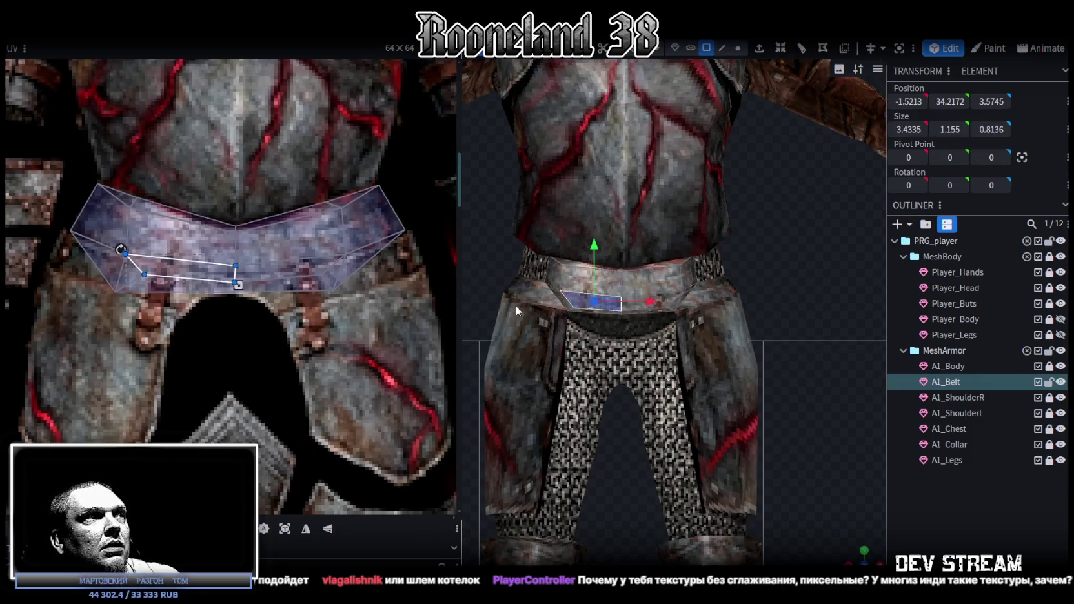
- In edge mode, pick a belt edge and select the whole belt UV loop
{"action": "scroll", "coordinate": [216, 327], "scroll_direction": "down", "scroll_amount": 3}
{"action": "scroll", "coordinate": [215, 328], "scroll_direction": "down", "scroll_amount": 2}
{"action": "scroll", "coordinate": [218, 338], "scroll_direction": "up", "scroll_amount": 3}
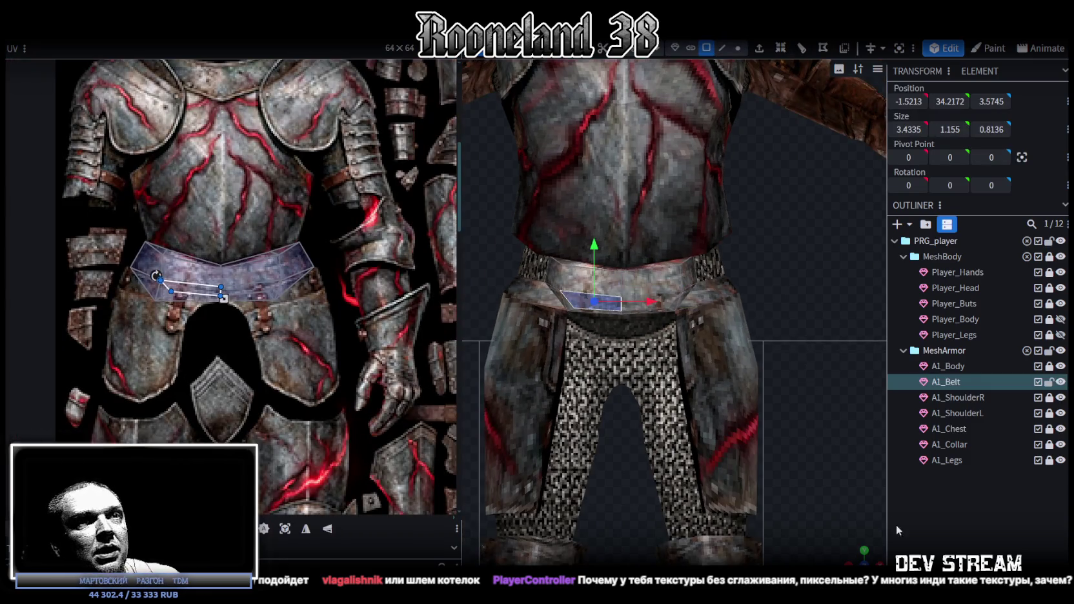
{"action": "left_click_drag", "start_coordinate": [722, 420], "coordinate": [772, 423]}
{"action": "left_click", "coordinate": [721, 47]}
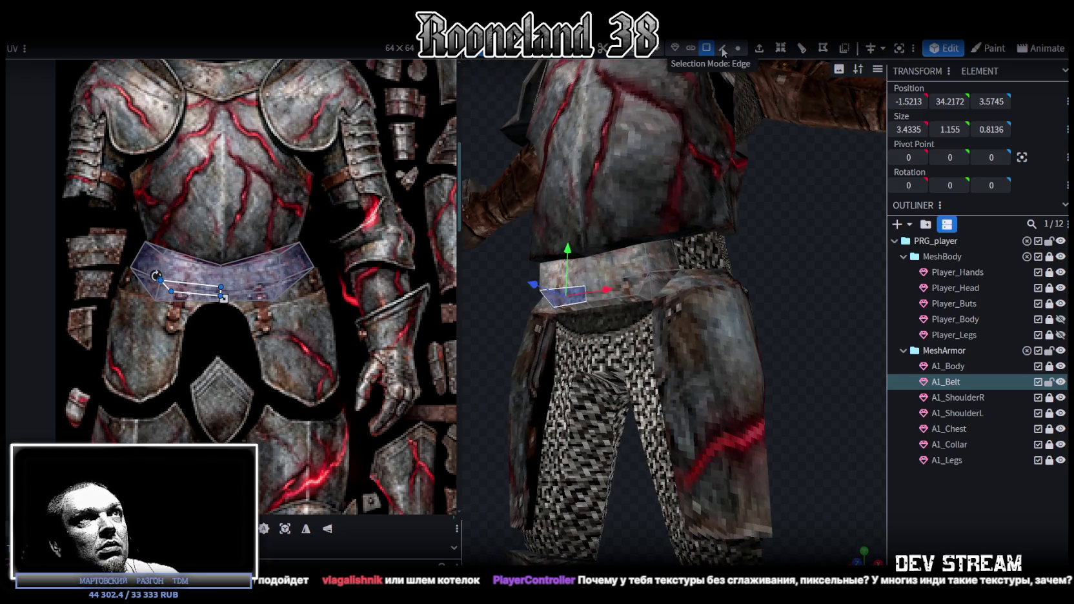
{"action": "scroll", "coordinate": [592, 320], "scroll_direction": "up", "scroll_amount": 2}
{"action": "left_click", "coordinate": [546, 296]}
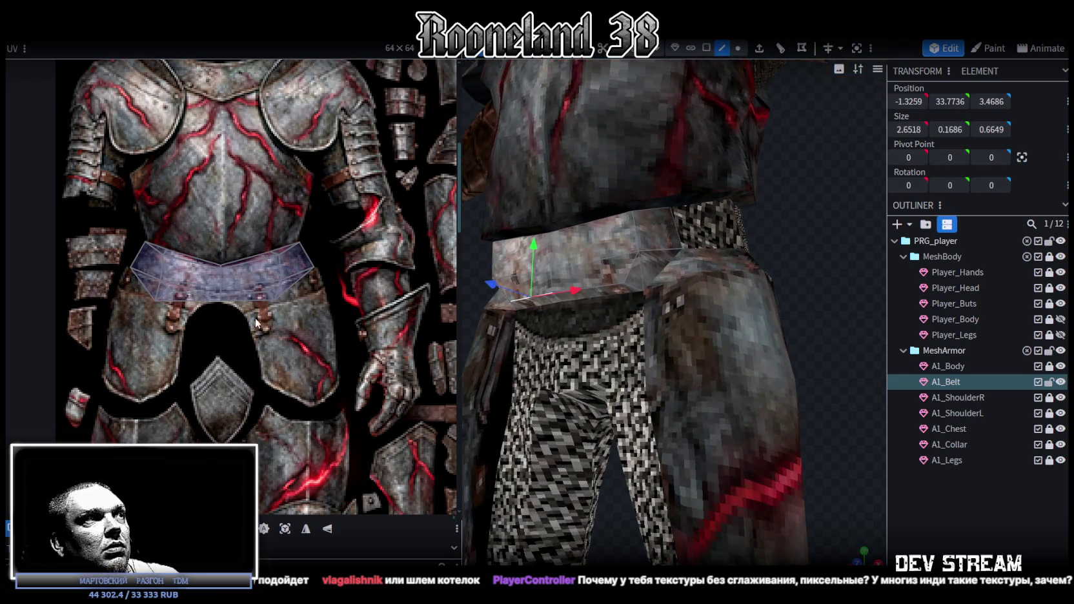
{"action": "scroll", "coordinate": [164, 307], "scroll_direction": "up", "scroll_amount": 2}
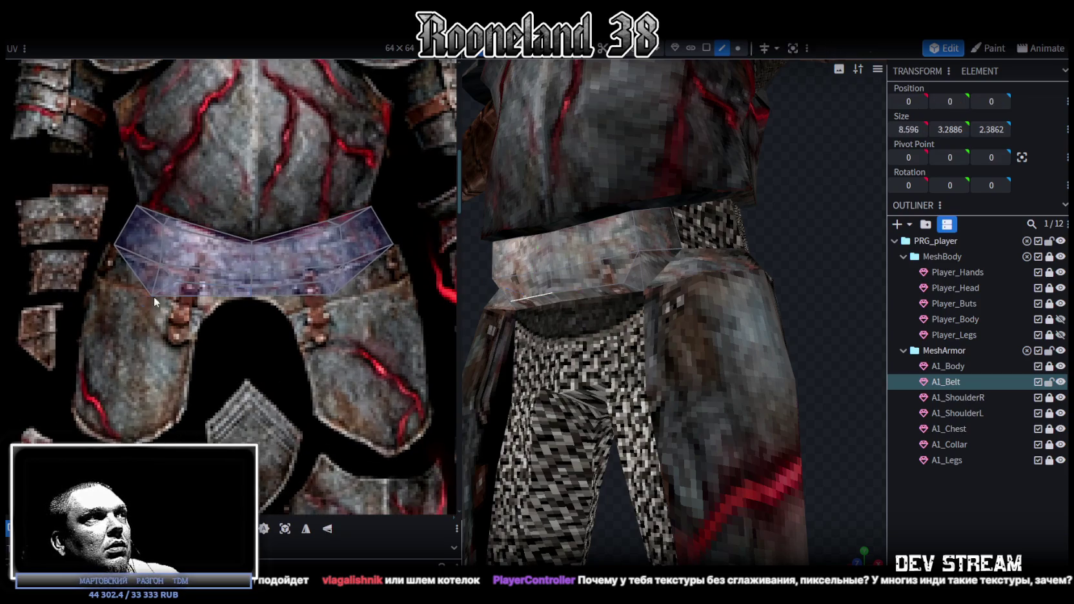
{"action": "left_click_drag", "start_coordinate": [142, 305], "coordinate": [195, 279]}
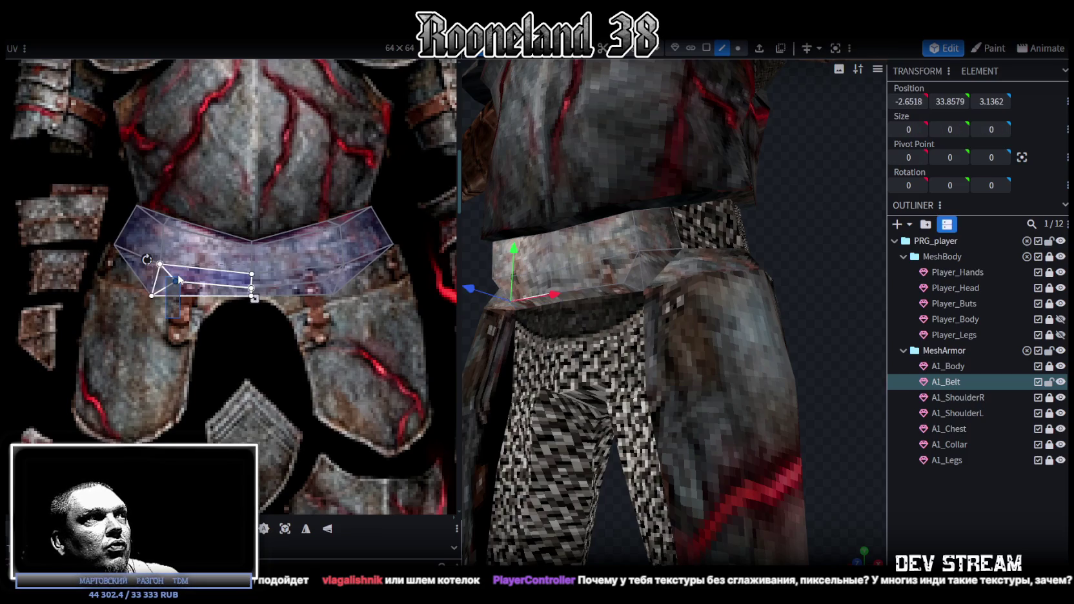
{"action": "mouse_move", "coordinate": [236, 322]}
{"action": "left_mouse_down"}
{"action": "mouse_move", "coordinate": [262, 287]}
{"action": "mouse_move", "coordinate": [252, 294]}
{"action": "left_mouse_up"}
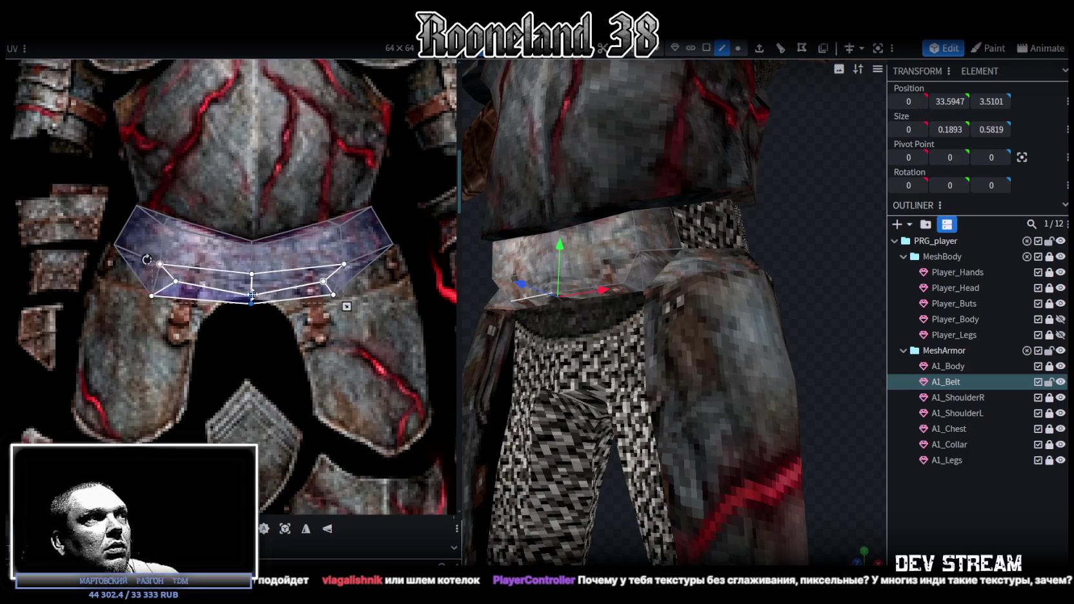
- Pull the belt's left and right lower UV points down onto the buckle strap
{"action": "left_click", "coordinate": [174, 290]}
{"action": "left_click_drag", "start_coordinate": [175, 279], "coordinate": [174, 293]}
{"action": "mouse_move", "coordinate": [114, 244]}
{"action": "left_mouse_down"}
{"action": "mouse_move", "coordinate": [160, 293]}
{"action": "mouse_move", "coordinate": [153, 317]}
{"action": "left_mouse_up"}
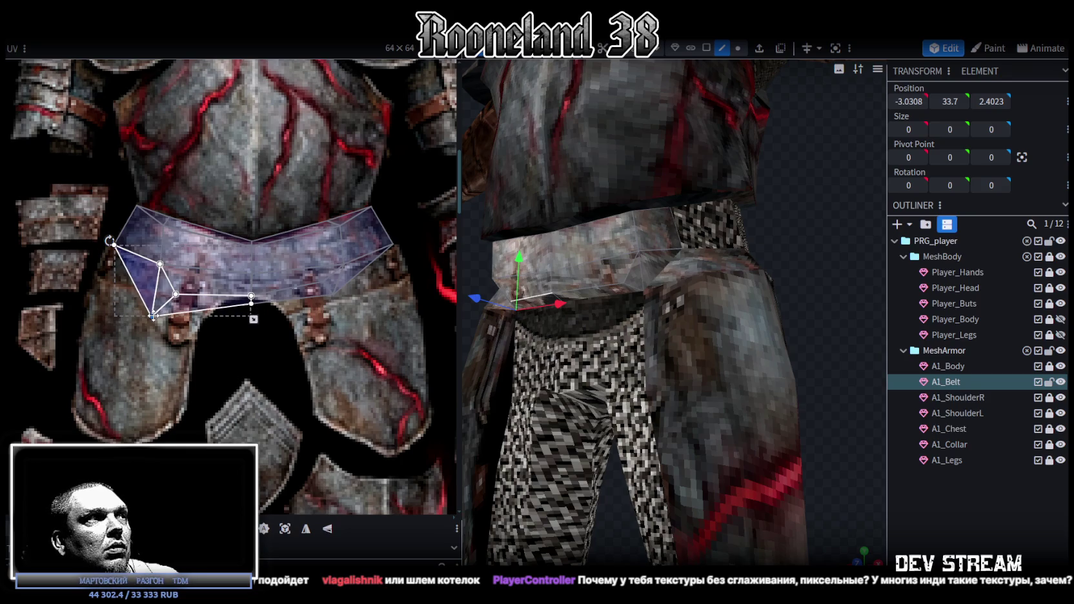
{"action": "left_click_drag", "start_coordinate": [153, 316], "coordinate": [171, 315]}
{"action": "left_click_drag", "start_coordinate": [354, 312], "coordinate": [310, 251]}
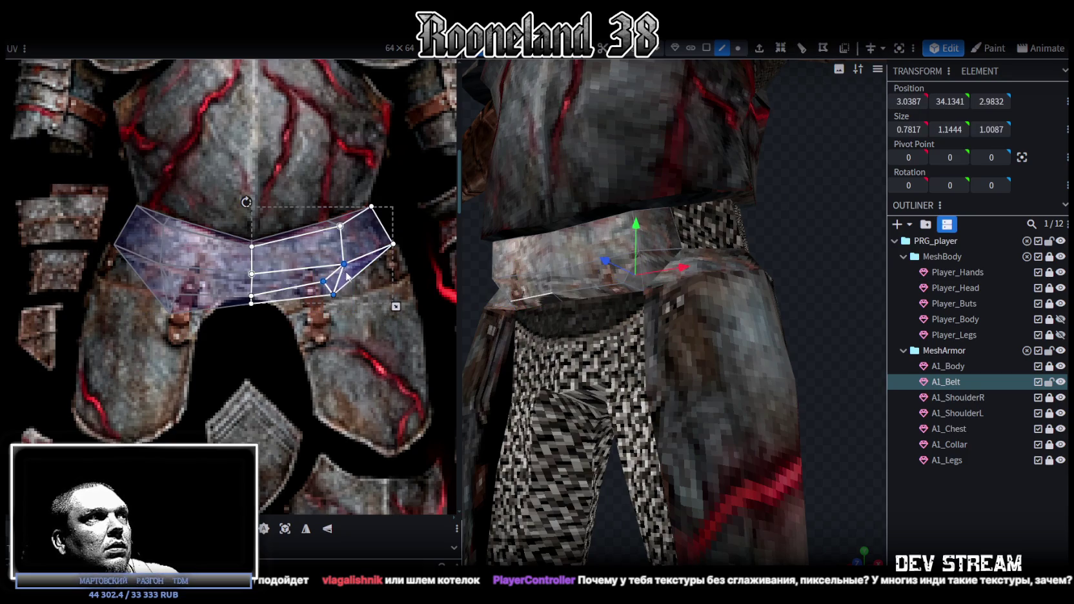
{"action": "mouse_move", "coordinate": [352, 306]}
{"action": "left_mouse_down"}
{"action": "mouse_move", "coordinate": [309, 273]}
{"action": "mouse_move", "coordinate": [327, 322]}
{"action": "left_mouse_up"}
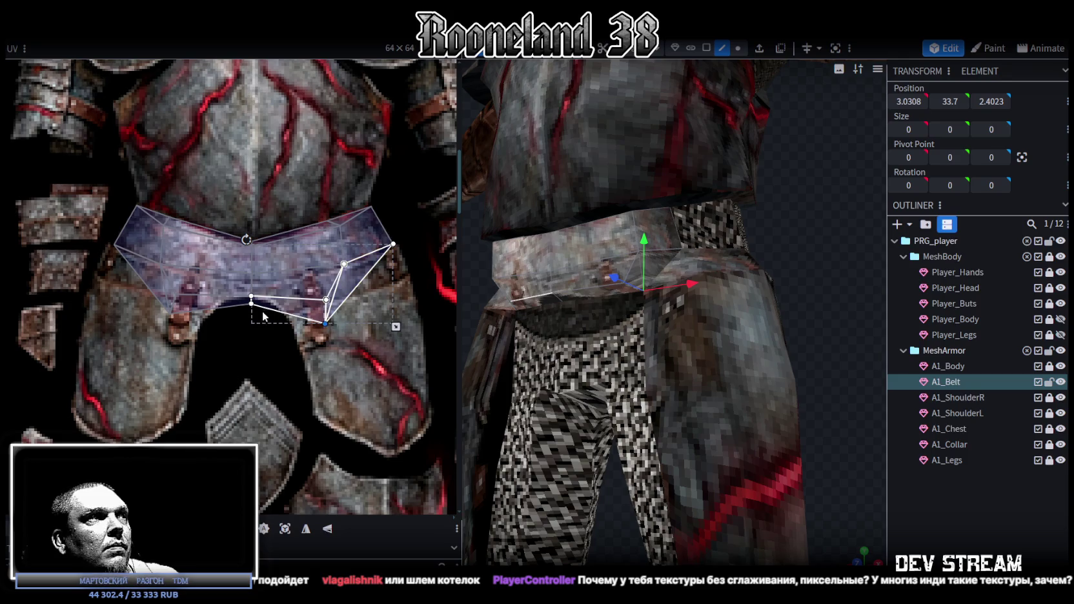
- Lower the middle belt UV point to the strap edge and reselect A1_Belt
{"action": "left_click", "coordinate": [262, 309]}
{"action": "left_click", "coordinate": [252, 298]}
{"action": "left_click_drag", "start_coordinate": [251, 304], "coordinate": [251, 314]}
{"action": "mouse_move", "coordinate": [857, 559]}
{"action": "left_mouse_down"}
{"action": "mouse_move", "coordinate": [852, 297]}
{"action": "mouse_move", "coordinate": [788, 241]}
{"action": "left_mouse_up"}
{"action": "left_click", "coordinate": [618, 250]}
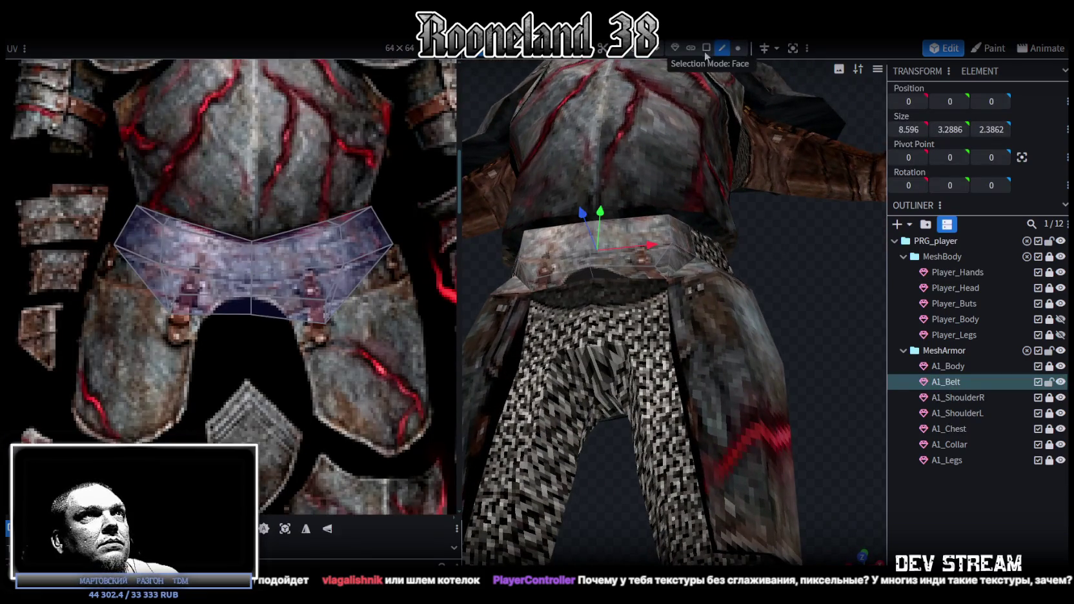
- Extrude the belt's lower front edges straight down with direction Y-
{"action": "left_click", "coordinate": [567, 270]}
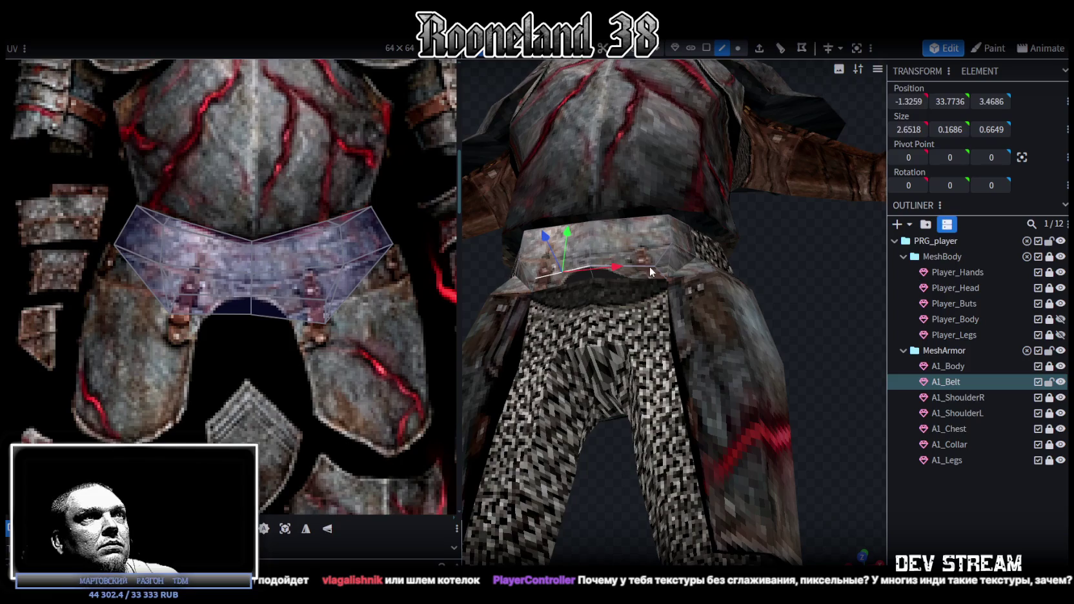
{"action": "left_click", "coordinate": [649, 266]}
{"action": "mouse_move", "coordinate": [649, 266]}
{"action": "left_mouse_down"}
{"action": "mouse_move", "coordinate": [768, 332]}
{"action": "mouse_move", "coordinate": [558, 403]}
{"action": "mouse_move", "coordinate": [553, 350]}
{"action": "mouse_move", "coordinate": [611, 325]}
{"action": "mouse_move", "coordinate": [608, 339]}
{"action": "mouse_move", "coordinate": [656, 333]}
{"action": "mouse_move", "coordinate": [697, 206]}
{"action": "left_mouse_up"}
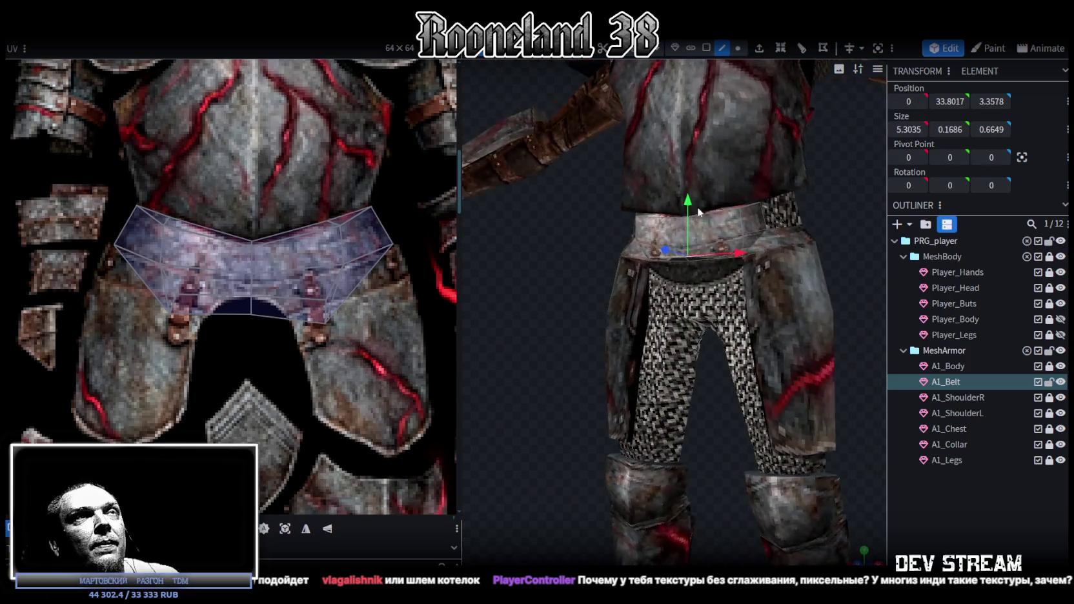
{"action": "left_click", "coordinate": [759, 52]}
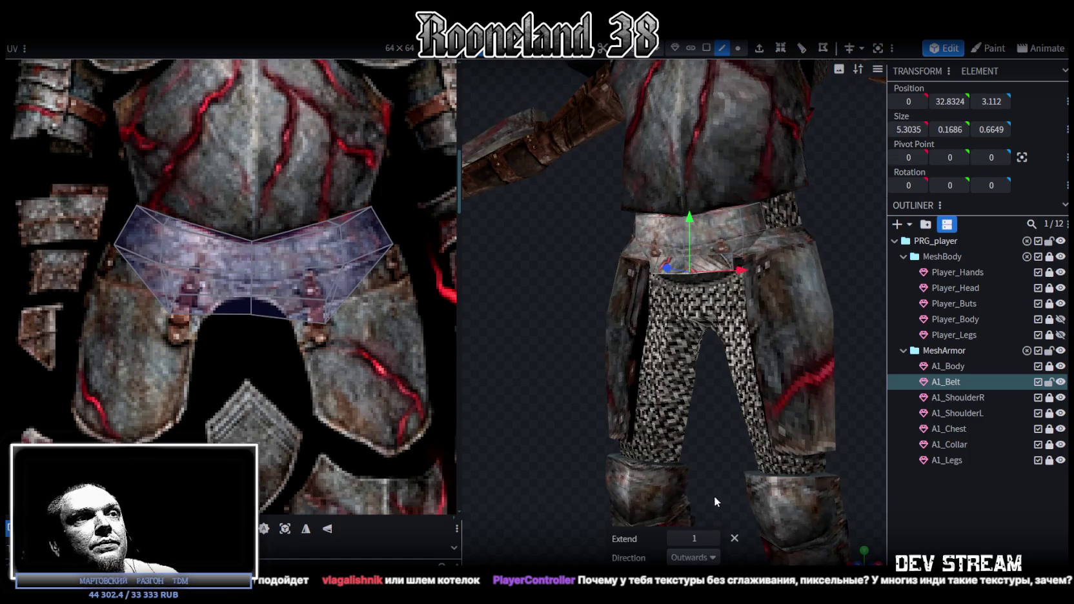
{"action": "left_click_drag", "start_coordinate": [537, 359], "coordinate": [715, 511]}
{"action": "left_click", "coordinate": [715, 557]}
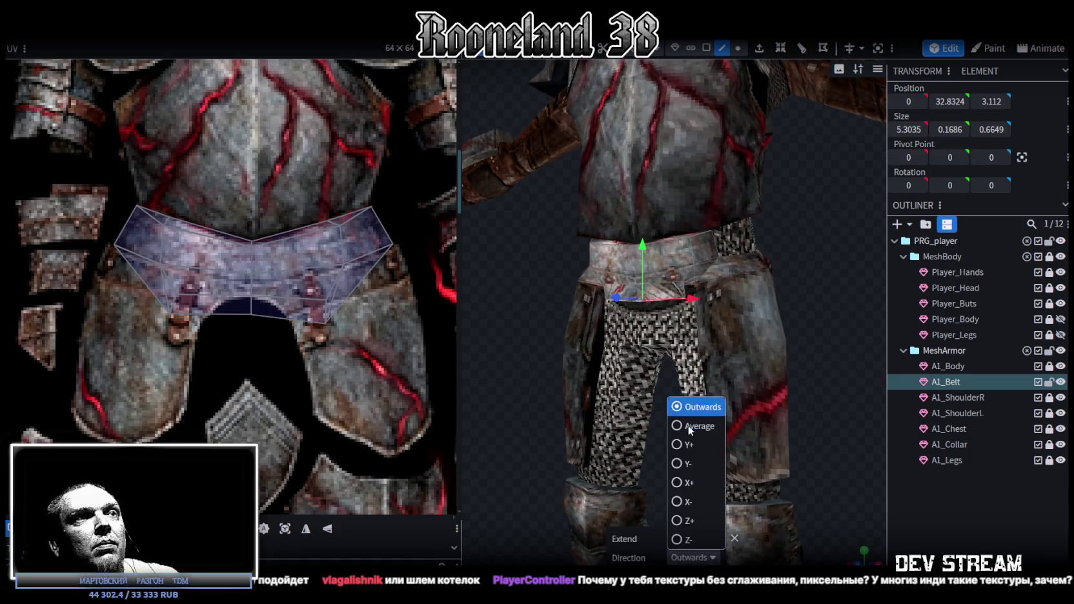
{"action": "left_click", "coordinate": [684, 465]}
{"action": "mouse_move", "coordinate": [499, 356]}
{"action": "left_mouse_down"}
{"action": "mouse_move", "coordinate": [499, 370]}
{"action": "mouse_move", "coordinate": [538, 354]}
{"action": "mouse_move", "coordinate": [740, 102]}
{"action": "left_mouse_up"}
{"action": "scroll", "coordinate": [523, 358], "scroll_direction": "up", "scroll_amount": 3}
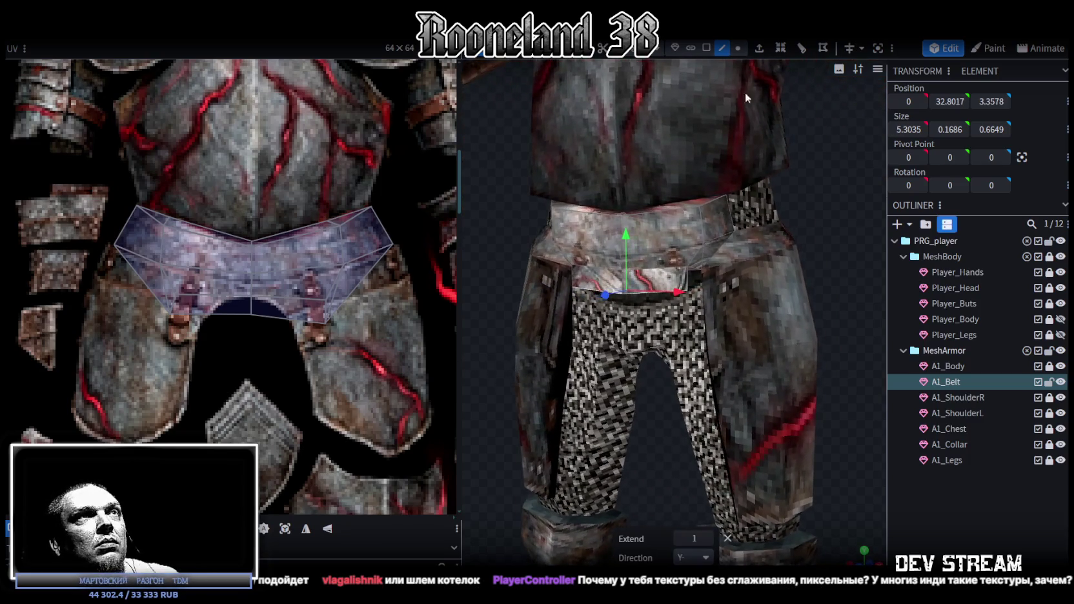
- Extrude several more downward flap segments, undoing the extras
{"action": "left_click", "coordinate": [759, 51]}
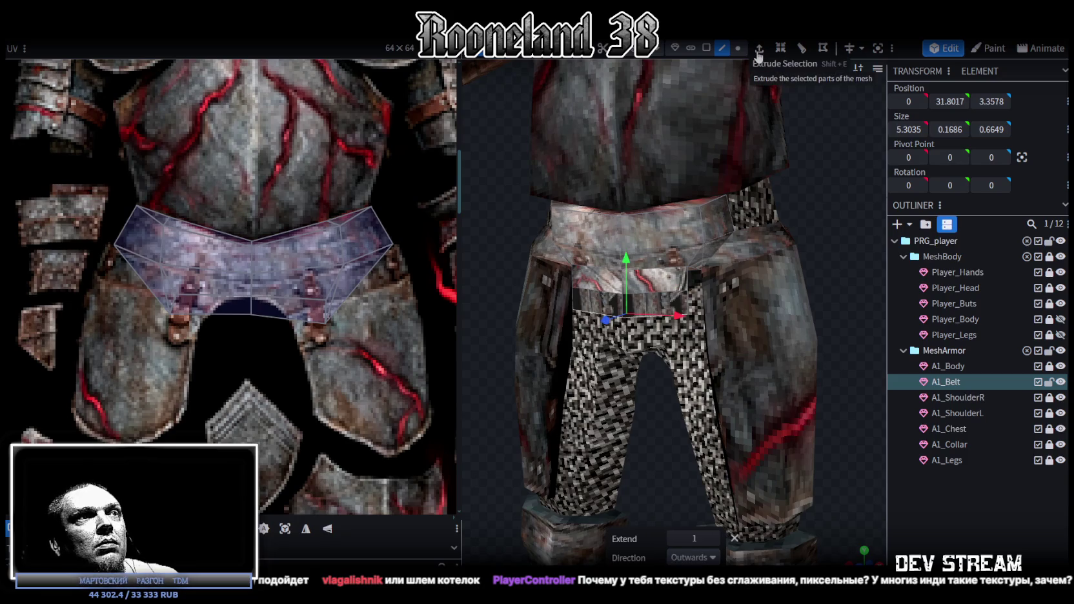
{"action": "left_click", "coordinate": [758, 53]}
{"action": "left_click", "coordinate": [758, 53]}
{"action": "left_click", "coordinate": [758, 53]}
{"action": "left_click", "coordinate": [758, 53]}
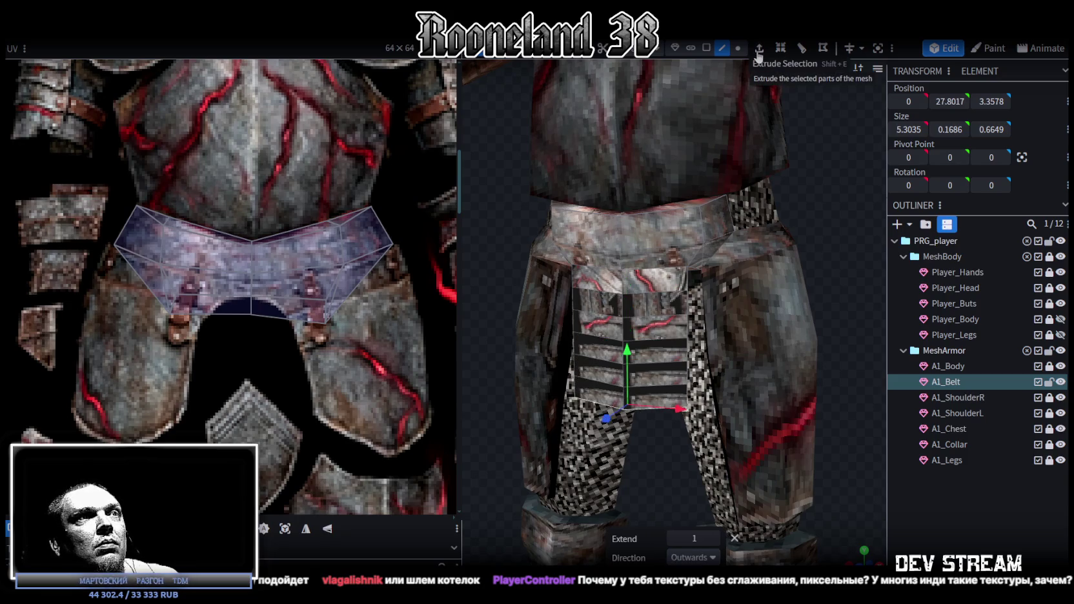
{"action": "left_click", "coordinate": [759, 53]}
{"action": "left_click", "coordinate": [759, 52]}
{"action": "key", "text": "ctrl+z"}
{"action": "key", "text": "ctrl+z"}
{"action": "key", "text": "ctrl+z"}
{"action": "key", "text": "ctrl+z"}
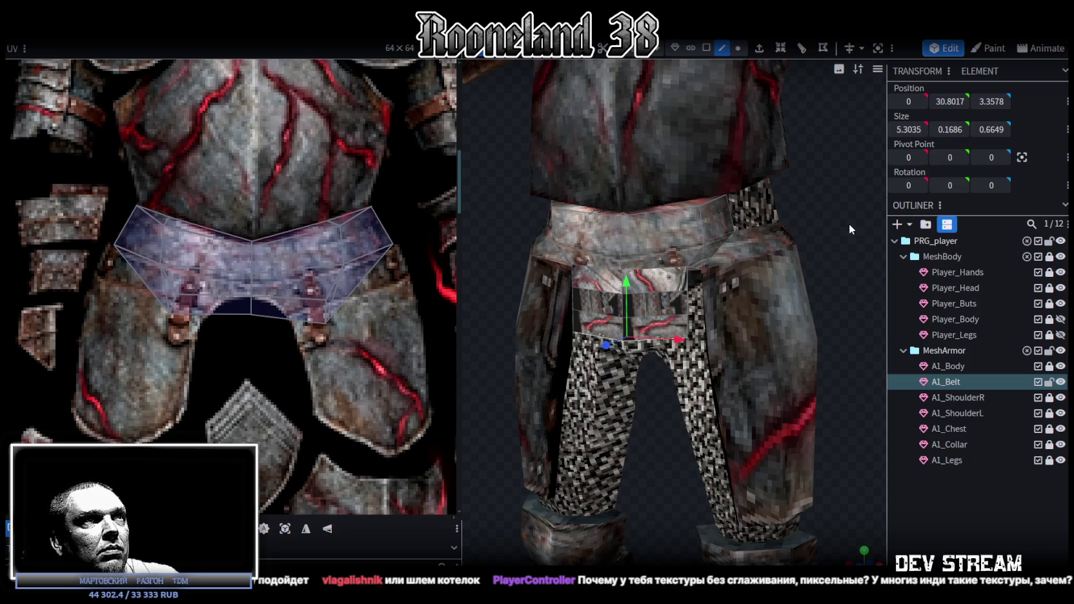
{"action": "key", "text": "ctrl+z"}
{"action": "key", "text": "ctrl+z"}
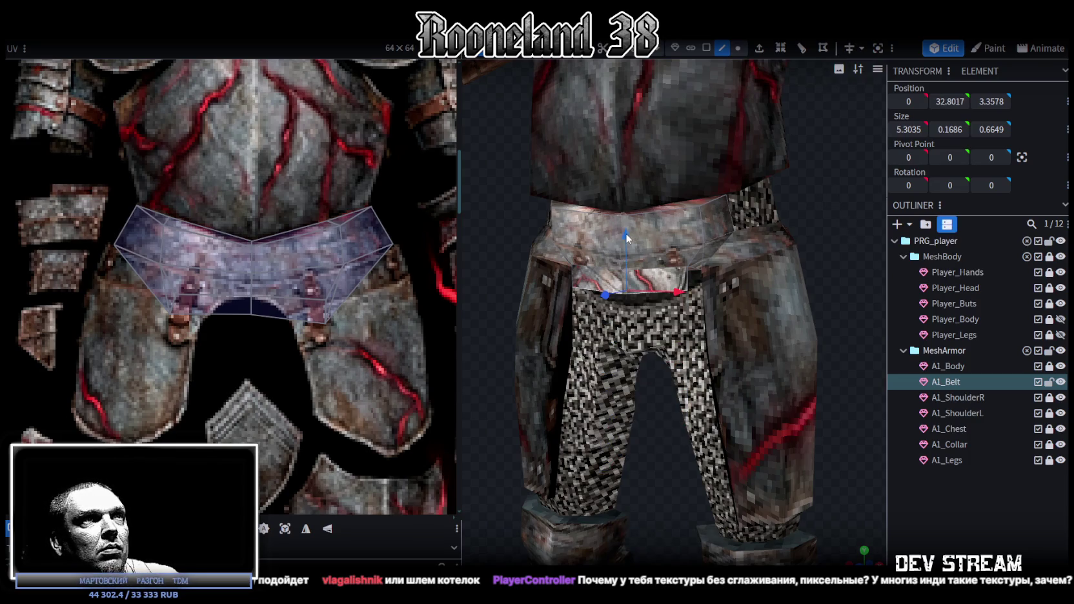
{"action": "key", "text": "ctrl+y"}
- Add more stacked extrusions to lengthen the front flap over the groin
{"action": "left_click", "coordinate": [759, 52]}
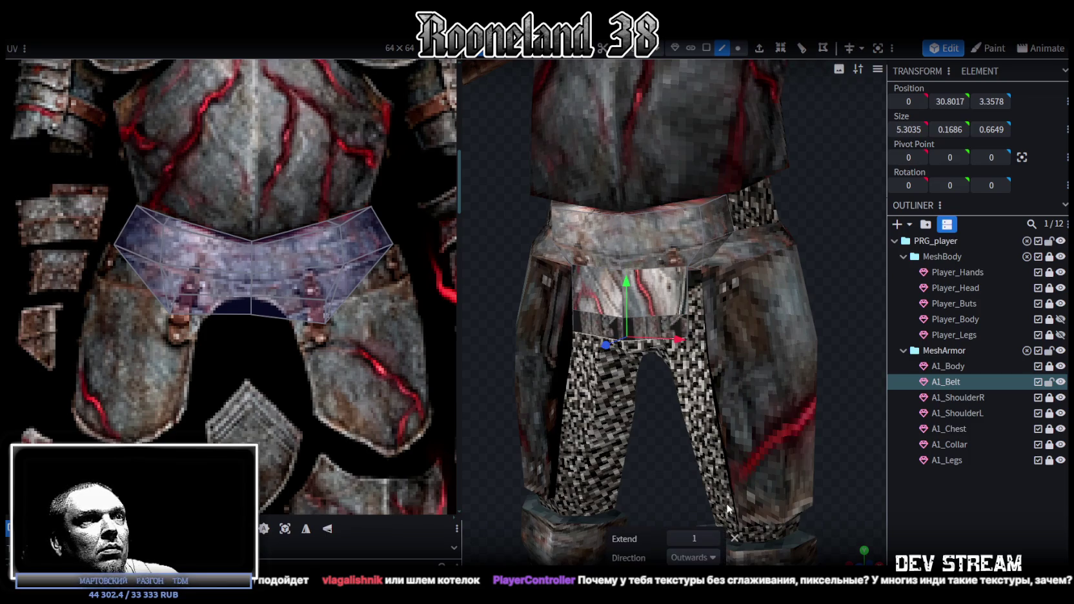
{"action": "left_click", "coordinate": [714, 537]}
{"action": "type", "text": "2"}
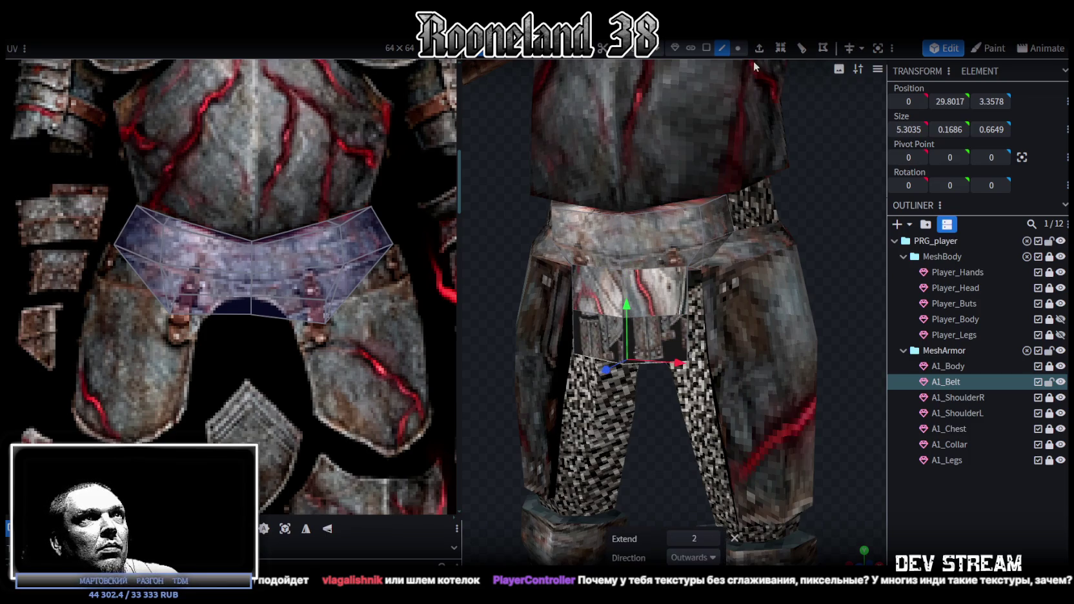
{"action": "left_click", "coordinate": [759, 49]}
{"action": "left_click", "coordinate": [714, 538]}
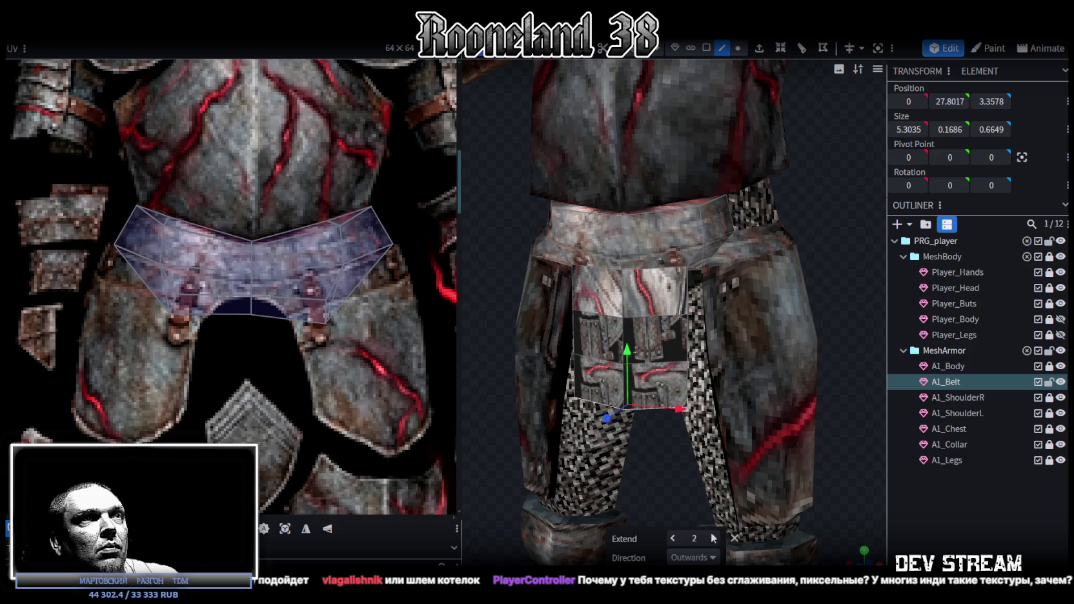
{"action": "left_click", "coordinate": [759, 49]}
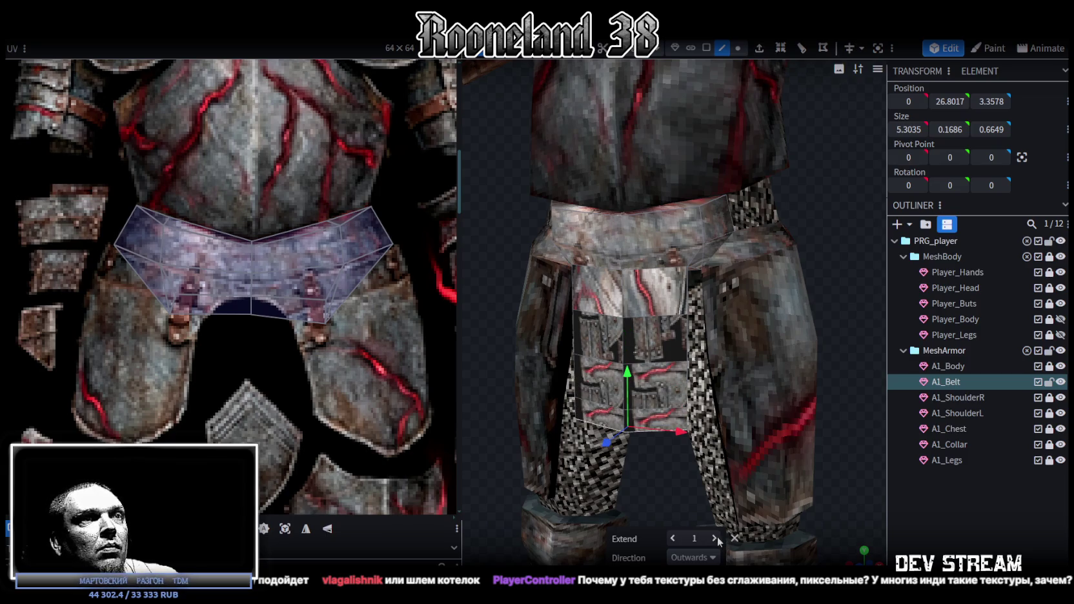
{"action": "left_click", "coordinate": [714, 539]}
{"action": "mouse_move", "coordinate": [729, 503]}
{"action": "left_mouse_down"}
{"action": "mouse_move", "coordinate": [719, 271]}
{"action": "mouse_move", "coordinate": [703, 273]}
{"action": "mouse_move", "coordinate": [811, 318]}
{"action": "mouse_move", "coordinate": [861, 283]}
{"action": "left_mouse_up"}
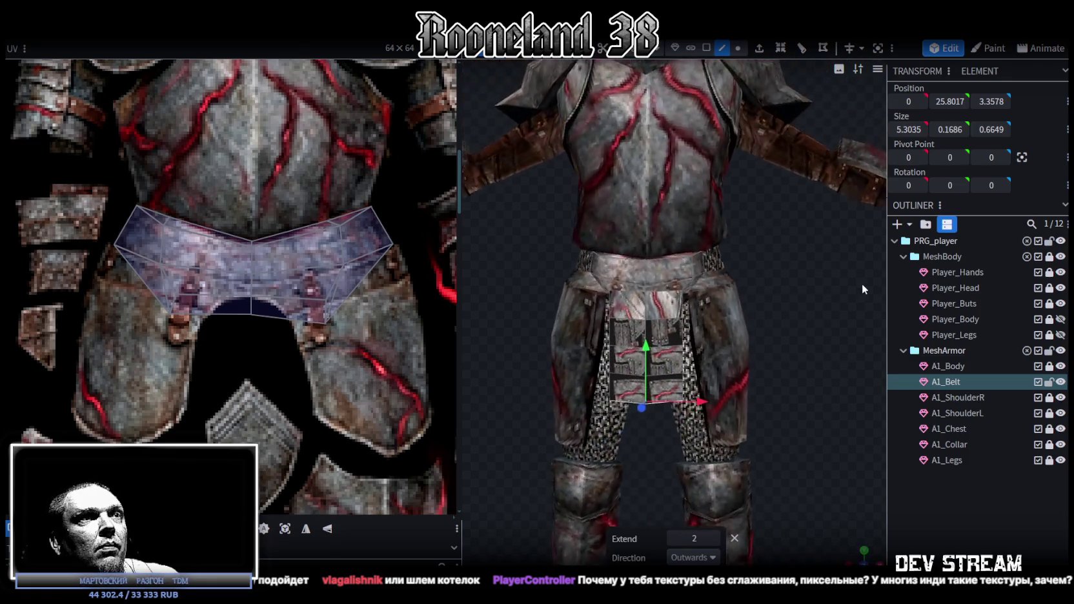
{"action": "left_click", "coordinate": [759, 49]}
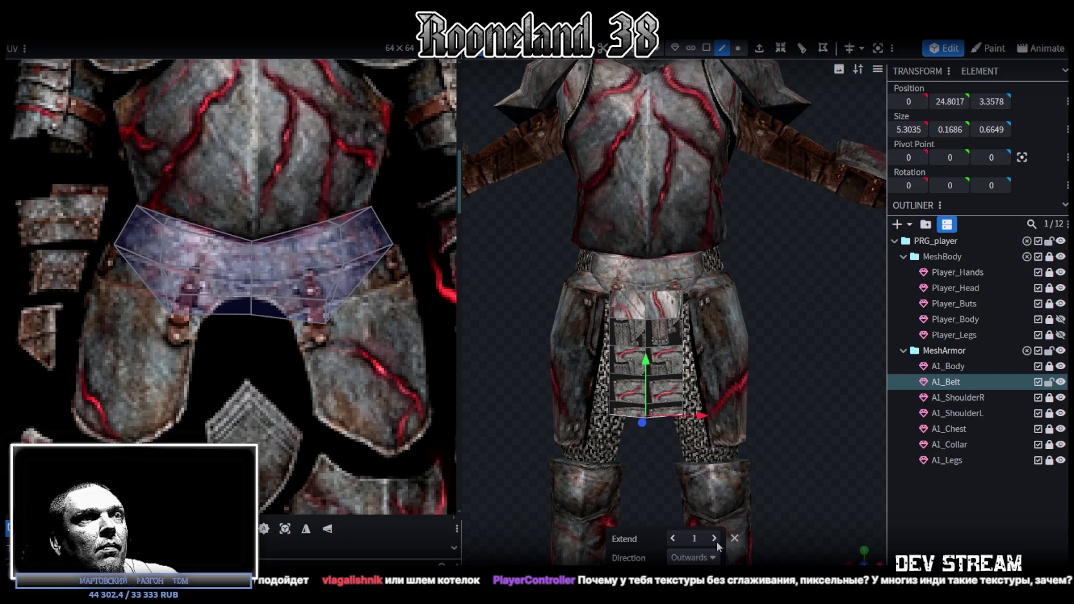
{"action": "left_click", "coordinate": [714, 538]}
{"action": "left_click_drag", "start_coordinate": [780, 444], "coordinate": [810, 392]}
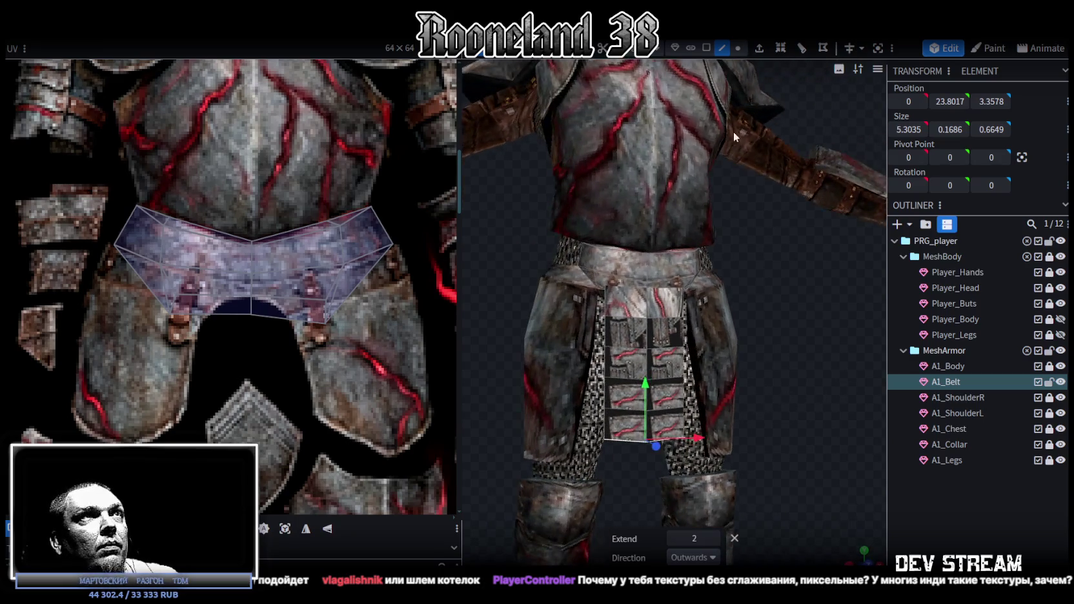
- In face mode, select the top-left and top-right flap faces
{"action": "left_click", "coordinate": [706, 48]}
{"action": "left_click", "coordinate": [633, 318]}
{"action": "left_click", "coordinate": [661, 318], "text": "shift"}
- Select all the front flap faces in a solid front view
{"action": "key", "text": "z"}
{"action": "key", "text": "z"}
{"action": "key", "text": "z"}
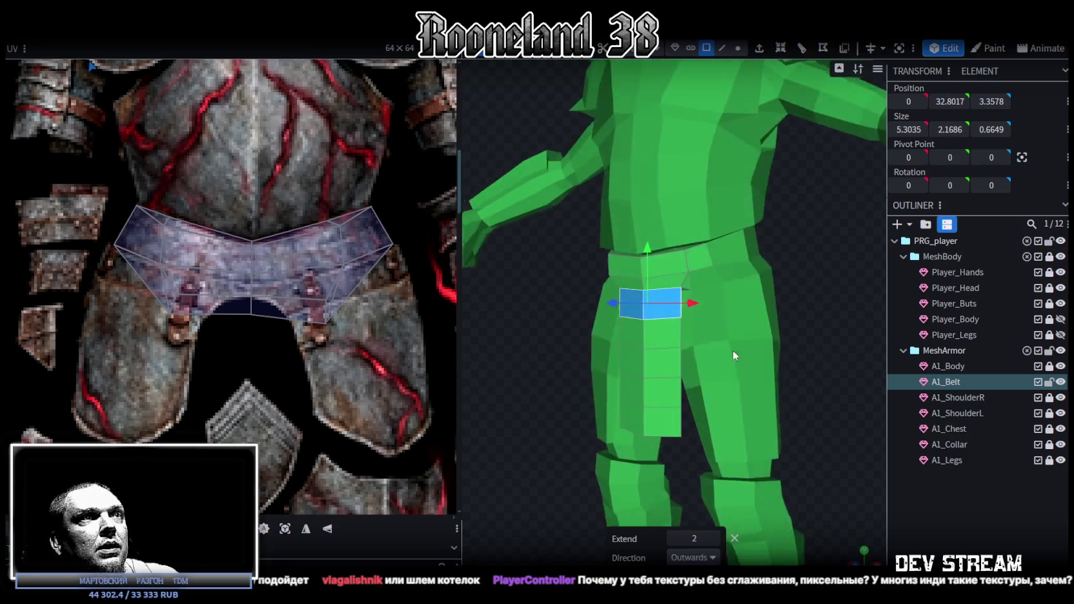
{"action": "key", "text": "KP_1"}
{"action": "left_click", "coordinate": [618, 333], "text": "shift"}
{"action": "left_click", "coordinate": [660, 361], "text": "shift"}
{"action": "left_click", "coordinate": [619, 361], "text": "shift"}
{"action": "left_click", "coordinate": [663, 392], "text": "shift"}
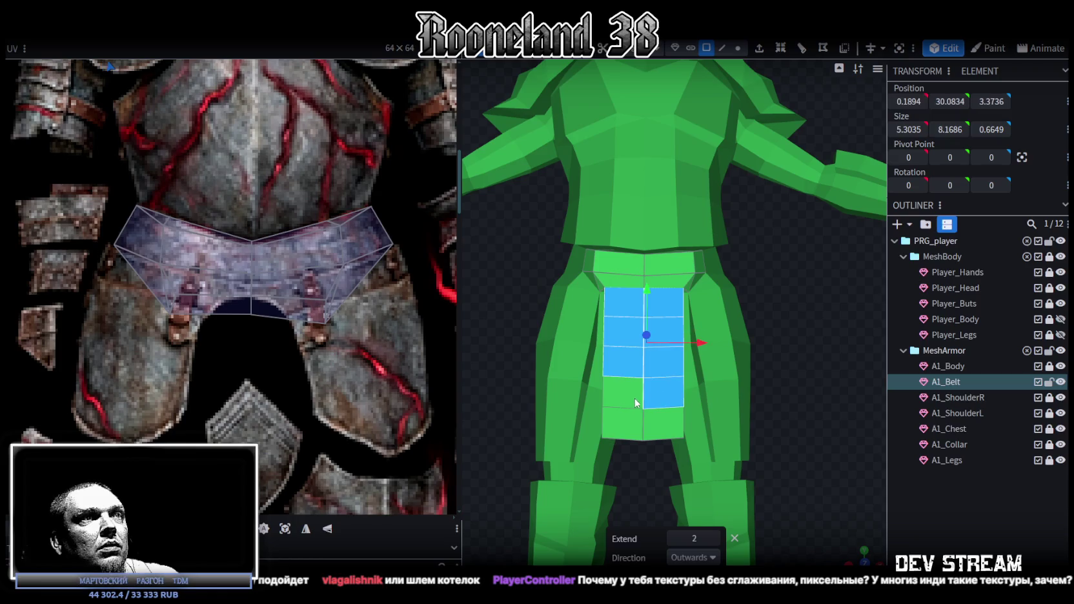
{"action": "left_click", "coordinate": [620, 392], "text": "shift"}
{"action": "left_click", "coordinate": [657, 423], "text": "shift"}
{"action": "left_click", "coordinate": [621, 424], "text": "shift"}
{"action": "scroll", "coordinate": [820, 314], "scroll_direction": "up", "scroll_amount": 2}
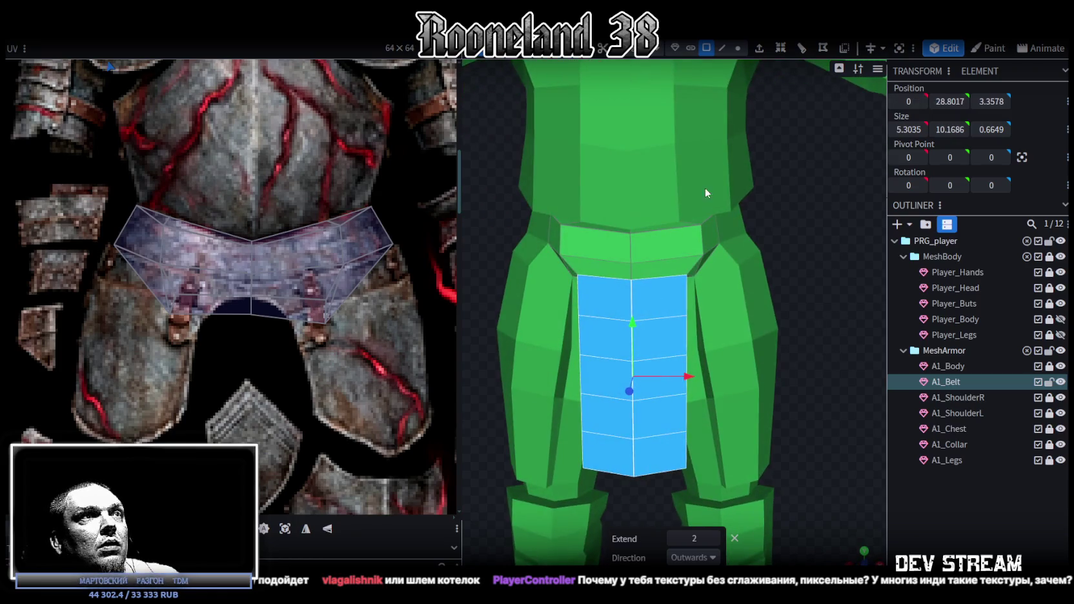
- Split the flap faces into a separate mesh named A1_Belt_Cloth
{"action": "right_click", "coordinate": [652, 295]}
{"action": "left_click", "coordinate": [700, 374]}
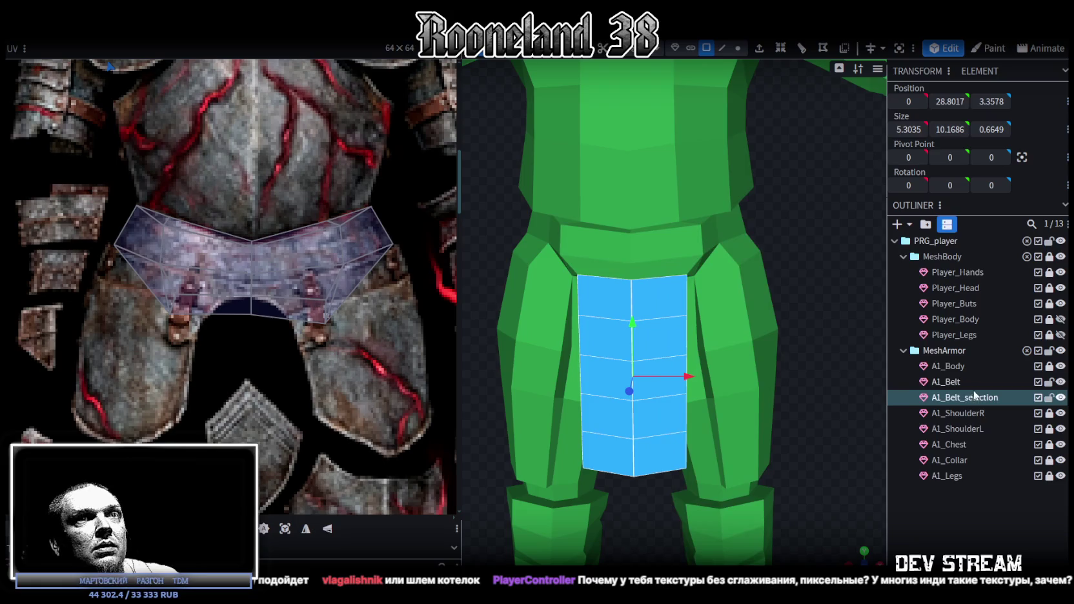
{"action": "left_click", "coordinate": [968, 397]}
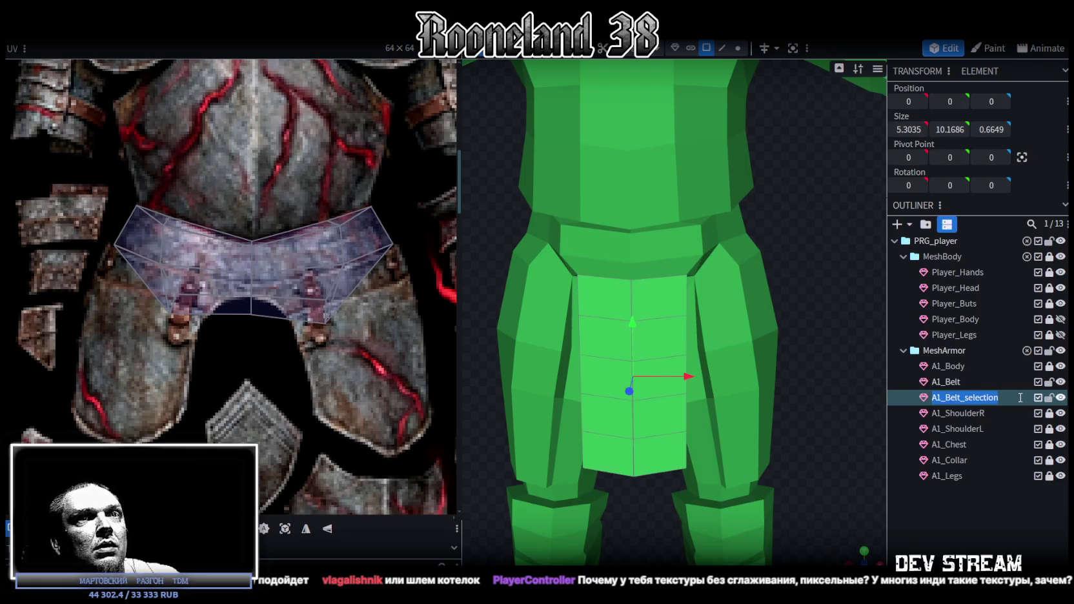
{"action": "type", "text": "Cloth"}
{"action": "key", "text": "Return"}
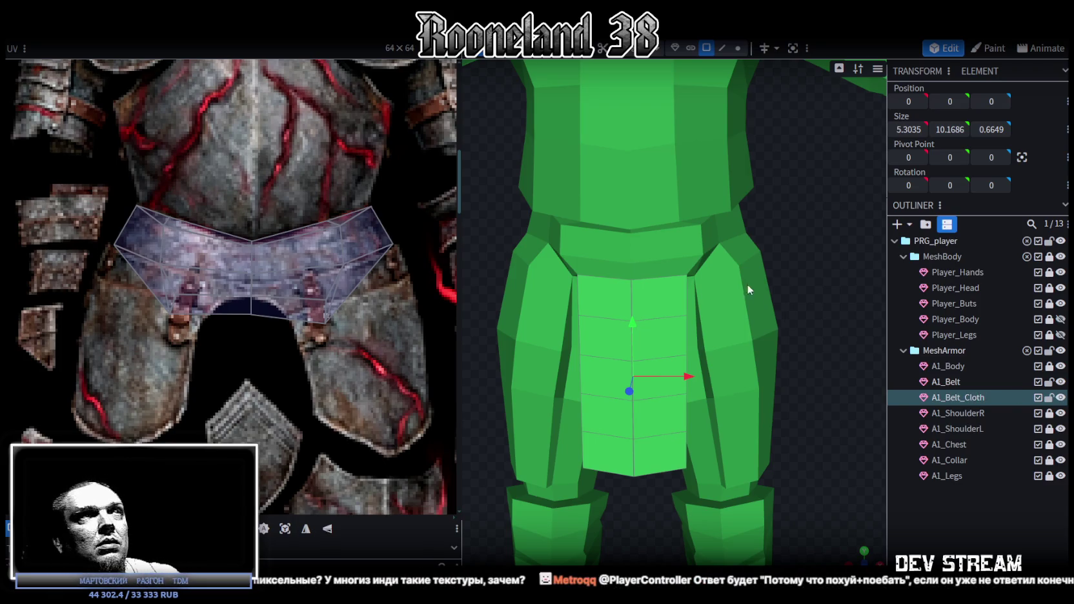
- In vertex mode, select a top vertex of the belt cloth
{"action": "left_click", "coordinate": [737, 48]}
{"action": "scroll", "coordinate": [686, 226], "scroll_direction": "up", "scroll_amount": 2}
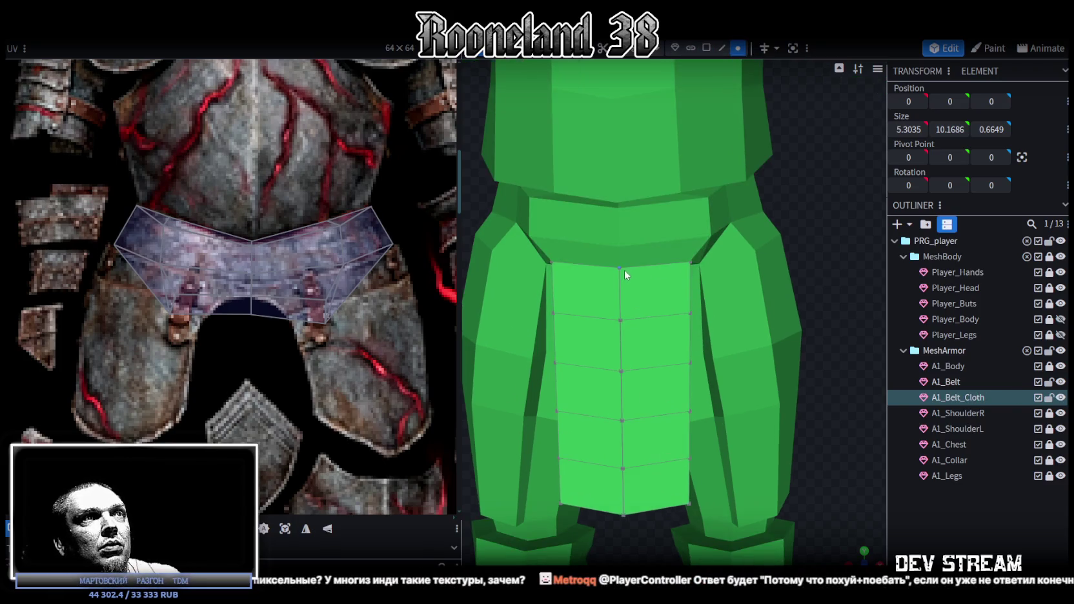
{"action": "left_click", "coordinate": [619, 270]}
{"action": "scroll", "coordinate": [707, 265], "scroll_direction": "down", "scroll_amount": 2}
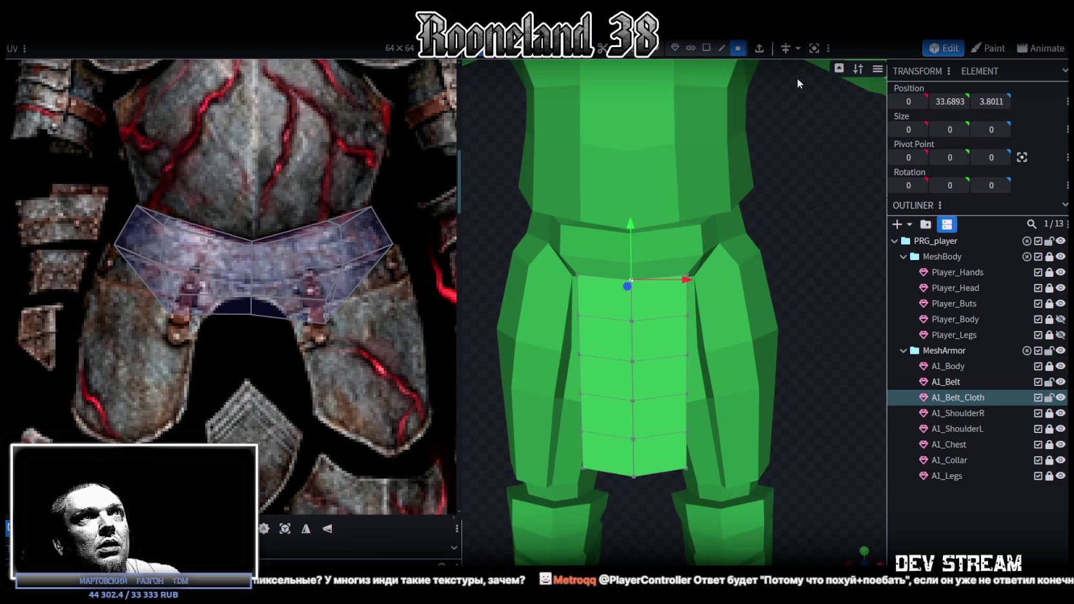
{"action": "mouse_move", "coordinate": [795, 72]}
{"action": "left_mouse_down"}
{"action": "mouse_move", "coordinate": [764, 191]}
{"action": "mouse_move", "coordinate": [773, 183]}
{"action": "left_mouse_up"}
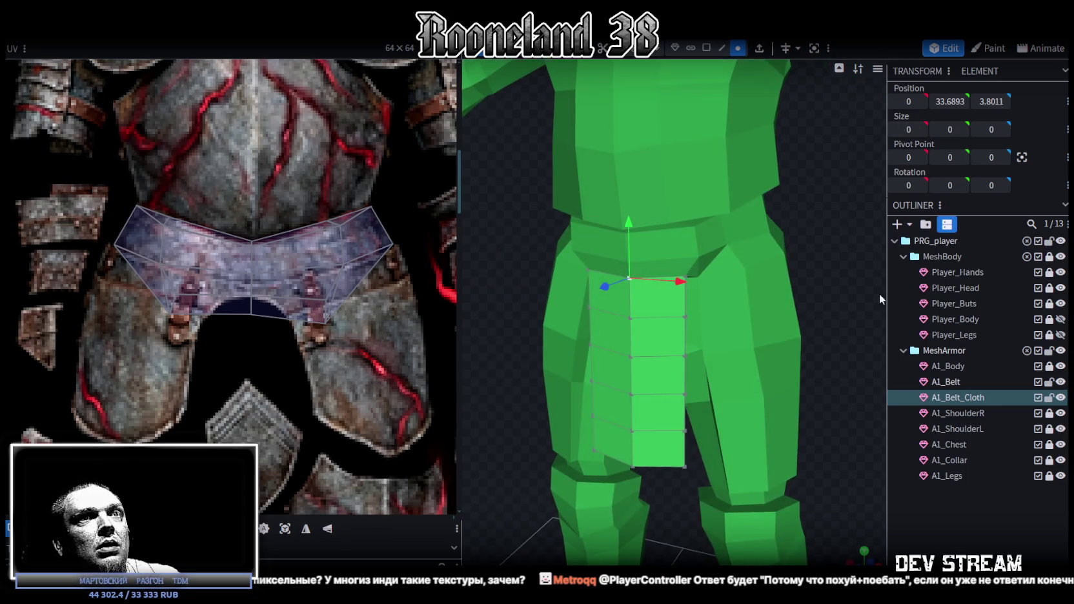
- Select A1_Belt and A1_Belt_Cloth together and open their context menu
{"action": "left_click", "coordinate": [952, 382]}
{"action": "left_click", "coordinate": [958, 397], "text": "ctrl"}
{"action": "right_click", "coordinate": [958, 397]}
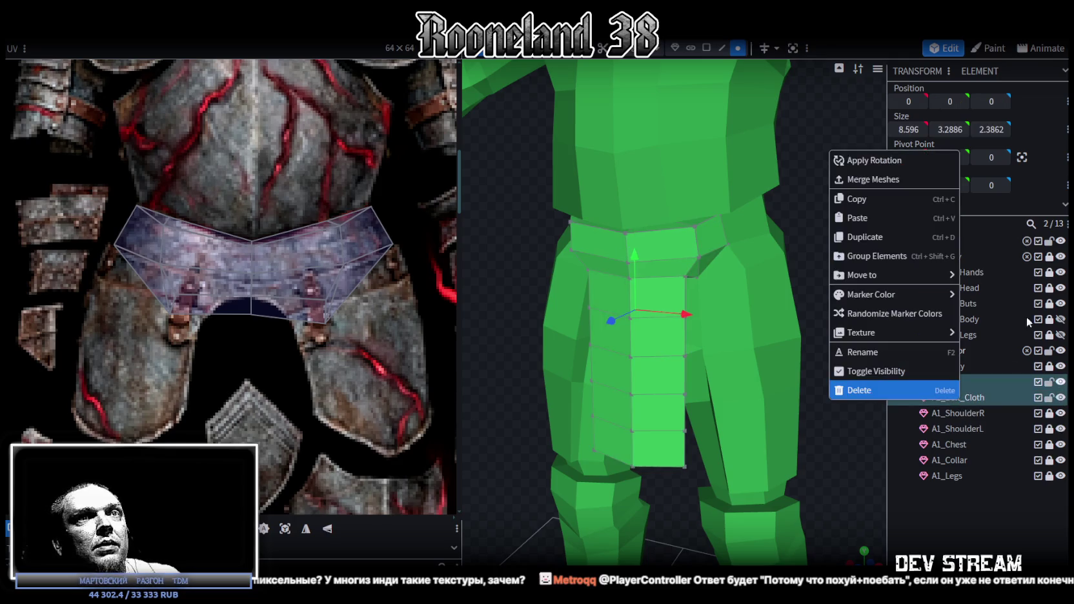
- Merge the belt cloth into A1_Belt and hide A1_Body, the left shoulder, chest and leg armor
{"action": "left_click", "coordinate": [870, 181]}
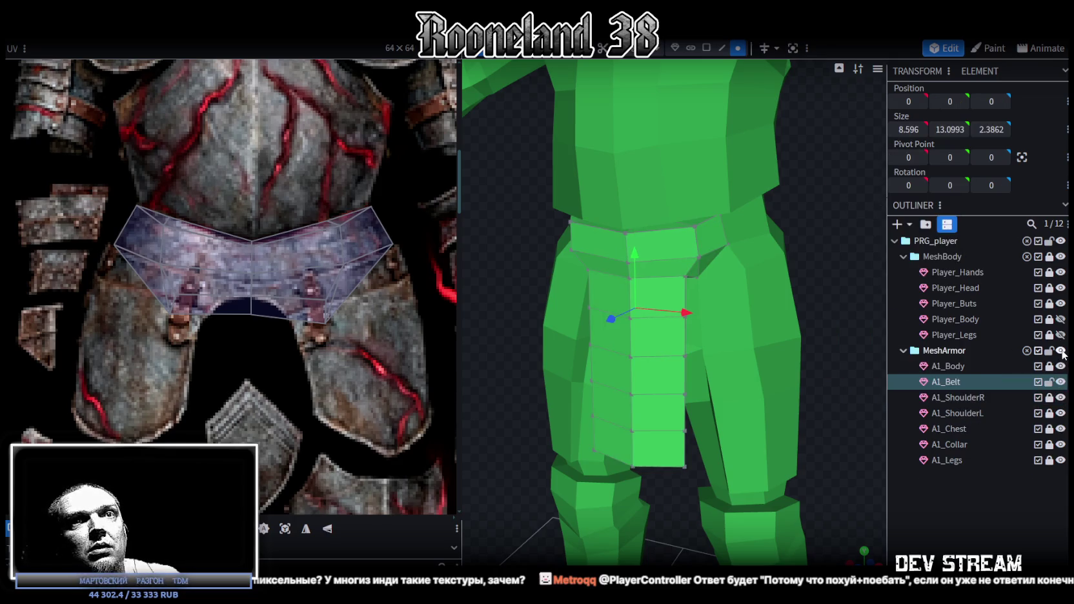
{"action": "left_click", "coordinate": [1060, 350]}
{"action": "left_click", "coordinate": [1061, 350]}
{"action": "left_click", "coordinate": [1061, 366]}
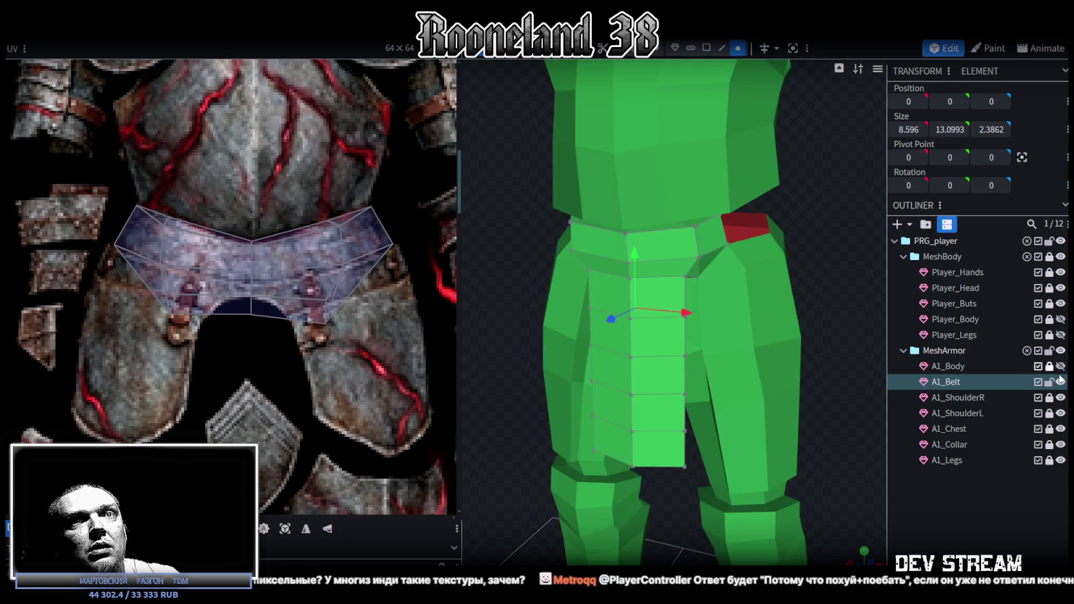
{"action": "left_click", "coordinate": [1060, 413]}
{"action": "left_click", "coordinate": [1060, 429]}
{"action": "left_click", "coordinate": [1060, 460]}
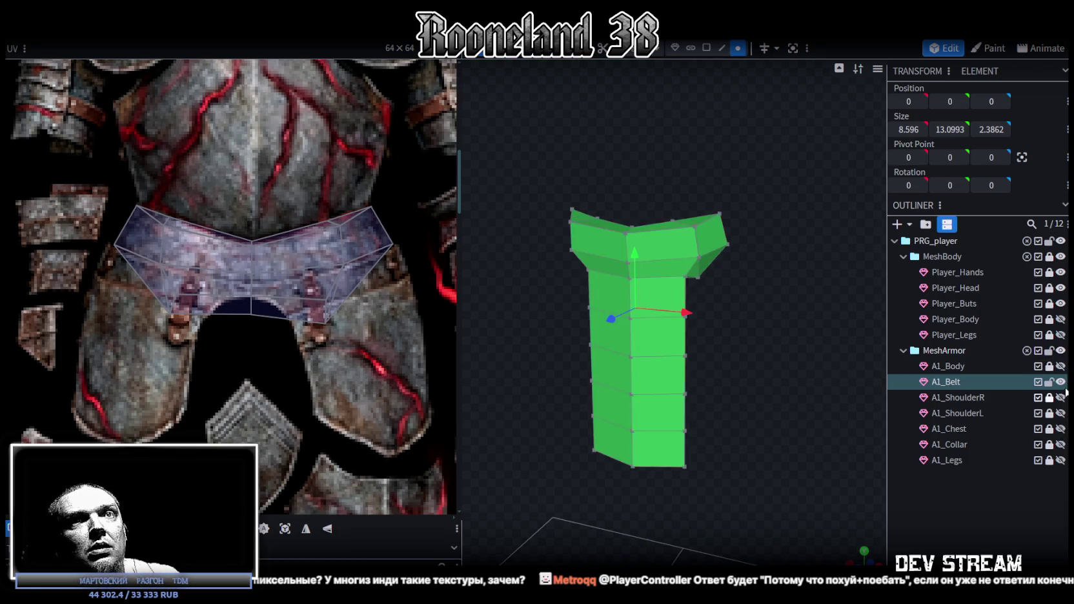
- Centre the isolated belt's pivot point and save the model
{"action": "mouse_move", "coordinate": [800, 298]}
{"action": "left_mouse_down"}
{"action": "mouse_move", "coordinate": [642, 318]}
{"action": "mouse_move", "coordinate": [788, 296]}
{"action": "left_mouse_up"}
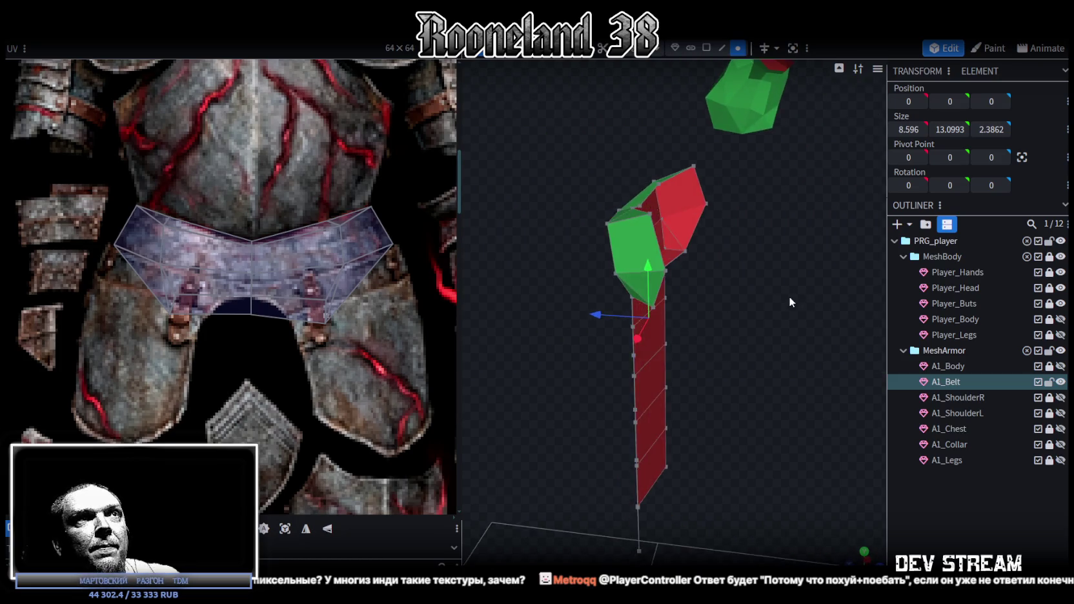
{"action": "left_click", "coordinate": [691, 217]}
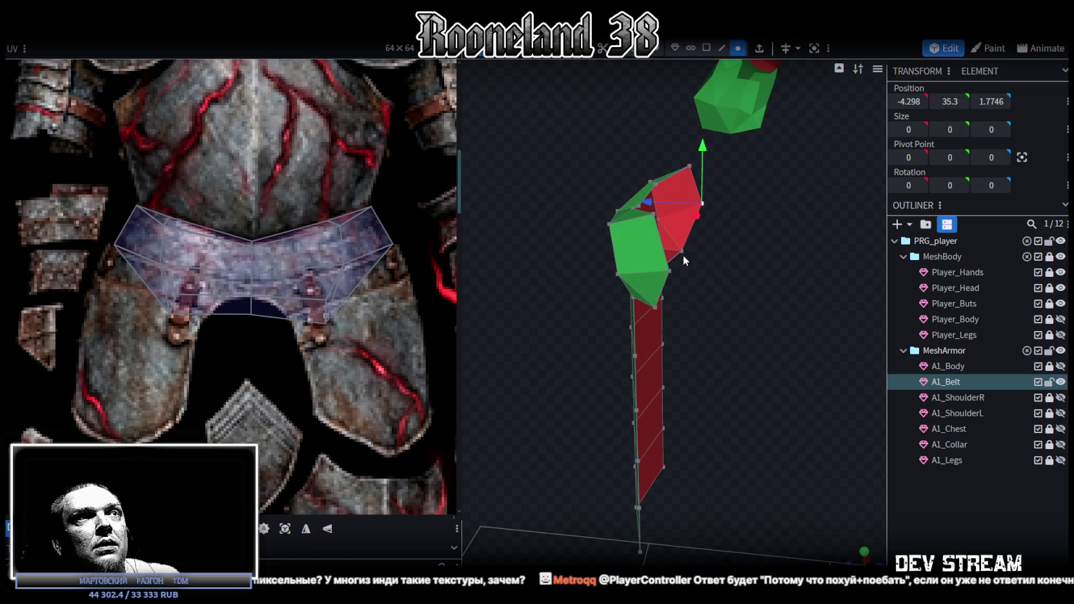
{"action": "left_click_drag", "start_coordinate": [674, 272], "coordinate": [762, 281]}
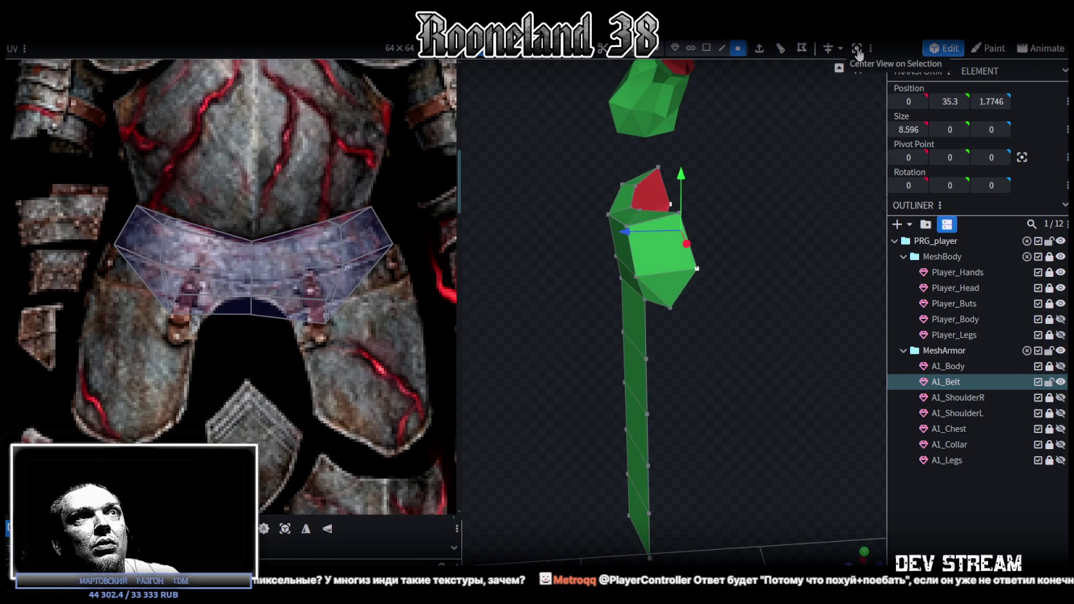
{"action": "left_click", "coordinate": [1022, 159]}
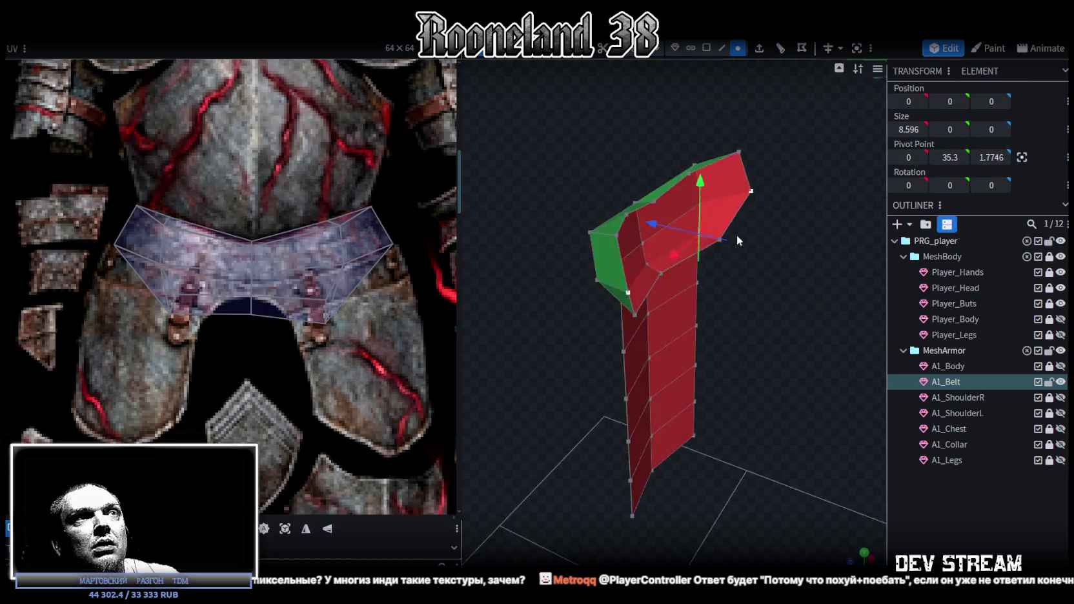
{"action": "key", "text": "ctrl+s"}
- Switch to face selection and select the faces of the lower hanging column
{"action": "mouse_move", "coordinate": [754, 231]}
{"action": "left_mouse_down"}
{"action": "mouse_move", "coordinate": [805, 317]}
{"action": "mouse_move", "coordinate": [773, 295]}
{"action": "mouse_move", "coordinate": [713, 329]}
{"action": "mouse_move", "coordinate": [764, 335]}
{"action": "mouse_move", "coordinate": [827, 299]}
{"action": "mouse_move", "coordinate": [748, 267]}
{"action": "left_mouse_up"}
{"action": "left_click", "coordinate": [706, 48]}
{"action": "left_click_drag", "start_coordinate": [717, 287], "coordinate": [717, 288]}
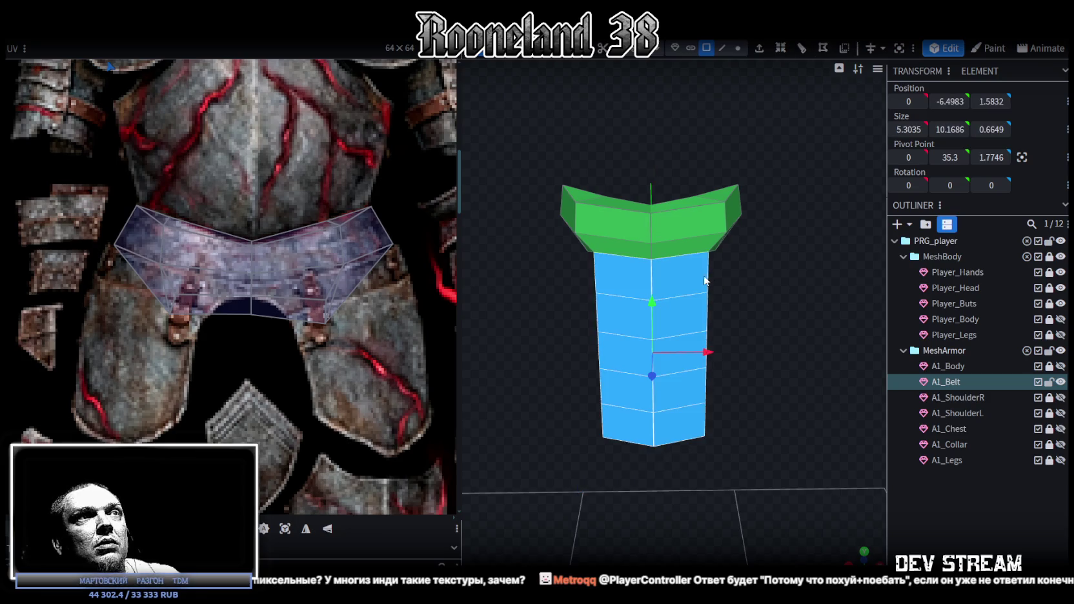
- Split the selected faces into a new mesh named A1_Belt_Cloth
{"action": "right_click", "coordinate": [703, 290]}
{"action": "left_click", "coordinate": [751, 370]}
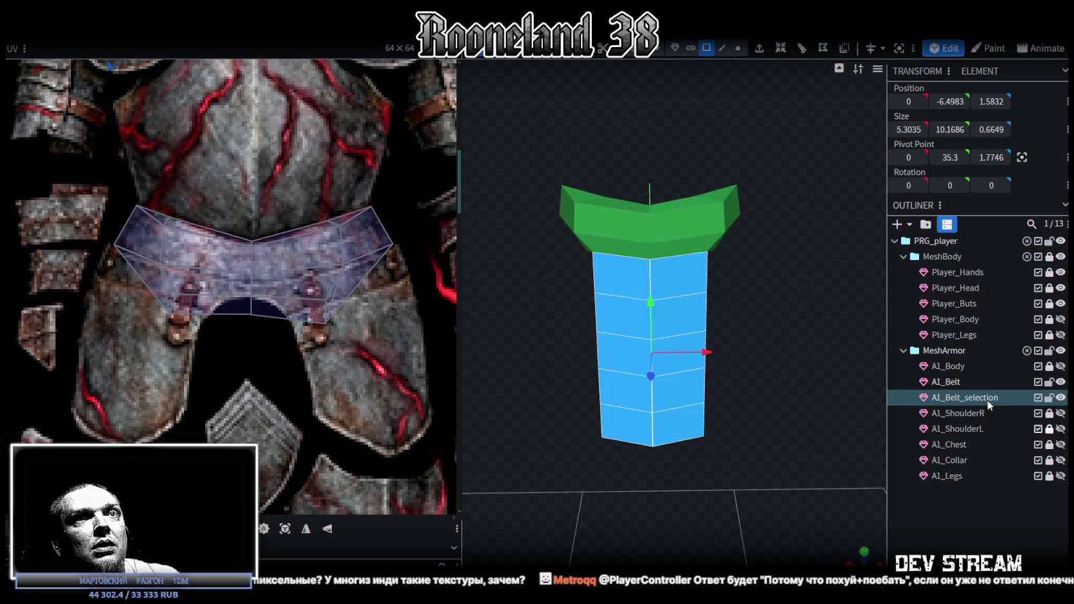
{"action": "double_click", "coordinate": [970, 398]}
{"action": "left_click", "coordinate": [958, 397]}
{"action": "type", "text": "Clothc"}
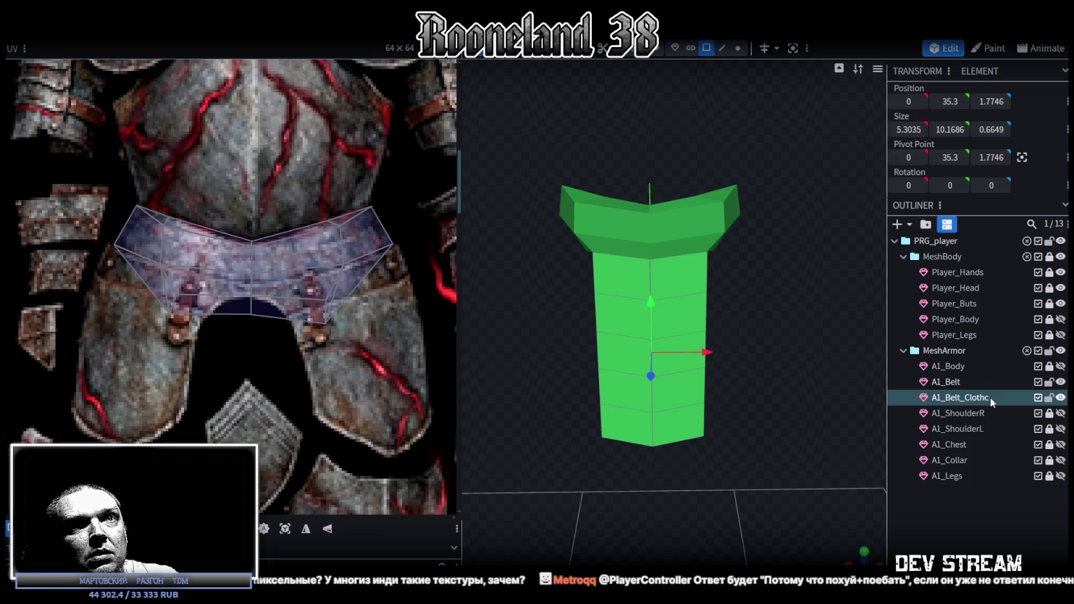
{"action": "double_click", "coordinate": [982, 398]}
{"action": "left_click", "coordinate": [983, 398]}
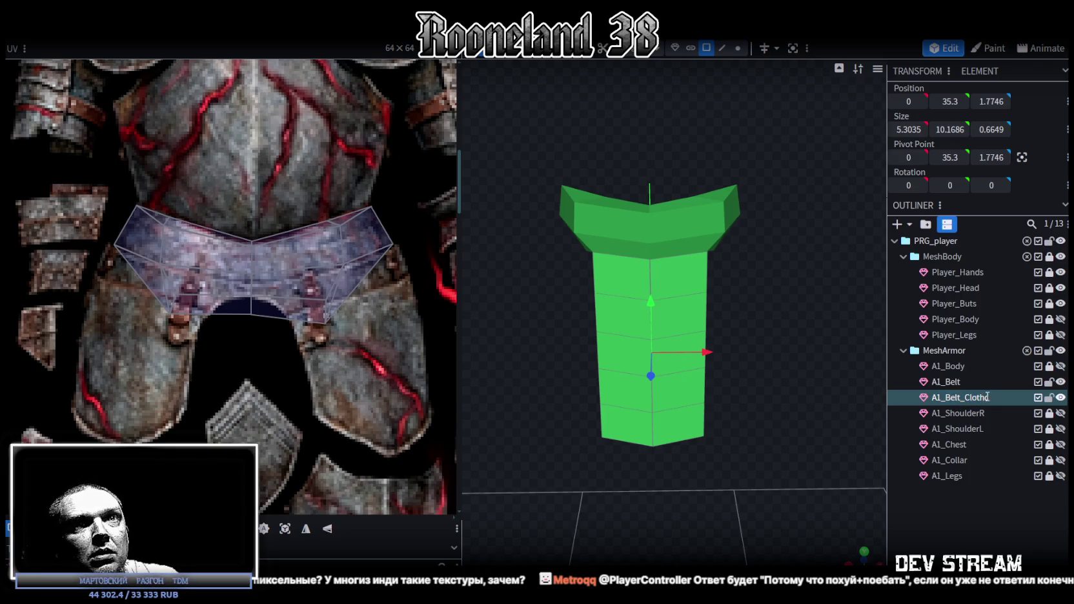
{"action": "key", "text": "BackSpace"}
{"action": "key", "text": "Return"}
- Select the whole cloth column and snap to a straight front view
{"action": "right_click_drag", "start_coordinate": [788, 323], "coordinate": [775, 333]}
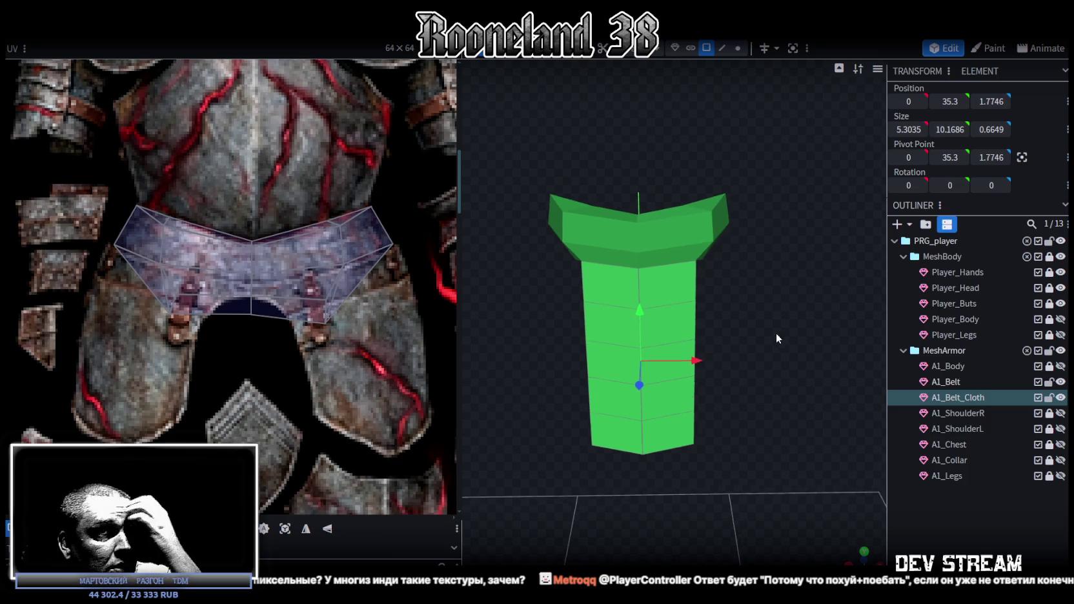
{"action": "left_click_drag", "start_coordinate": [864, 557], "coordinate": [871, 551]}
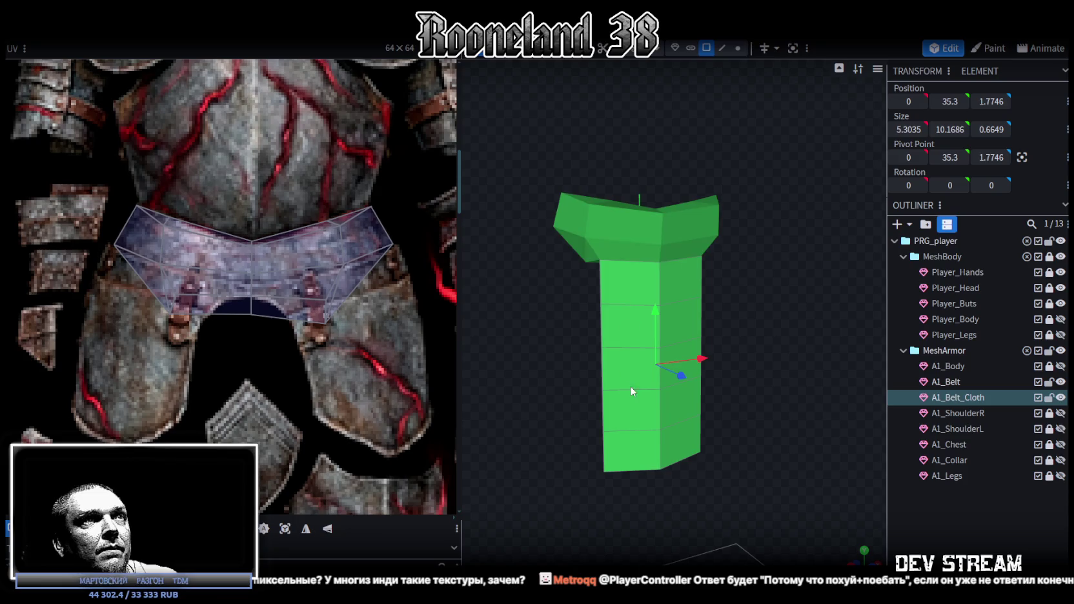
{"action": "left_click", "coordinate": [627, 382]}
{"action": "key", "text": "KP_1"}
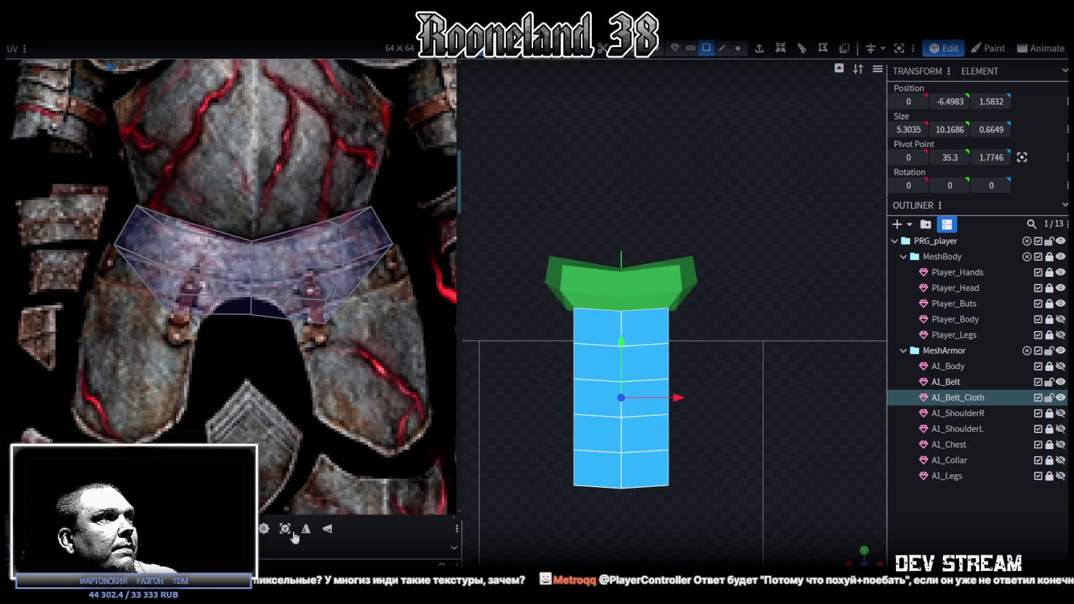
- Move the cloth's UV island onto the armor leg area and preview it on the model
{"action": "scroll", "coordinate": [287, 329], "scroll_direction": "down", "scroll_amount": 5}
{"action": "scroll", "coordinate": [218, 321], "scroll_direction": "up", "scroll_amount": 1}
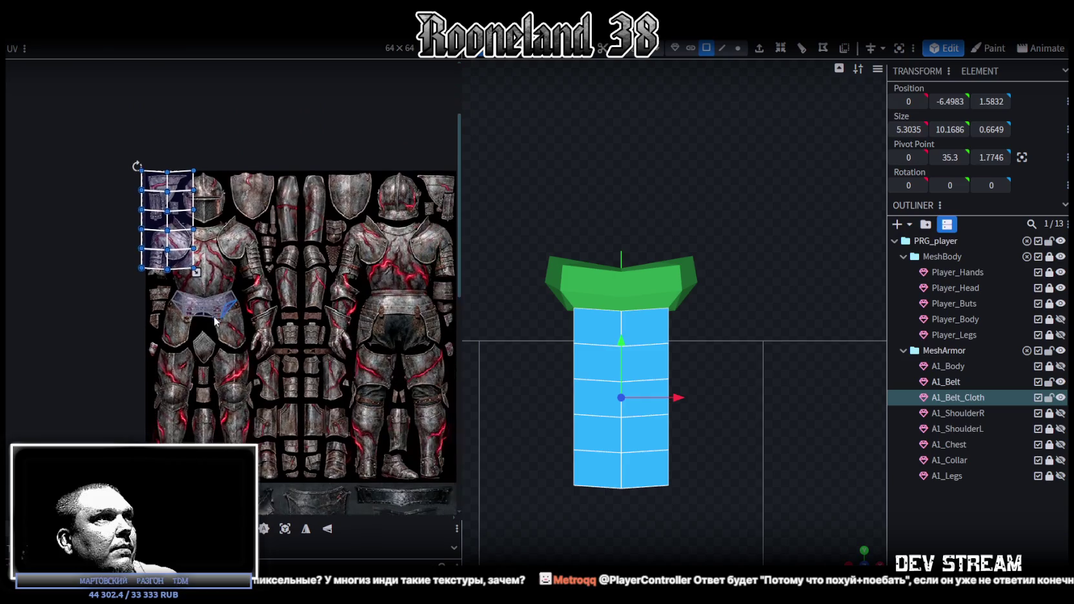
{"action": "middle_click_drag", "start_coordinate": [218, 320], "coordinate": [182, 322]}
{"action": "left_click_drag", "start_coordinate": [137, 227], "coordinate": [287, 295]}
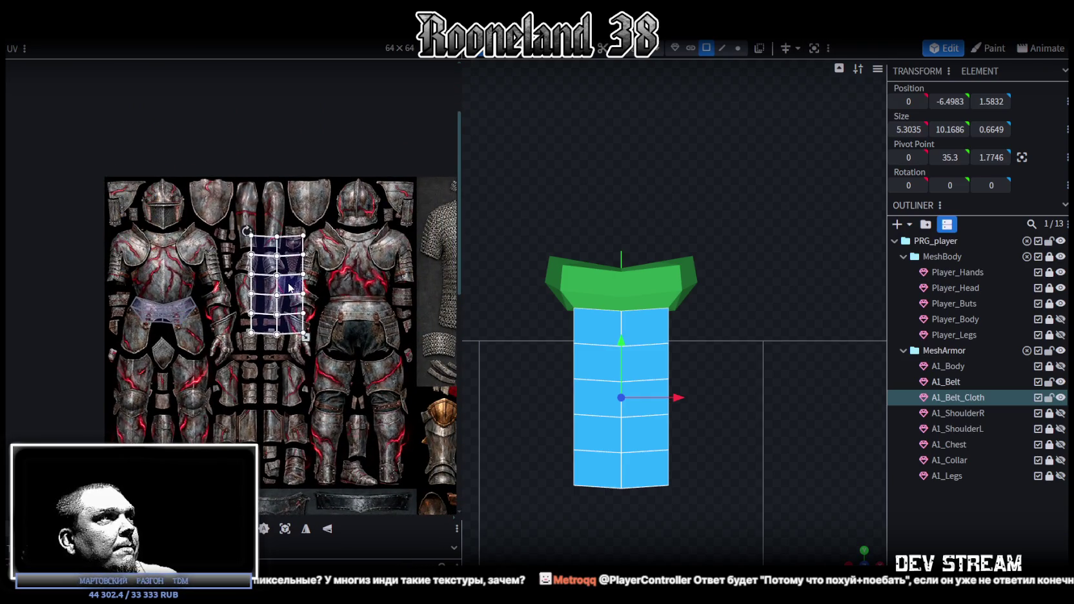
{"action": "key", "text": "Escape"}
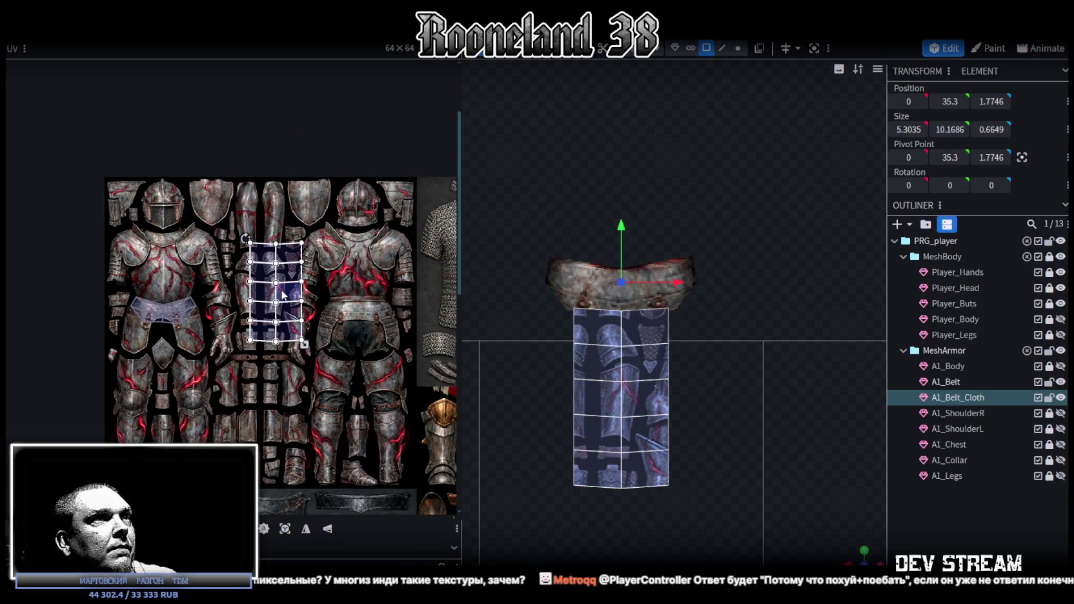
- Reposition the cloth's UV island onto the chainmail shirt texture and deselect
{"action": "scroll", "coordinate": [316, 339], "scroll_direction": "up", "scroll_amount": 2}
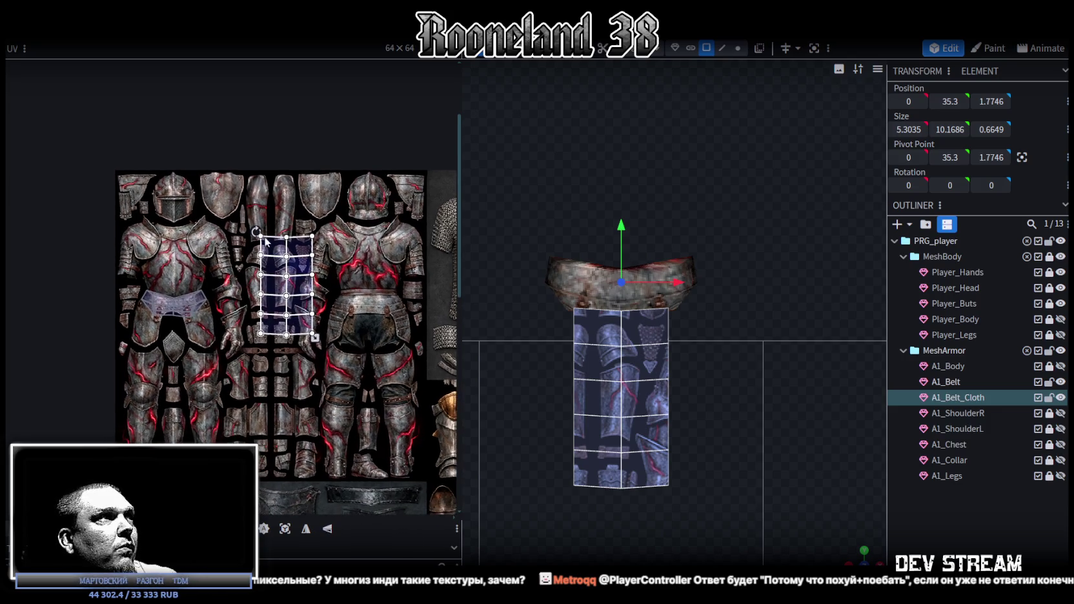
{"action": "scroll", "coordinate": [344, 349], "scroll_direction": "up", "scroll_amount": 1}
{"action": "scroll", "coordinate": [345, 349], "scroll_direction": "up", "scroll_amount": 1}
{"action": "middle_click_drag", "start_coordinate": [345, 349], "coordinate": [347, 335]}
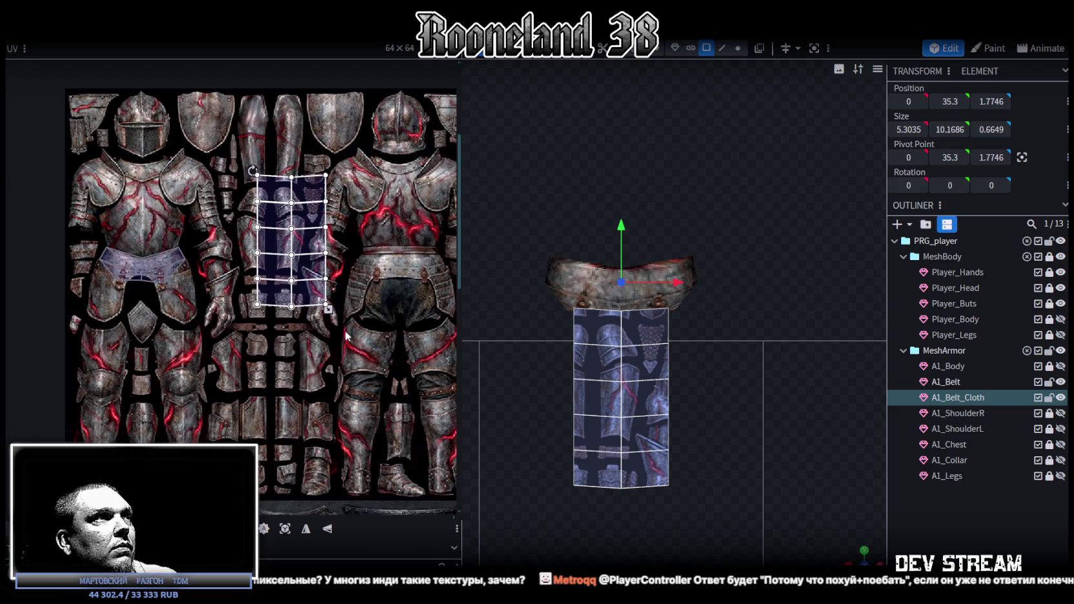
{"action": "mouse_move", "coordinate": [348, 335]}
{"action": "middle_mouse_down"}
{"action": "mouse_move", "coordinate": [285, 330]}
{"action": "mouse_move", "coordinate": [153, 367]}
{"action": "middle_mouse_up"}
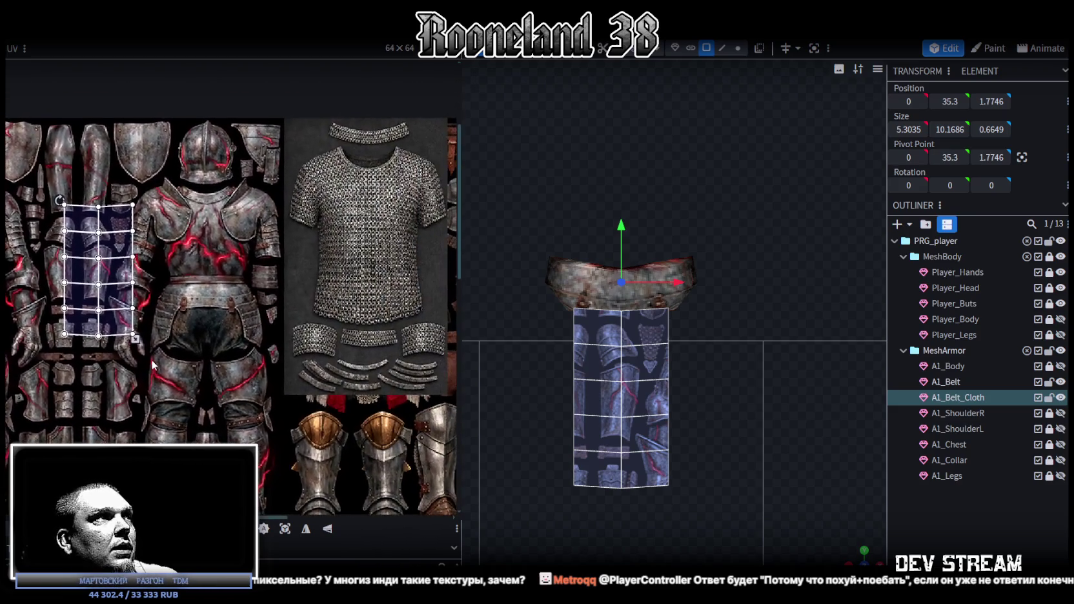
{"action": "left_click_drag", "start_coordinate": [118, 308], "coordinate": [383, 276]}
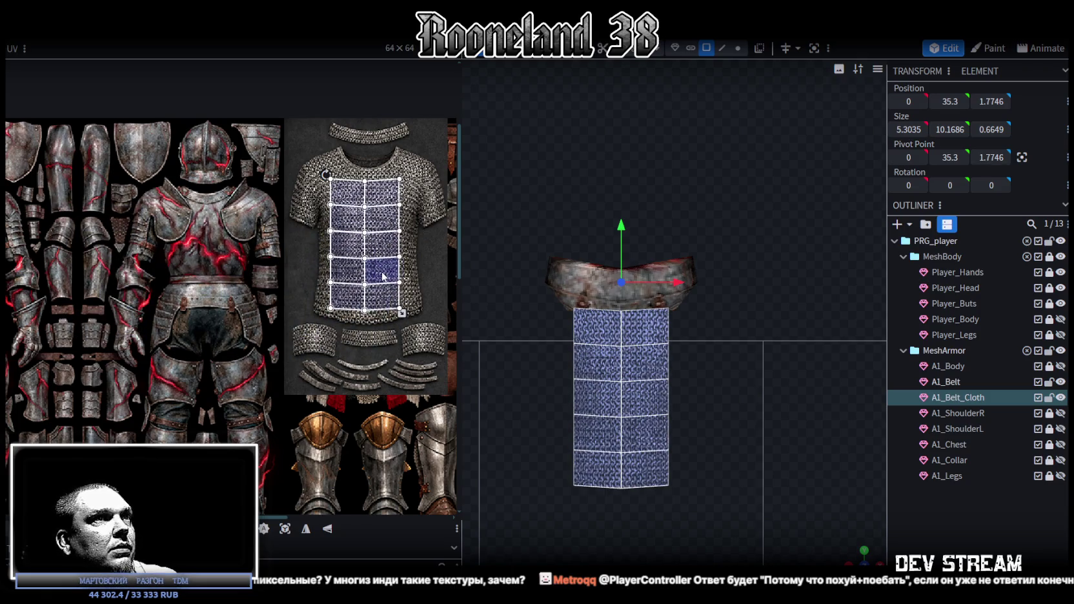
{"action": "left_click", "coordinate": [943, 511]}
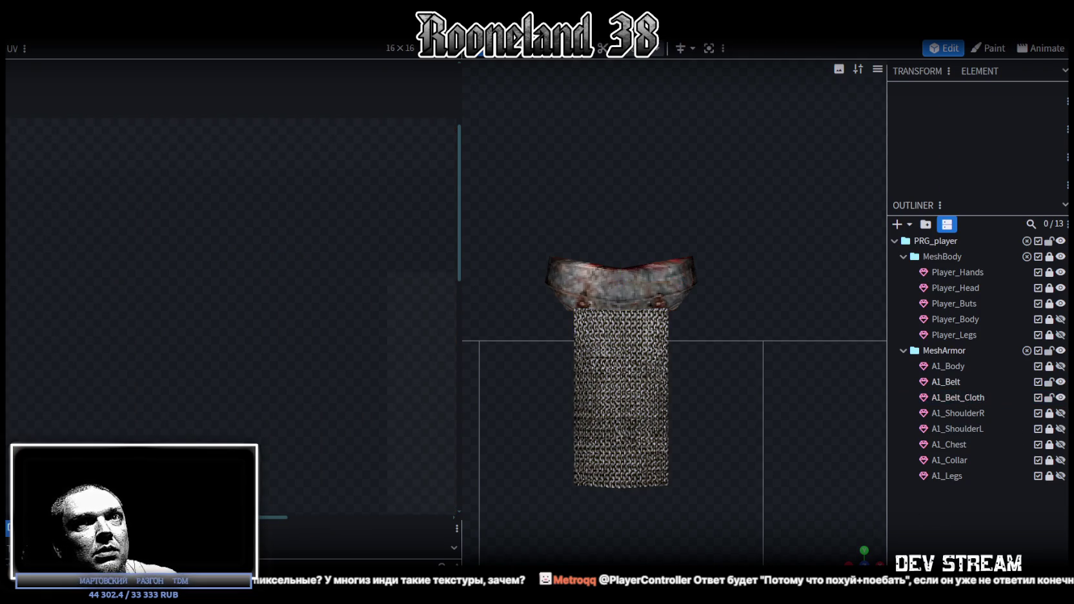
- Unhide the remaining armor parts, reselect A1_Belt_Cloth and look over its texture sheet
{"action": "left_click_drag", "start_coordinate": [1060, 365], "coordinate": [1060, 475]}
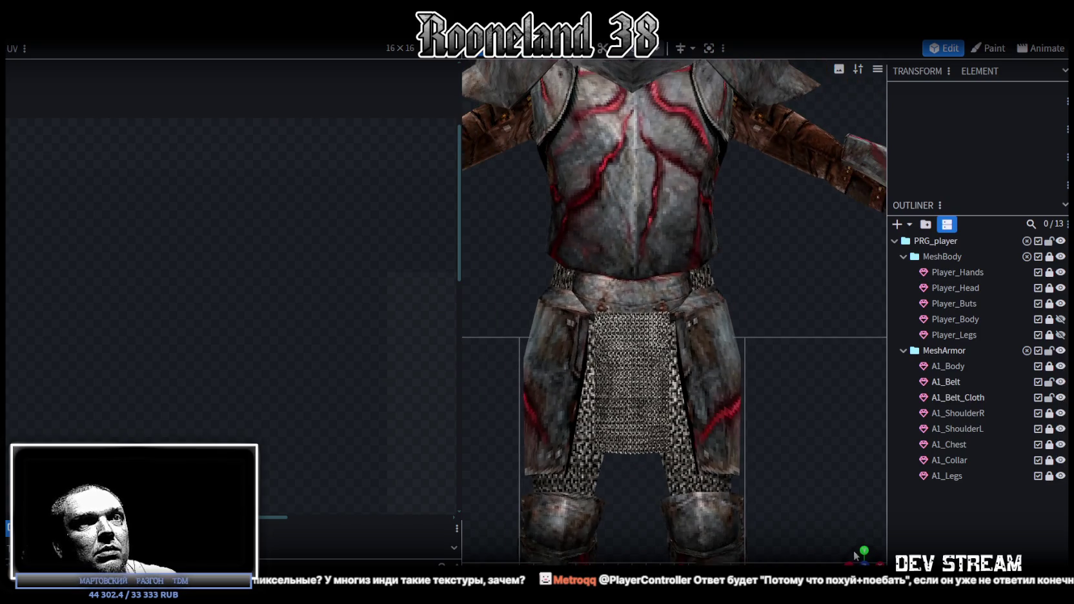
{"action": "mouse_move", "coordinate": [855, 555]}
{"action": "left_mouse_down"}
{"action": "mouse_move", "coordinate": [799, 396]}
{"action": "mouse_move", "coordinate": [707, 322]}
{"action": "mouse_move", "coordinate": [775, 304]}
{"action": "left_mouse_up"}
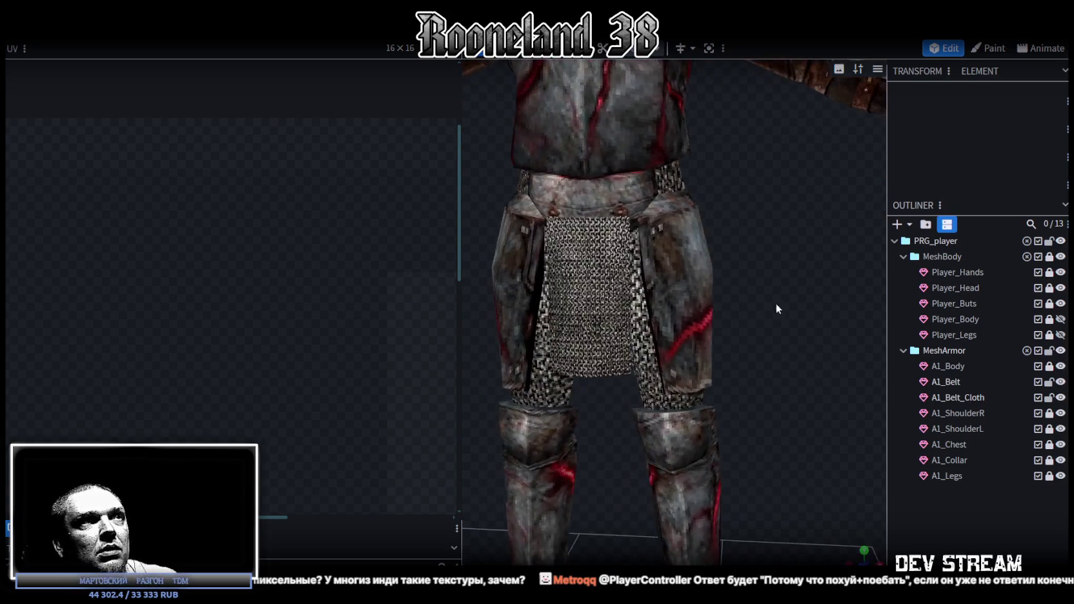
{"action": "left_click", "coordinate": [592, 305]}
{"action": "scroll", "coordinate": [193, 310], "scroll_direction": "down", "scroll_amount": 3}
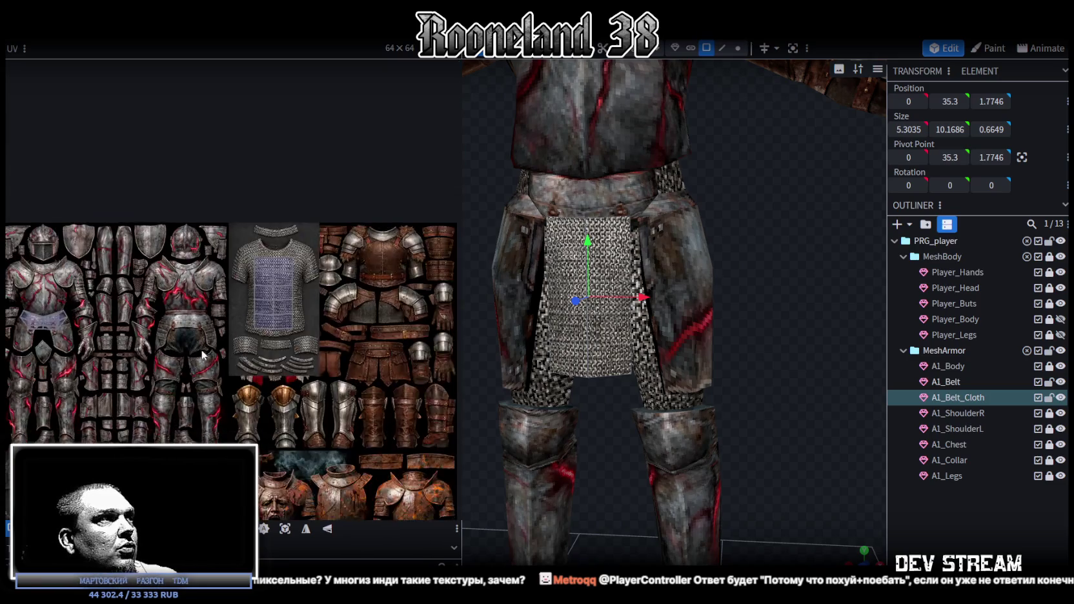
{"action": "mouse_move", "coordinate": [362, 339]}
{"action": "middle_mouse_down"}
{"action": "mouse_move", "coordinate": [312, 327]}
{"action": "mouse_move", "coordinate": [296, 341]}
{"action": "middle_mouse_up"}
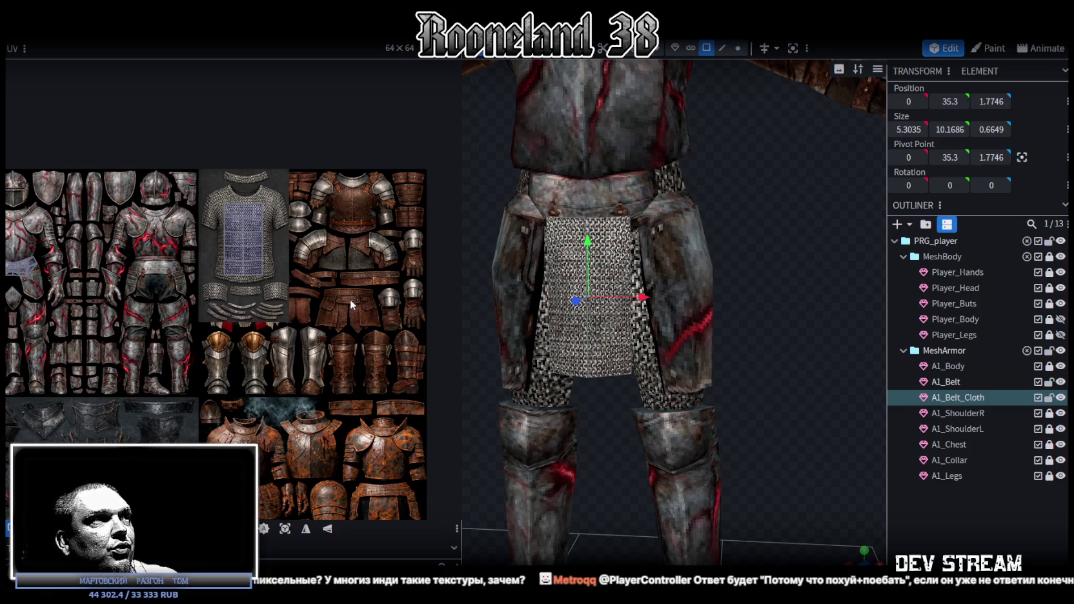
{"action": "scroll", "coordinate": [368, 321], "scroll_direction": "up", "scroll_amount": 1}
{"action": "scroll", "coordinate": [361, 278], "scroll_direction": "up", "scroll_amount": 1}
{"action": "scroll", "coordinate": [356, 238], "scroll_direction": "up", "scroll_amount": 1}
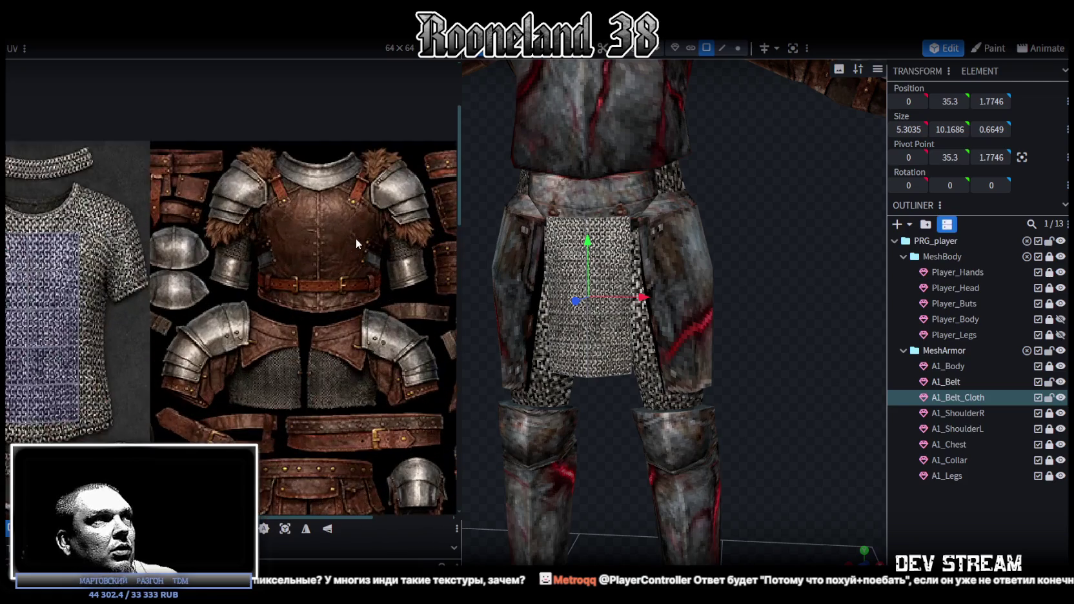
{"action": "scroll", "coordinate": [337, 227], "scroll_direction": "up", "scroll_amount": 1}
{"action": "middle_click_drag", "start_coordinate": [348, 265], "coordinate": [330, 209]}
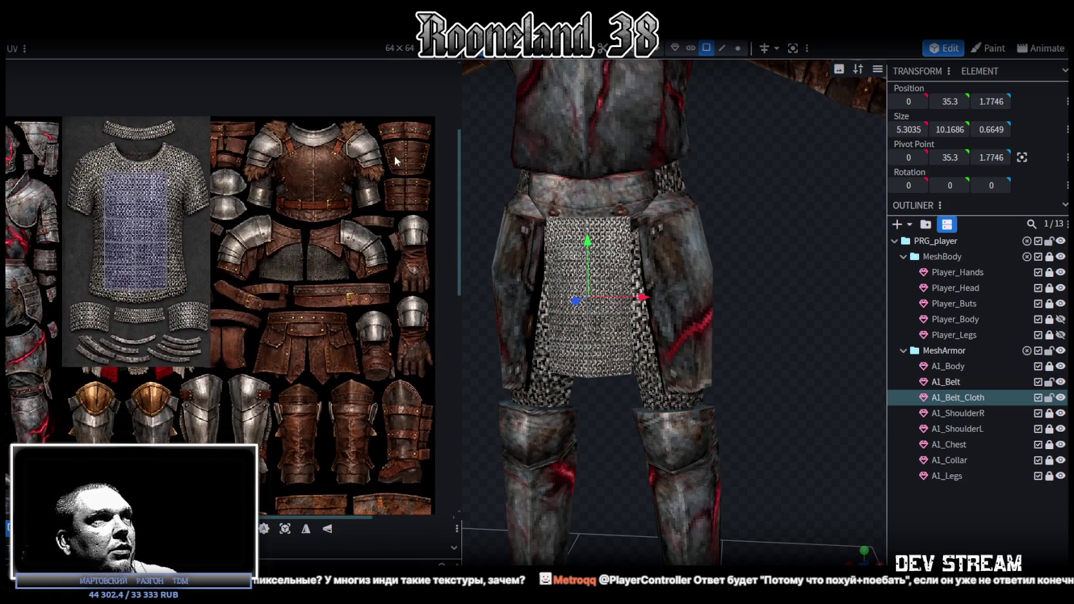
{"action": "mouse_move", "coordinate": [340, 410]}
{"action": "middle_mouse_down"}
{"action": "mouse_move", "coordinate": [388, 385]}
{"action": "mouse_move", "coordinate": [394, 406]}
{"action": "middle_mouse_up"}
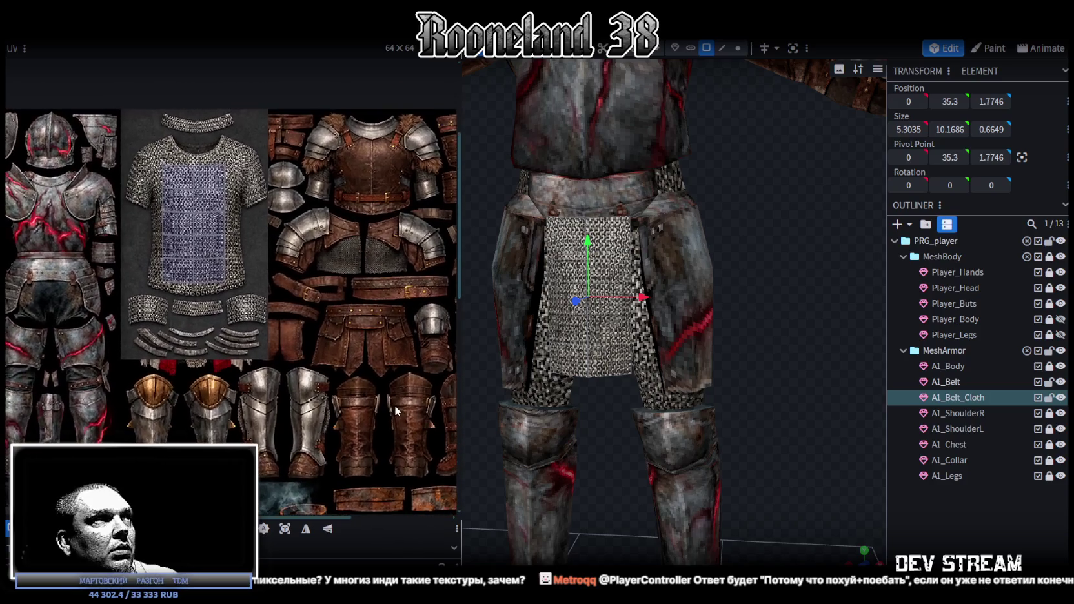
{"action": "scroll", "coordinate": [374, 336], "scroll_direction": "down", "scroll_amount": 1}
{"action": "scroll", "coordinate": [371, 355], "scroll_direction": "down", "scroll_amount": 1}
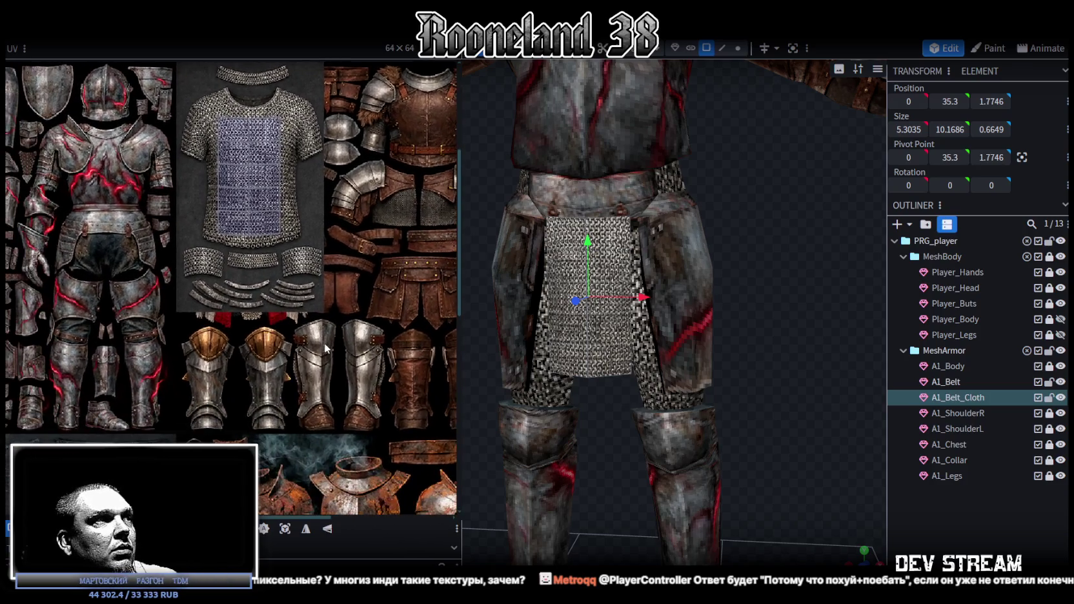
{"action": "scroll", "coordinate": [325, 351], "scroll_direction": "down", "scroll_amount": 1}
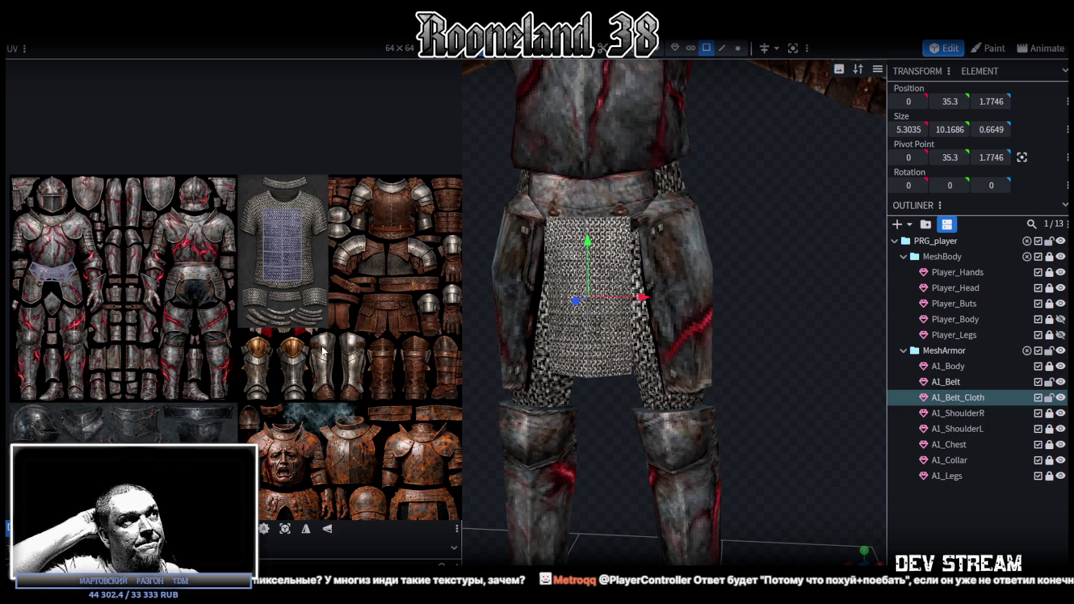
{"action": "scroll", "coordinate": [495, 359], "scroll_direction": "down", "scroll_amount": 3}
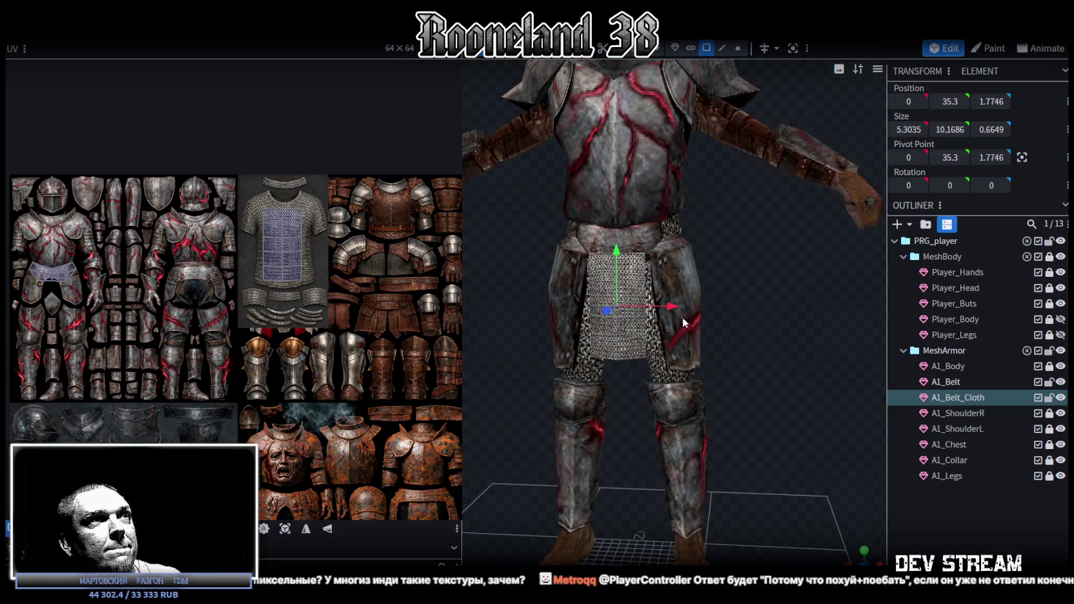
- Check the chainmail belt cloth from the side and from the front
{"action": "left_click_drag", "start_coordinate": [683, 318], "coordinate": [768, 314]}
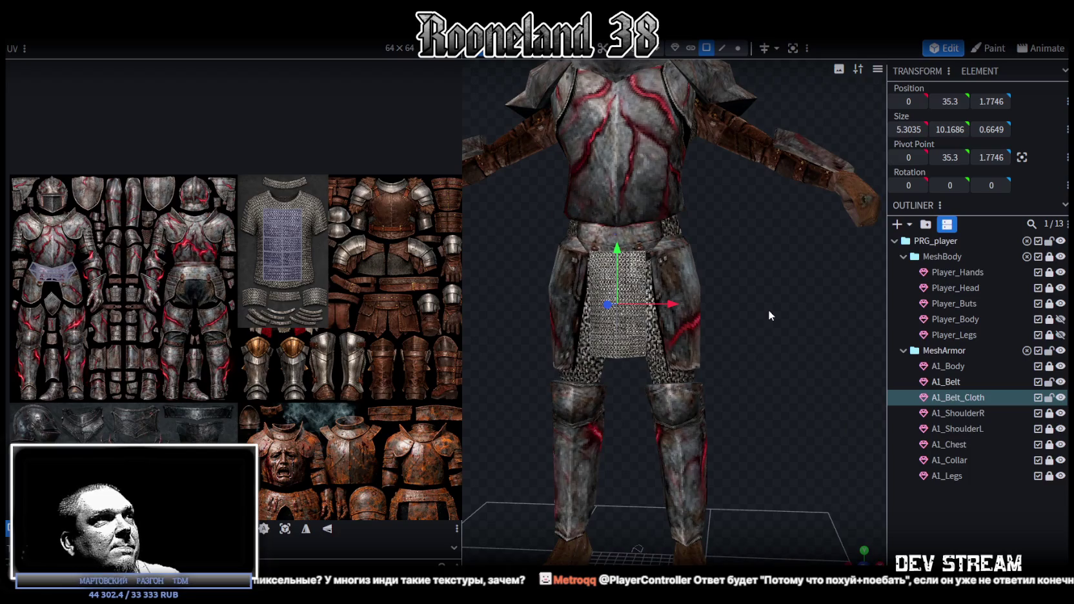
{"action": "mouse_move", "coordinate": [768, 310]}
{"action": "left_mouse_down"}
{"action": "mouse_move", "coordinate": [587, 309]}
{"action": "mouse_move", "coordinate": [622, 308]}
{"action": "left_mouse_up"}
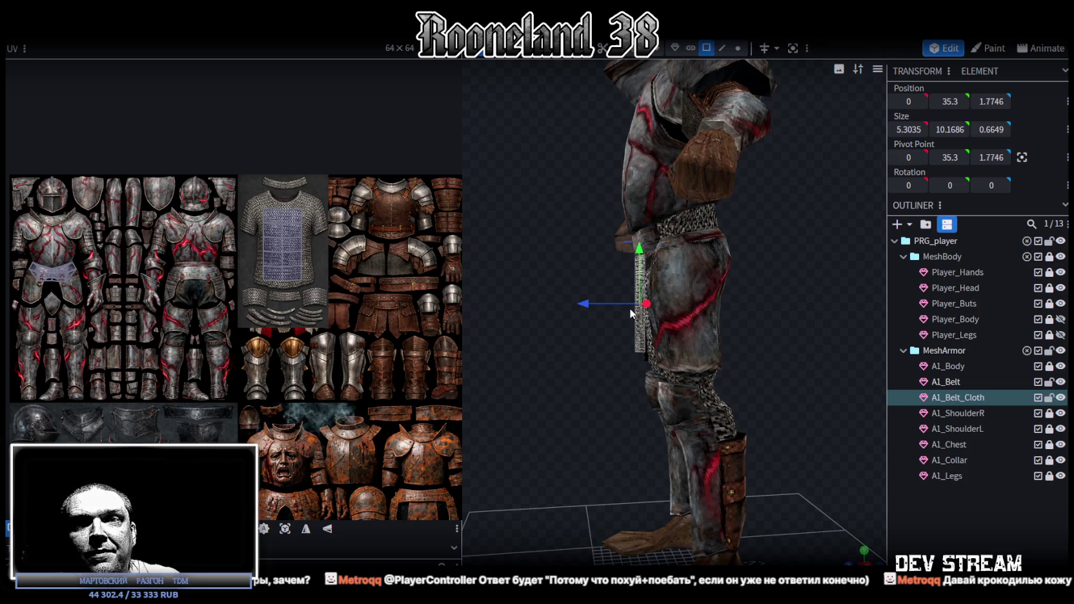
{"action": "left_click_drag", "start_coordinate": [632, 307], "coordinate": [741, 332]}
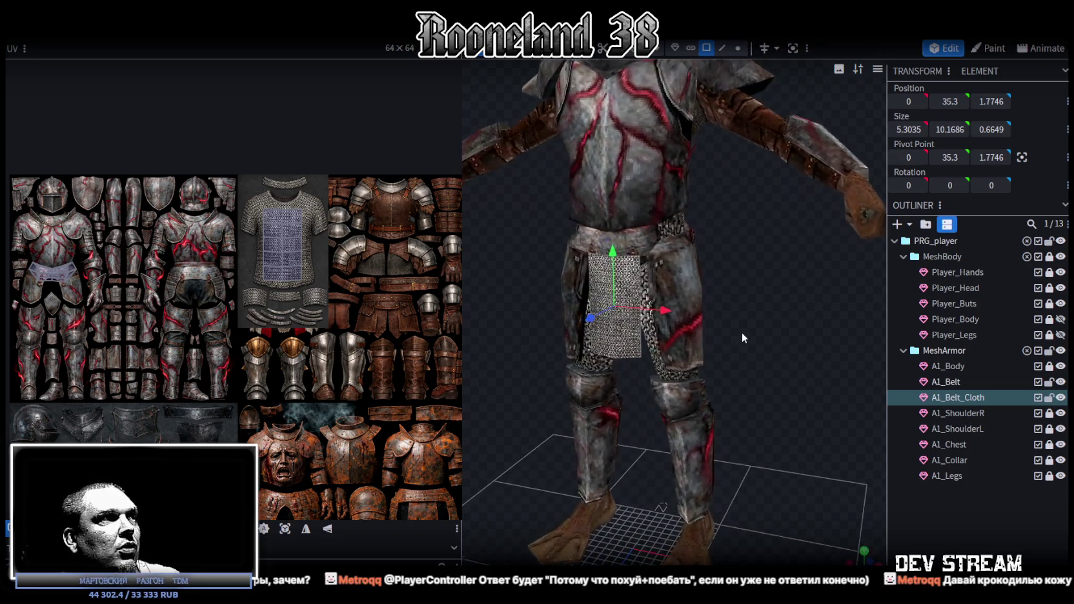
- Box-select all of the belt cloth's UV faces and zoom in on them
{"action": "mouse_move", "coordinate": [291, 413]}
{"action": "middle_mouse_down"}
{"action": "mouse_move", "coordinate": [310, 278]}
{"action": "mouse_move", "coordinate": [297, 340]}
{"action": "mouse_move", "coordinate": [300, 323]}
{"action": "middle_mouse_up"}
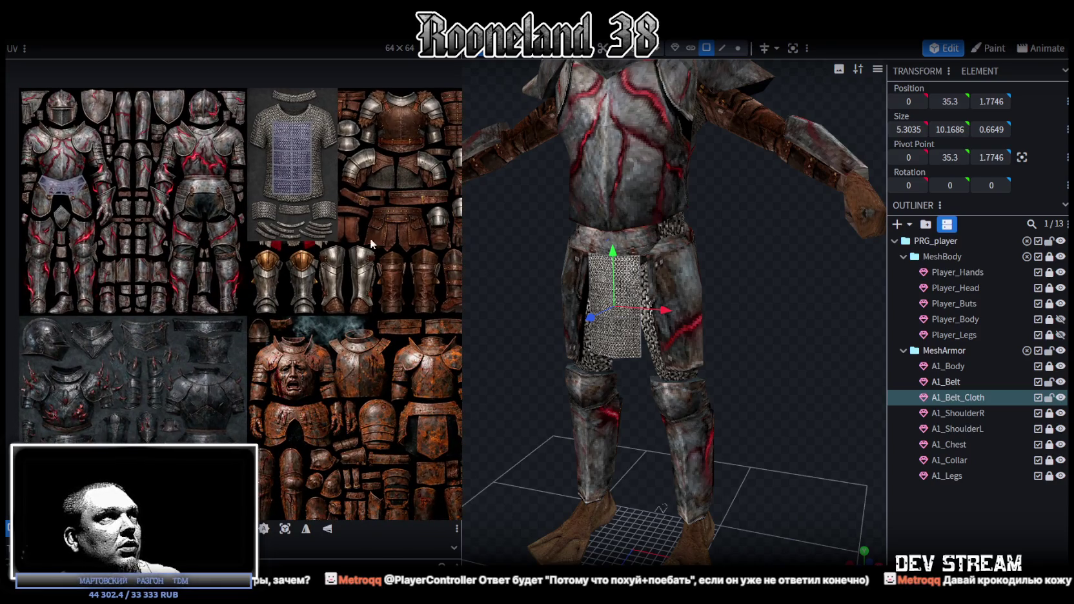
{"action": "left_click_drag", "start_coordinate": [262, 113], "coordinate": [321, 205]}
{"action": "middle_click_drag", "start_coordinate": [267, 134], "coordinate": [320, 193]}
{"action": "scroll", "coordinate": [378, 287], "scroll_direction": "up", "scroll_amount": 1}
{"action": "scroll", "coordinate": [378, 287], "scroll_direction": "up", "scroll_amount": 1}
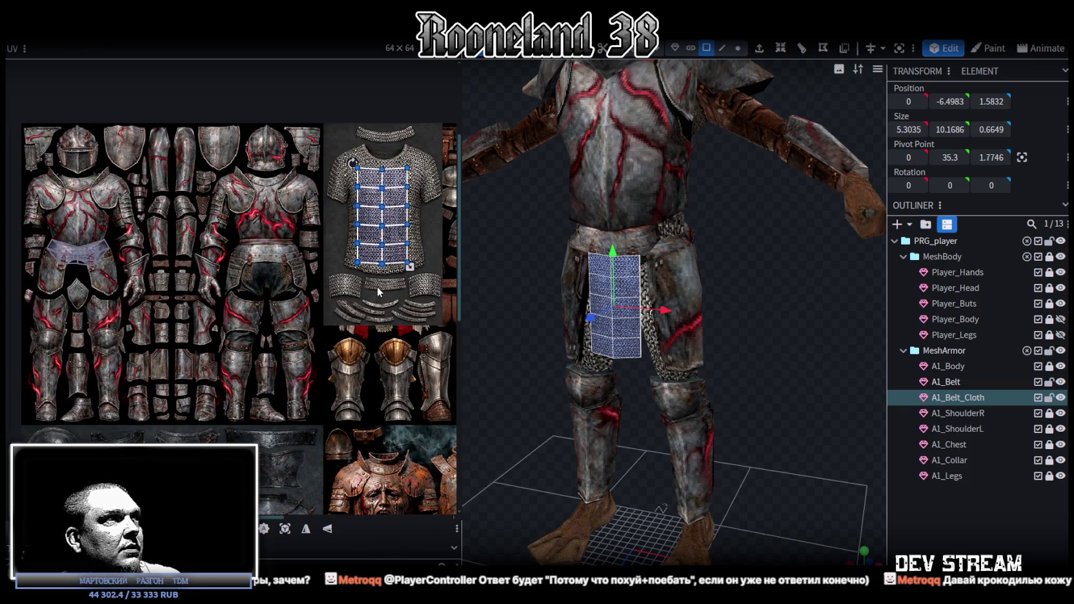
- Move the belt cloth UVs onto the leg armour, mirror them and scale them down
{"action": "middle_click_drag", "start_coordinate": [410, 306], "coordinate": [404, 277]}
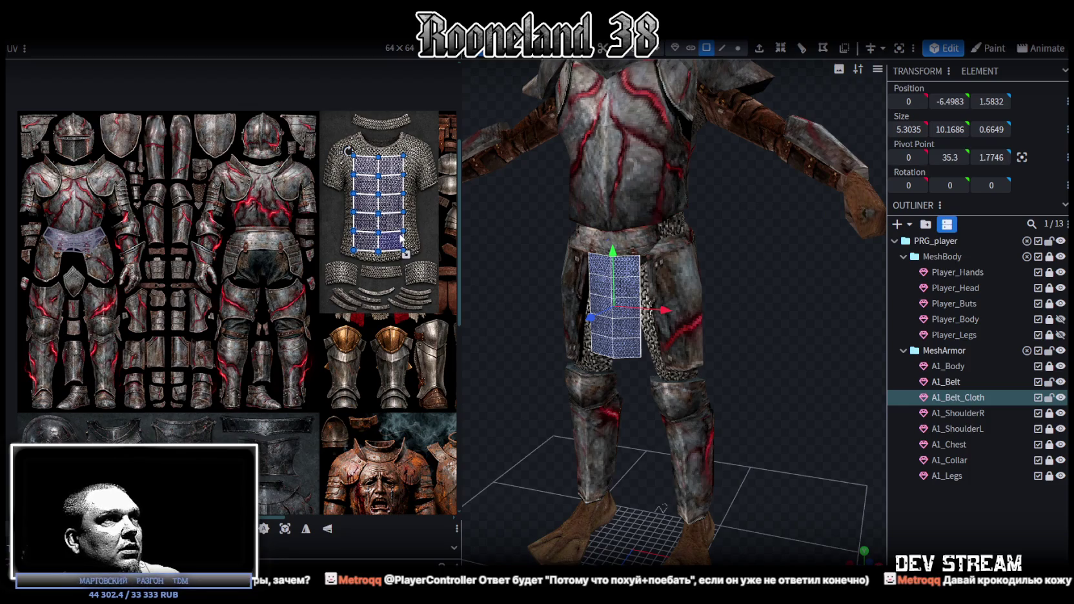
{"action": "mouse_move", "coordinate": [401, 239]}
{"action": "left_mouse_down"}
{"action": "mouse_move", "coordinate": [240, 384]}
{"action": "mouse_move", "coordinate": [194, 401]}
{"action": "left_mouse_up"}
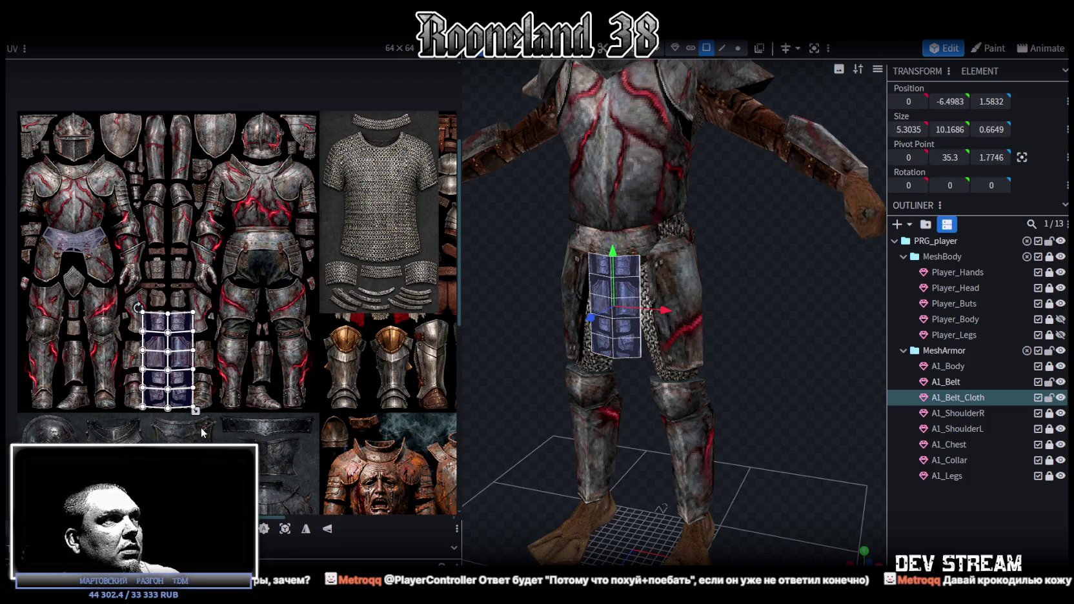
{"action": "left_click", "coordinate": [326, 529]}
{"action": "scroll", "coordinate": [178, 367], "scroll_direction": "up", "scroll_amount": 2}
{"action": "scroll", "coordinate": [179, 367], "scroll_direction": "up", "scroll_amount": 1}
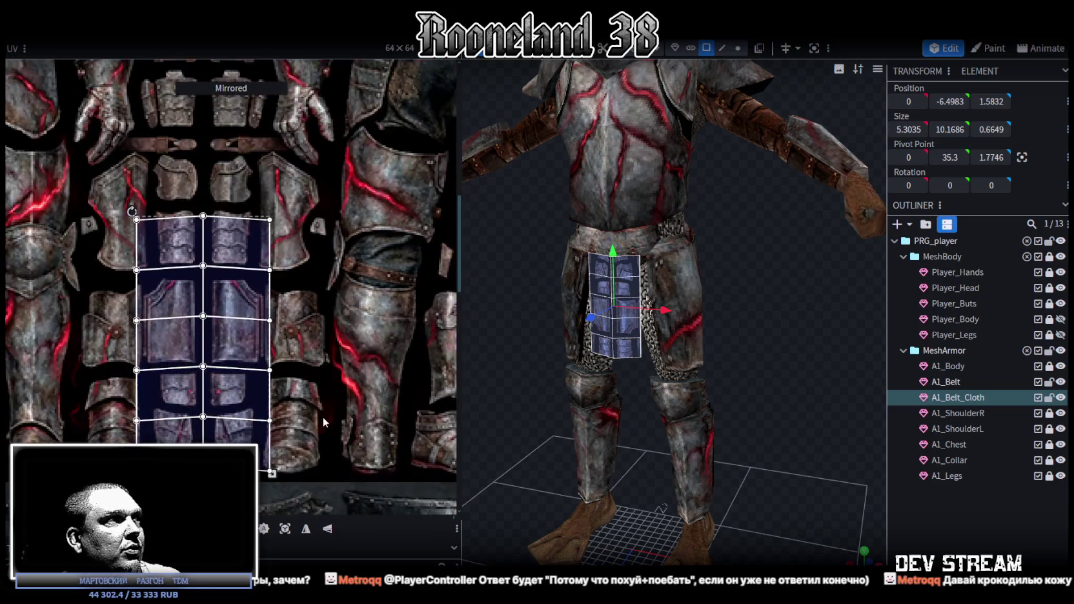
{"action": "scroll", "coordinate": [323, 416], "scroll_direction": "down", "scroll_amount": 2}
{"action": "left_click_drag", "start_coordinate": [256, 425], "coordinate": [202, 342]}
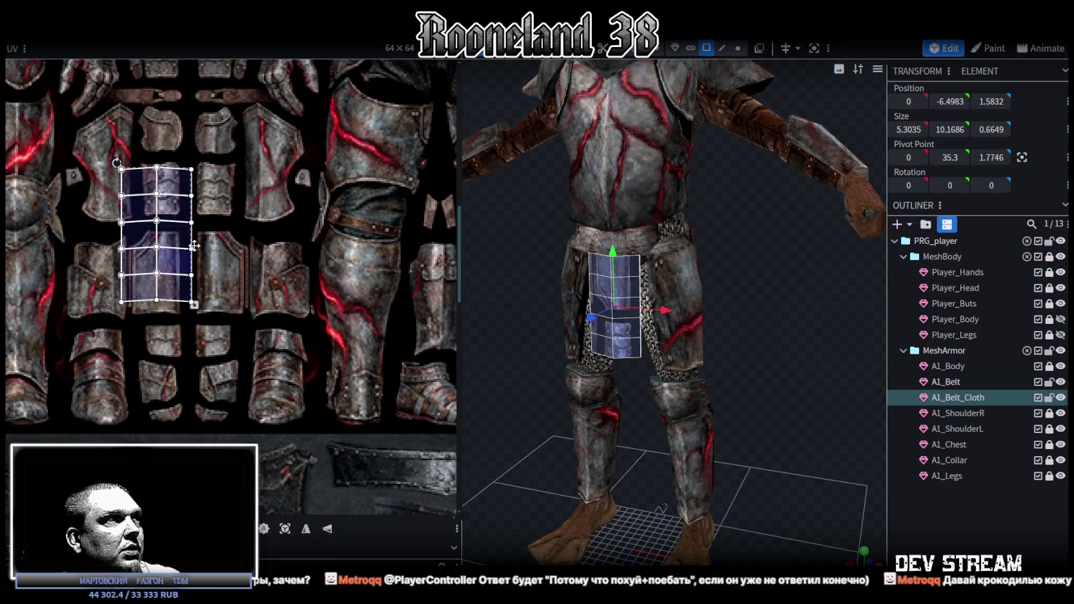
- Fit the island onto the leg plate, shrink it, shift the right face column, and deselect
{"action": "left_click_drag", "start_coordinate": [184, 245], "coordinate": [213, 309]}
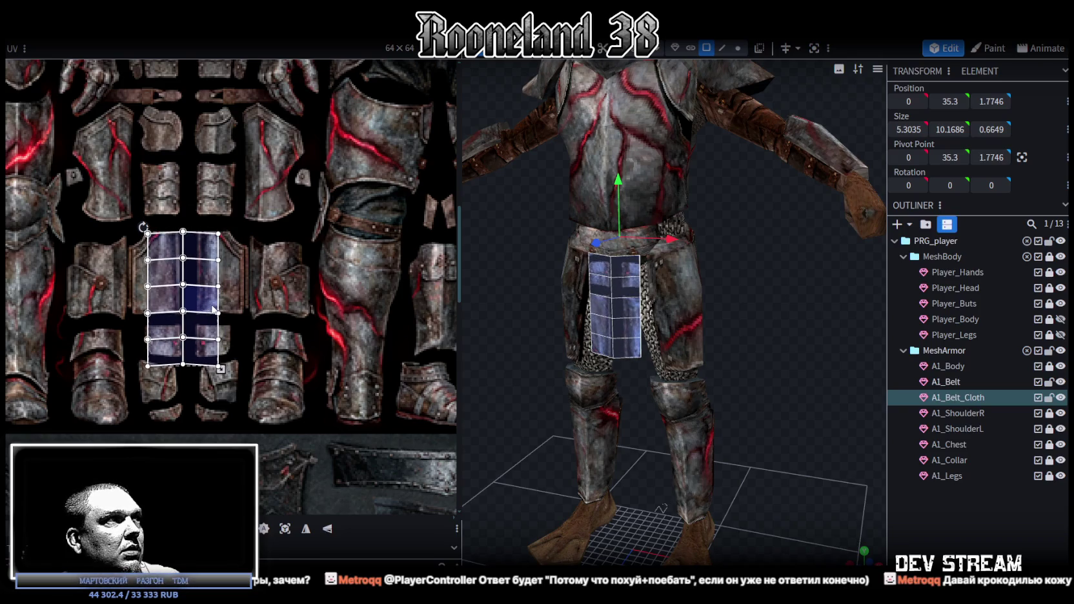
{"action": "scroll", "coordinate": [210, 311], "scroll_direction": "up", "scroll_amount": 3}
{"action": "mouse_move", "coordinate": [232, 406]}
{"action": "left_mouse_down"}
{"action": "mouse_move", "coordinate": [208, 339]}
{"action": "mouse_move", "coordinate": [212, 313]}
{"action": "left_mouse_up"}
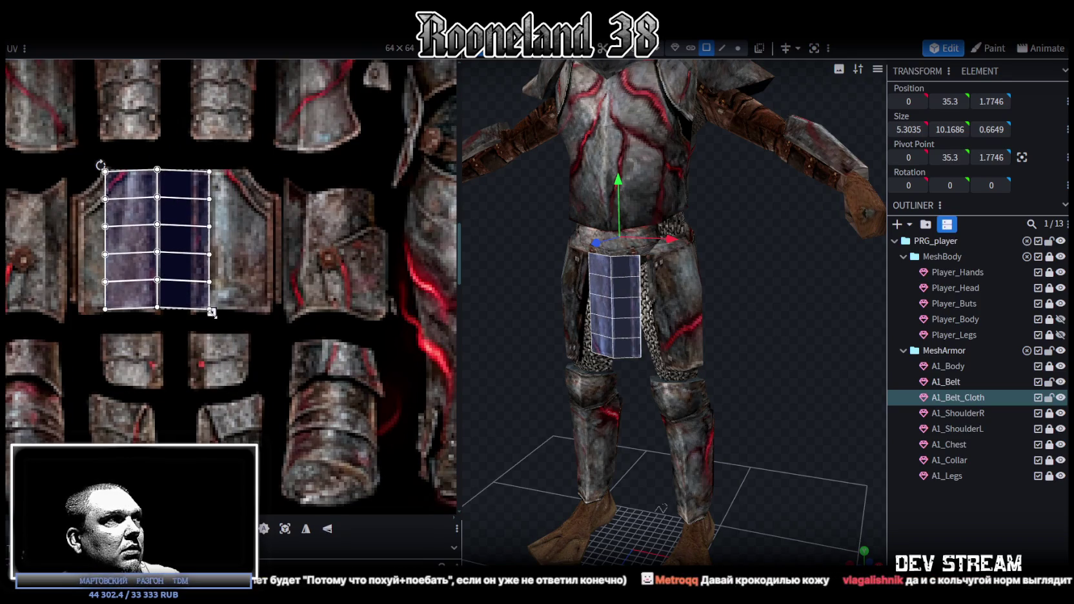
{"action": "left_click_drag", "start_coordinate": [191, 207], "coordinate": [222, 215]}
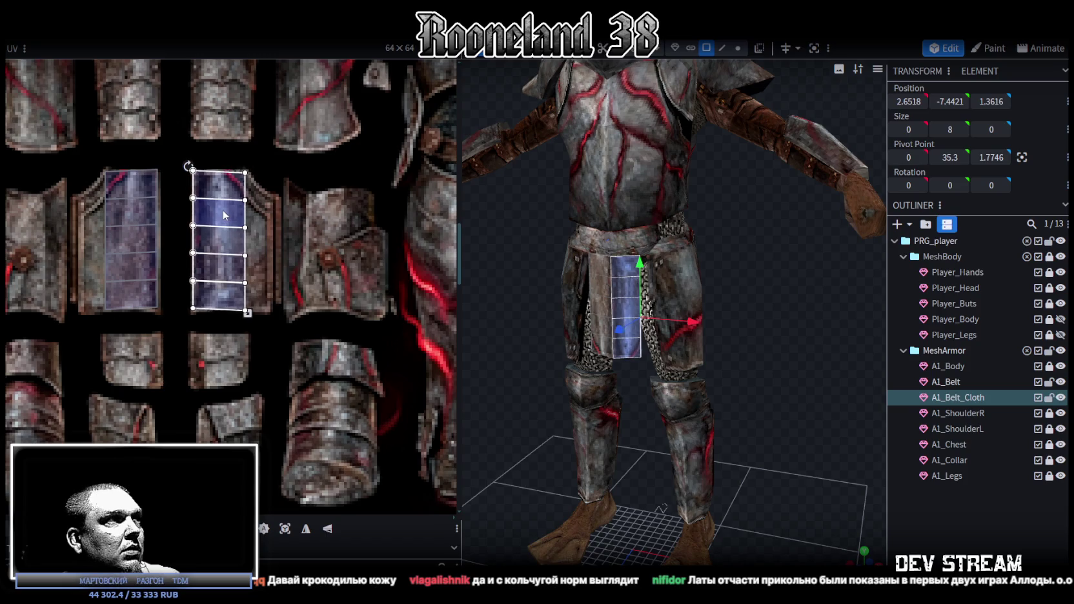
{"action": "left_click", "coordinate": [895, 488]}
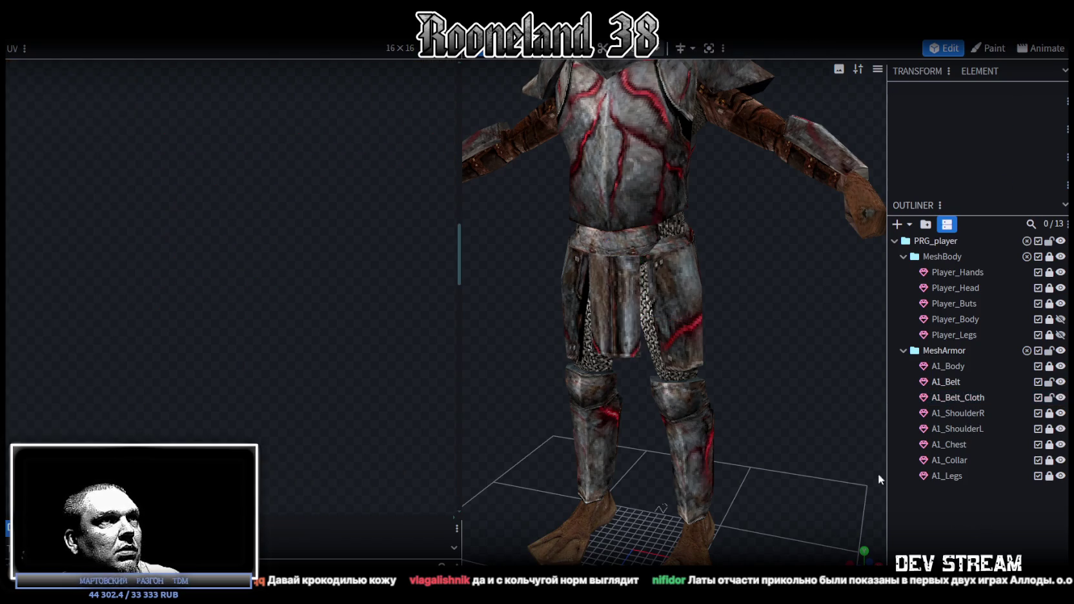
{"action": "scroll", "coordinate": [826, 373], "scroll_direction": "up", "scroll_amount": 2}
{"action": "scroll", "coordinate": [826, 378], "scroll_direction": "up", "scroll_amount": 1}
{"action": "scroll", "coordinate": [825, 388], "scroll_direction": "up", "scroll_amount": 3}
{"action": "scroll", "coordinate": [839, 387], "scroll_direction": "up", "scroll_amount": 2}
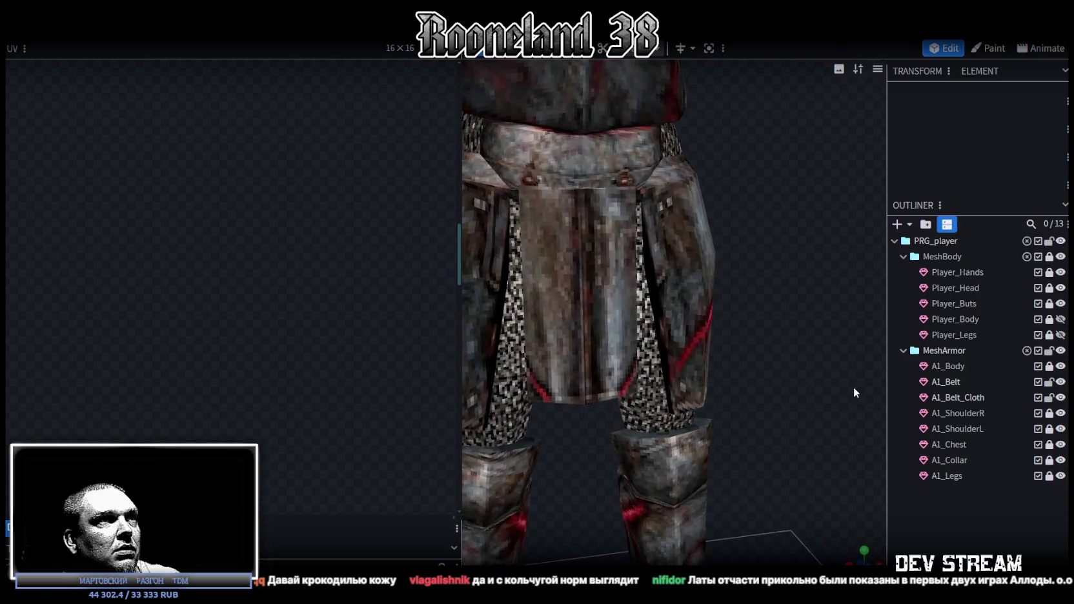
- Select A1_Belt_Cloth, rejoin its UVs into one grid and box-select all its faces
{"action": "left_click_drag", "start_coordinate": [835, 375], "coordinate": [760, 372]}
{"action": "left_click", "coordinate": [563, 335]}
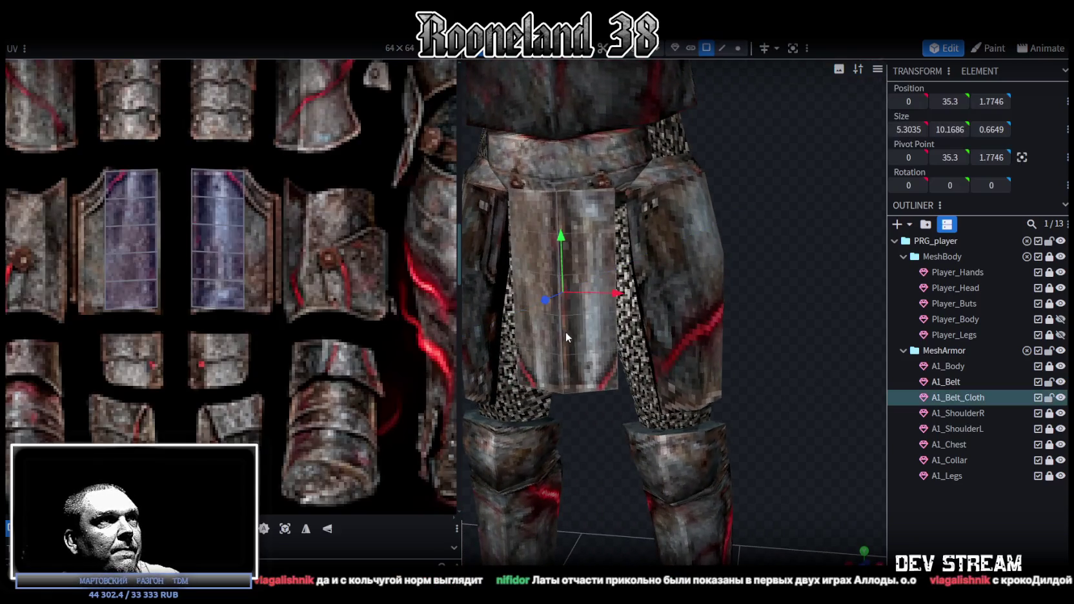
{"action": "left_click", "coordinate": [222, 282]}
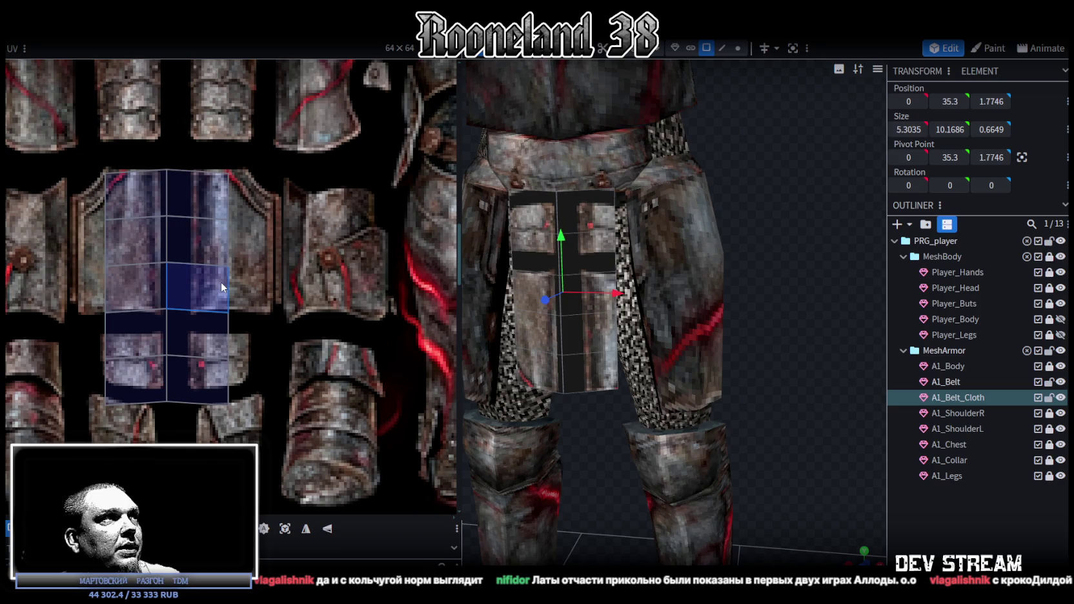
{"action": "scroll", "coordinate": [95, 202], "scroll_direction": "down", "scroll_amount": 2}
{"action": "scroll", "coordinate": [220, 282], "scroll_direction": "down", "scroll_amount": 2}
{"action": "scroll", "coordinate": [251, 352], "scroll_direction": "down", "scroll_amount": 2}
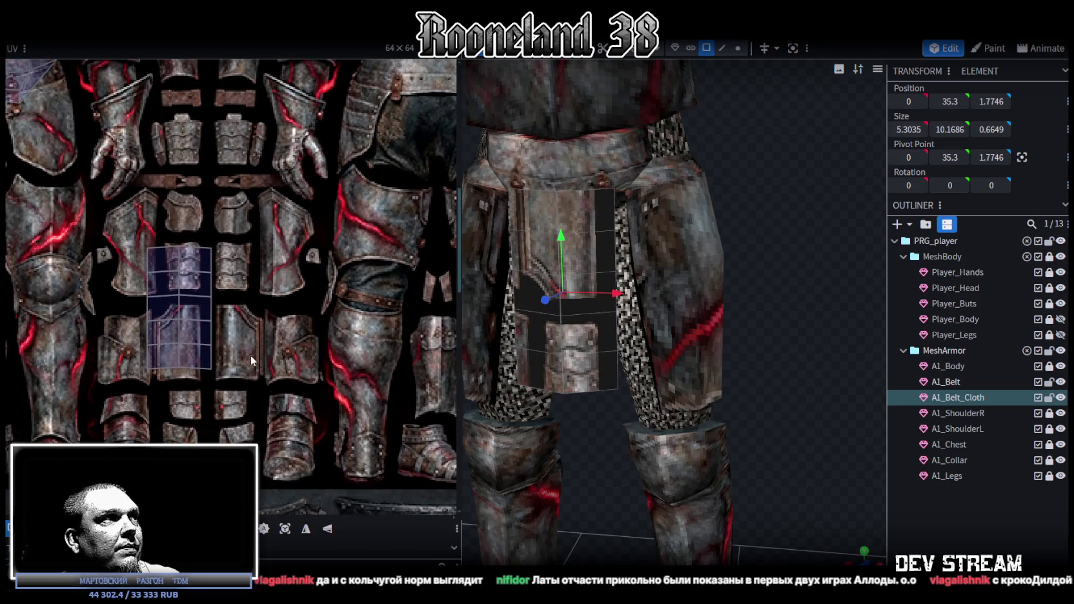
{"action": "left_click_drag", "start_coordinate": [271, 382], "coordinate": [145, 224]}
{"action": "scroll", "coordinate": [164, 347], "scroll_direction": "down", "scroll_amount": 2}
{"action": "scroll", "coordinate": [164, 347], "scroll_direction": "down", "scroll_amount": 3}
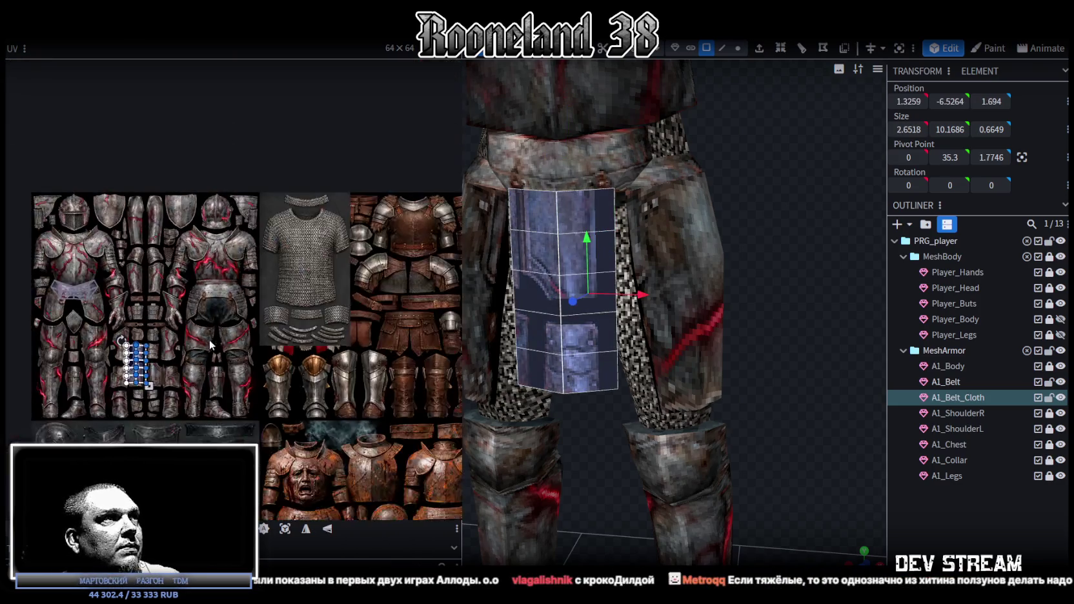
{"action": "scroll", "coordinate": [182, 312], "scroll_direction": "down", "scroll_amount": 1}
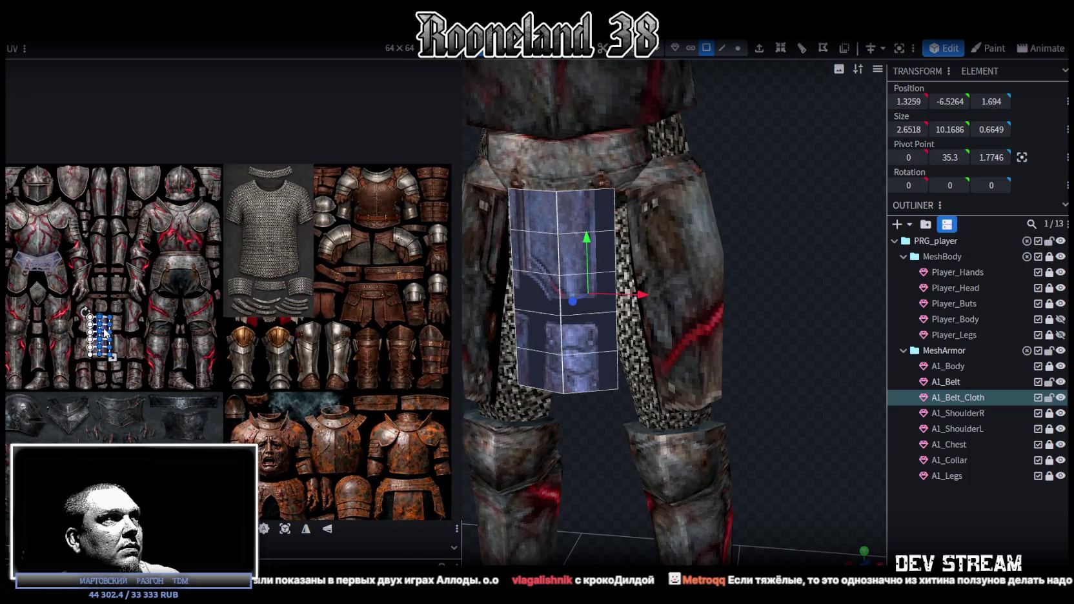
- Mirror the island, place it on the leather belt flap and studs, then deselect
{"action": "left_click", "coordinate": [327, 529]}
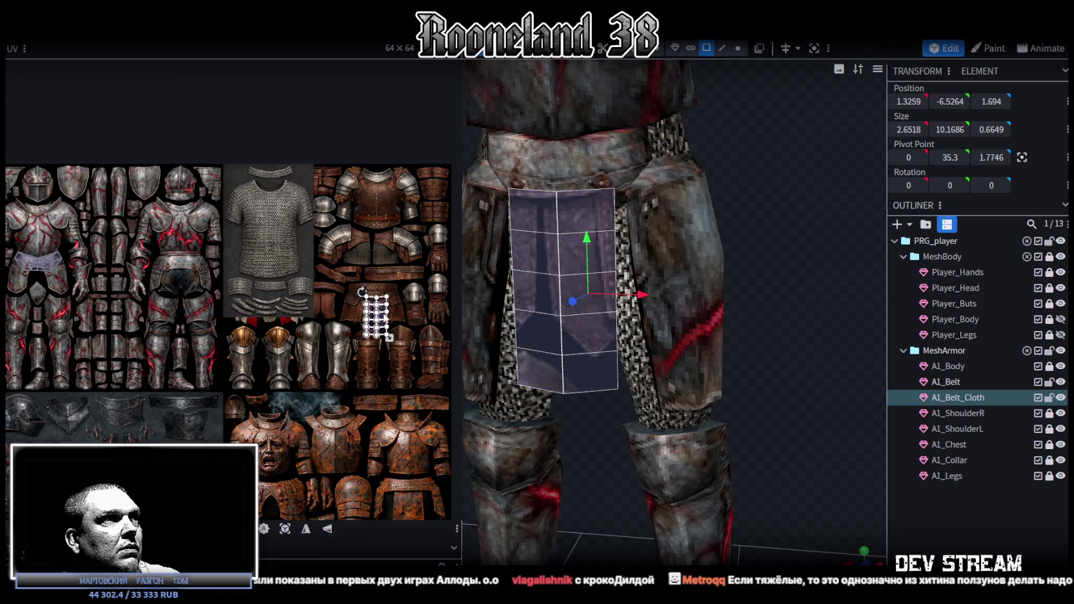
{"action": "left_click_drag", "start_coordinate": [107, 341], "coordinate": [377, 309]}
{"action": "scroll", "coordinate": [358, 324], "scroll_direction": "up", "scroll_amount": 3}
{"action": "scroll", "coordinate": [358, 324], "scroll_direction": "up", "scroll_amount": 1}
{"action": "left_click_drag", "start_coordinate": [332, 354], "coordinate": [325, 319]}
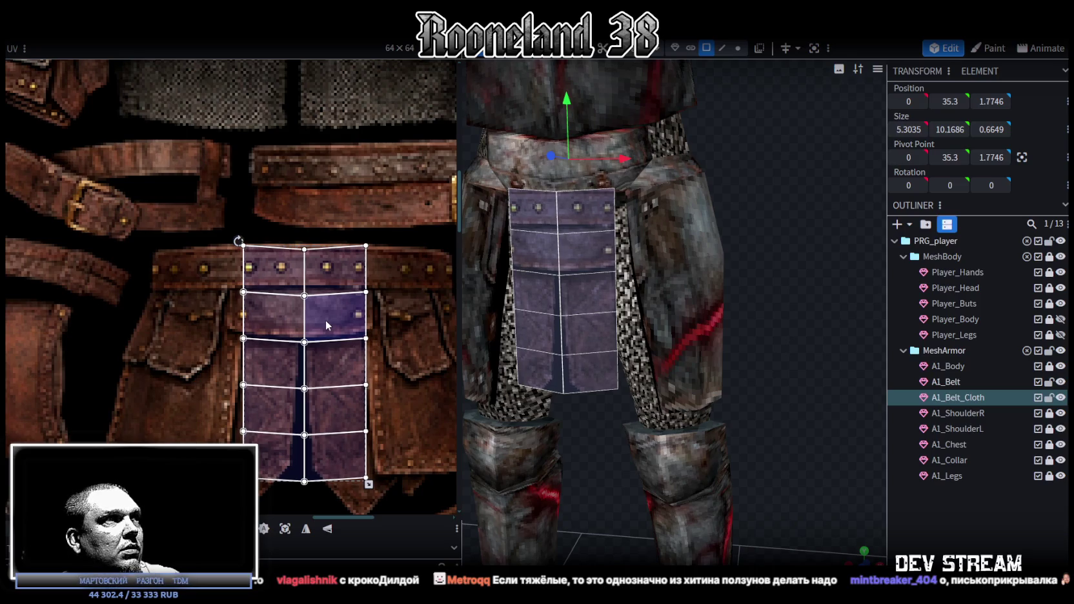
{"action": "scroll", "coordinate": [400, 459], "scroll_direction": "down", "scroll_amount": 1}
{"action": "scroll", "coordinate": [429, 455], "scroll_direction": "down", "scroll_amount": 2}
{"action": "scroll", "coordinate": [339, 430], "scroll_direction": "down", "scroll_amount": 1}
{"action": "scroll", "coordinate": [341, 428], "scroll_direction": "down", "scroll_amount": 1}
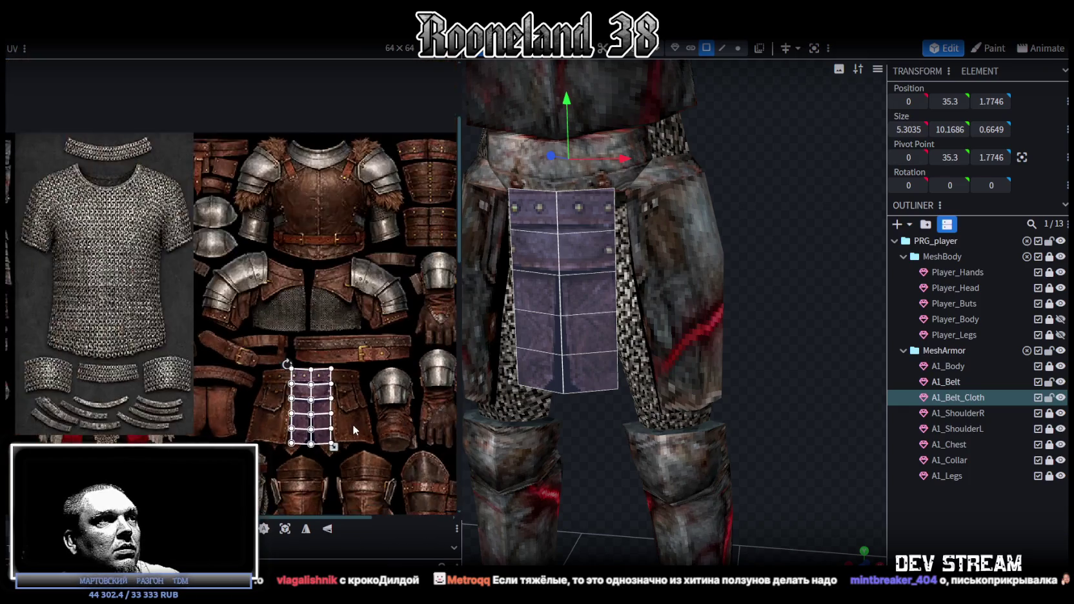
{"action": "left_click", "coordinate": [839, 458]}
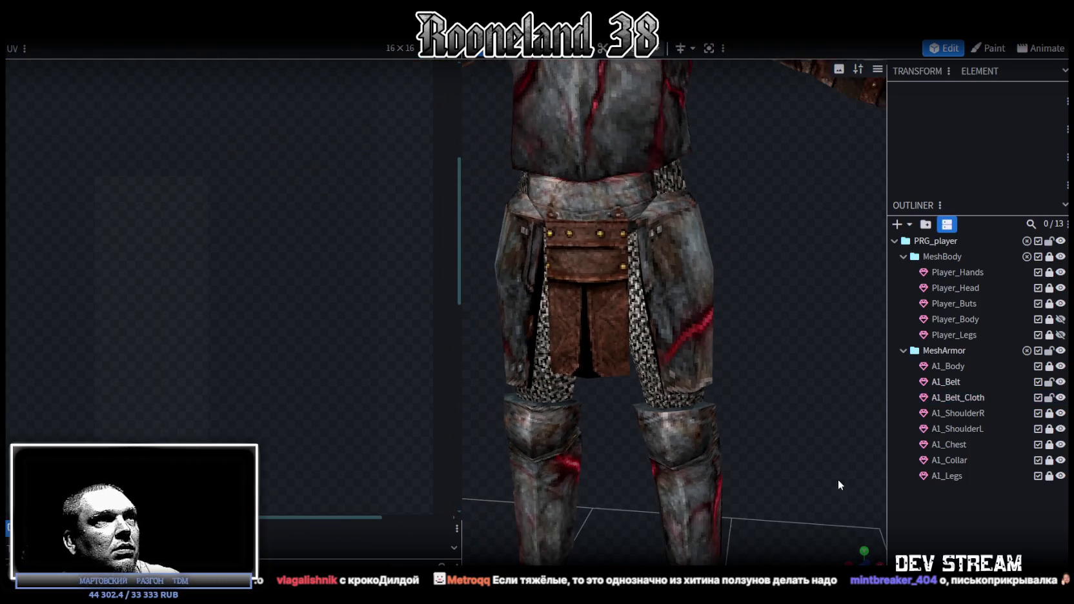
- Move the belt cloth's UV faces onto the chest armour's leather panel and check the result
{"action": "left_click_drag", "start_coordinate": [847, 547], "coordinate": [620, 313]}
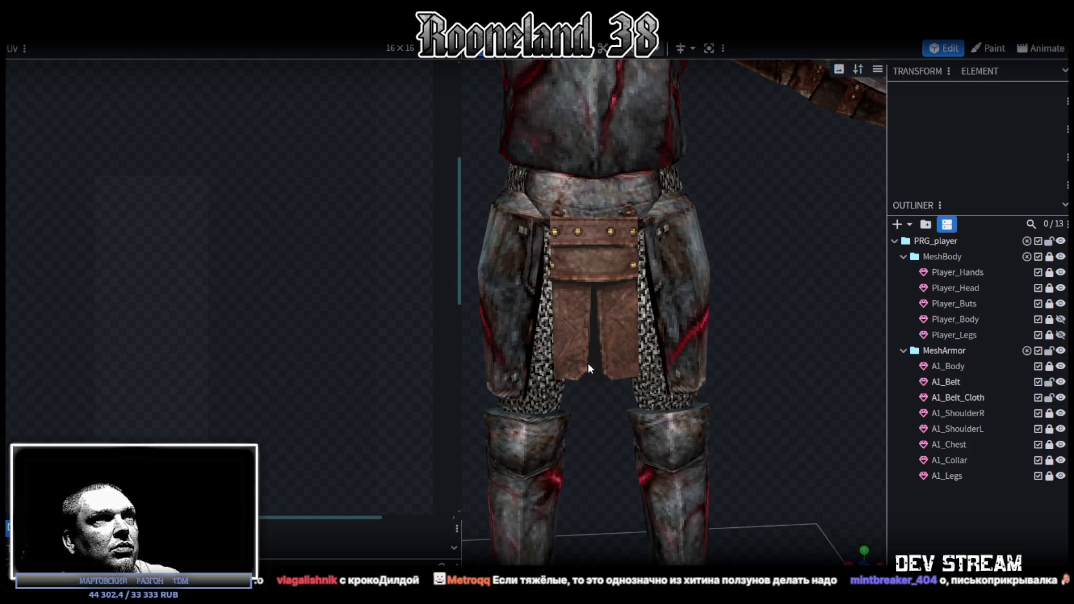
{"action": "left_click", "coordinate": [585, 266]}
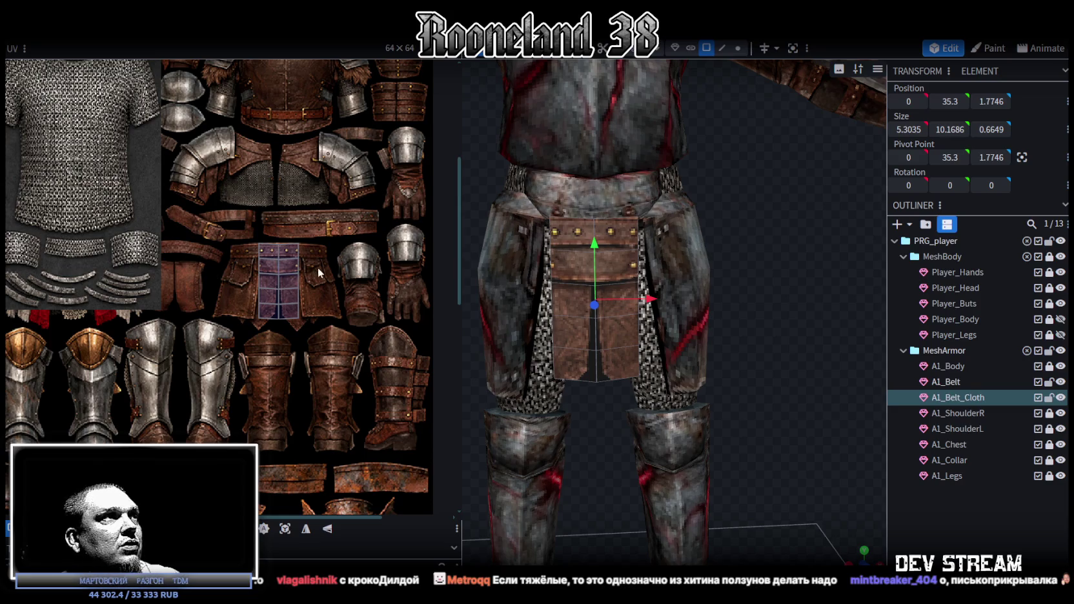
{"action": "scroll", "coordinate": [318, 273], "scroll_direction": "up", "scroll_amount": 3}
{"action": "mouse_move", "coordinate": [264, 306]}
{"action": "left_mouse_down"}
{"action": "mouse_move", "coordinate": [293, 316]}
{"action": "mouse_move", "coordinate": [277, 206]}
{"action": "left_mouse_up"}
{"action": "middle_click_drag", "start_coordinate": [347, 300], "coordinate": [386, 409]}
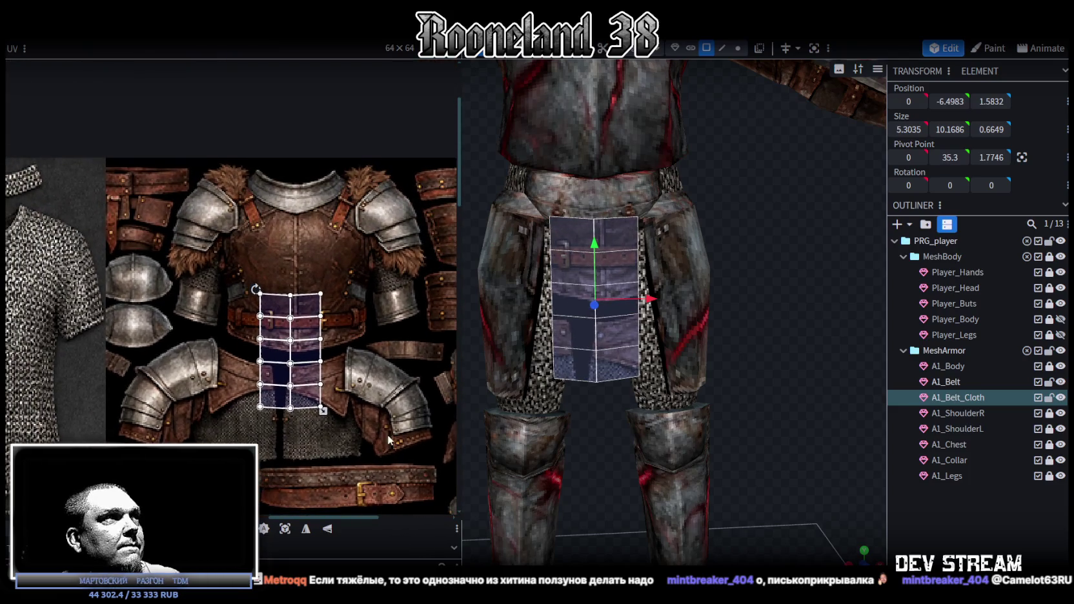
{"action": "left_click_drag", "start_coordinate": [307, 309], "coordinate": [314, 208]}
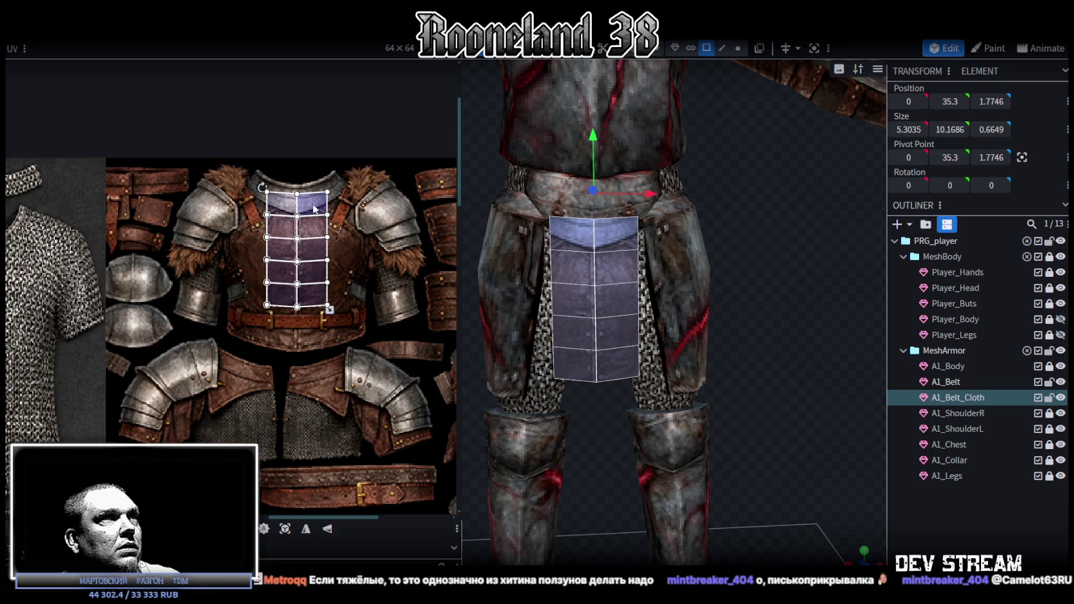
{"action": "left_click_drag", "start_coordinate": [314, 208], "coordinate": [314, 213]}
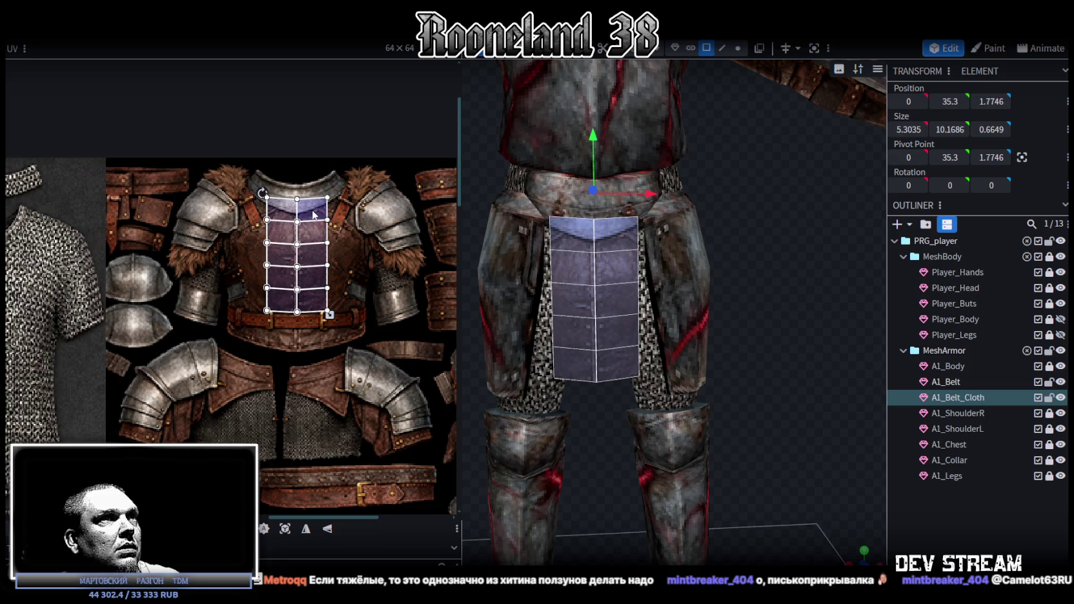
{"action": "left_click", "coordinate": [1029, 555]}
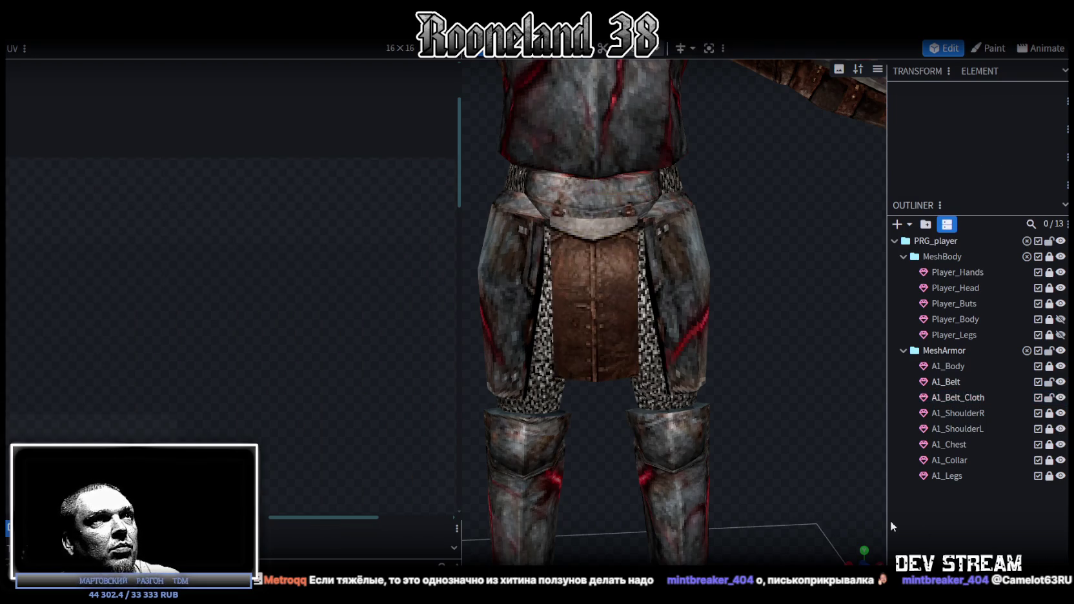
- Reselect the belt cloth, review all its UV faces with Ctrl+A, then deselect
{"action": "mouse_move", "coordinate": [847, 550]}
{"action": "left_mouse_down"}
{"action": "mouse_move", "coordinate": [787, 552]}
{"action": "mouse_move", "coordinate": [816, 528]}
{"action": "mouse_move", "coordinate": [859, 540]}
{"action": "left_mouse_up"}
{"action": "left_click", "coordinate": [582, 339]}
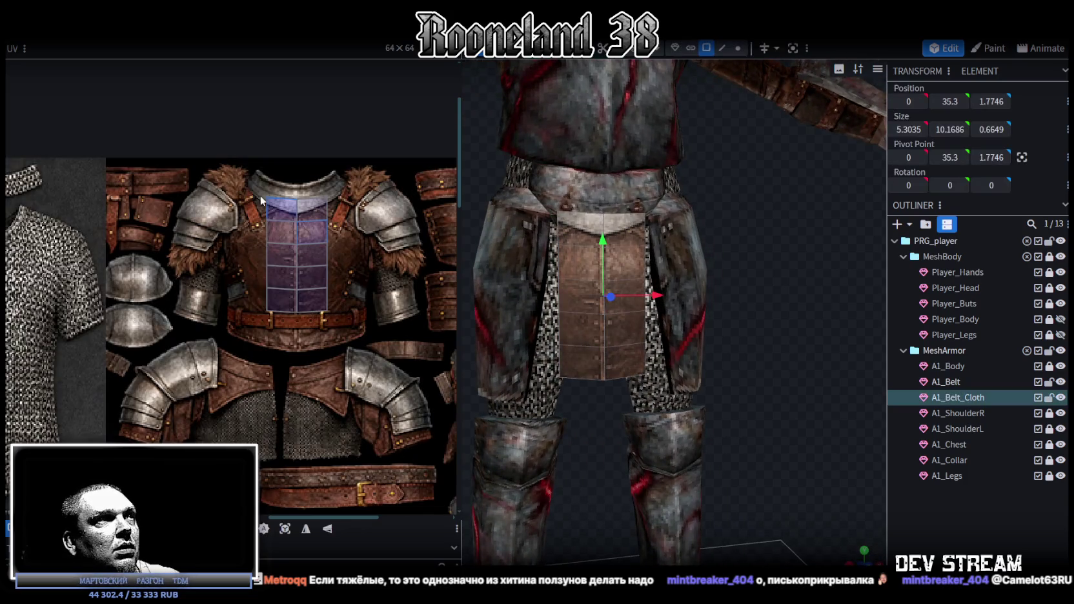
{"action": "scroll", "coordinate": [260, 195], "scroll_direction": "up", "scroll_amount": 3}
{"action": "scroll", "coordinate": [327, 233], "scroll_direction": "up", "scroll_amount": 2}
{"action": "key", "text": "ctrl+a"}
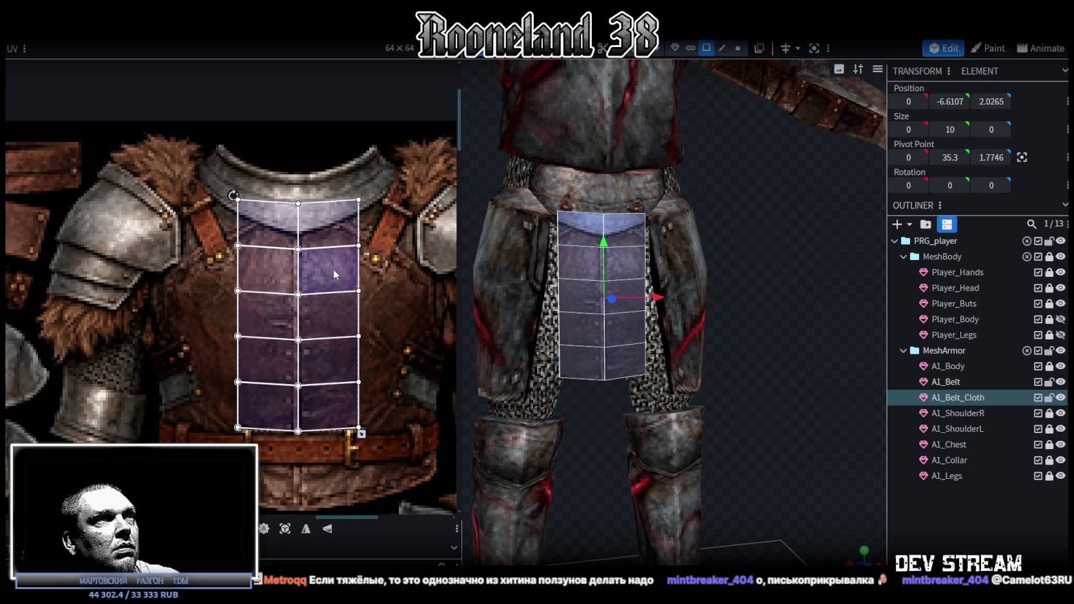
{"action": "left_click", "coordinate": [812, 536]}
{"action": "scroll", "coordinate": [812, 537], "scroll_direction": "down", "scroll_amount": 3}
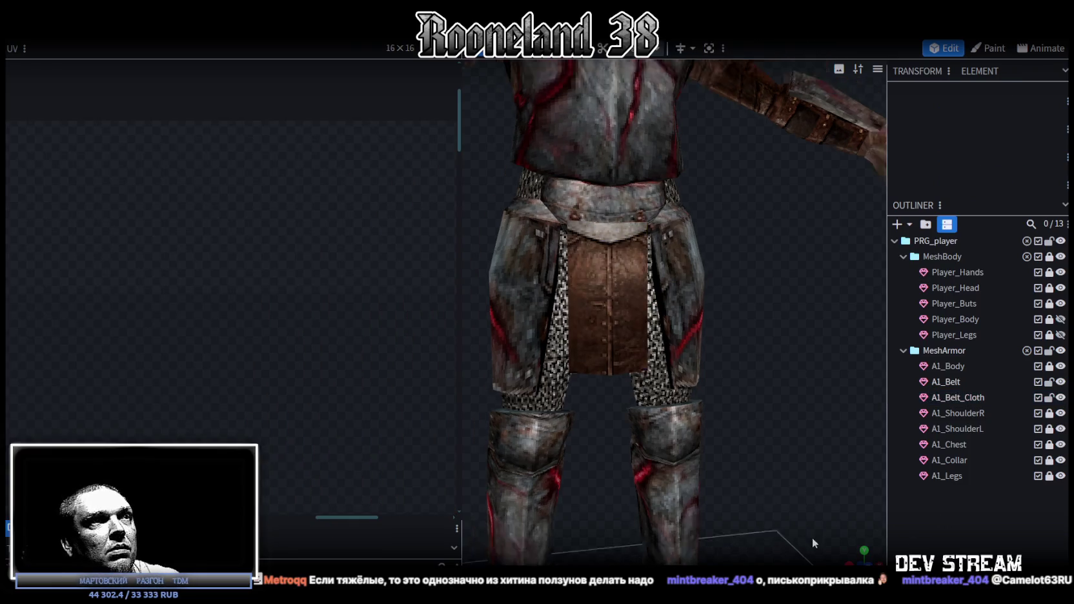
- Select A1_Belt_Cloth and drag its UV faces onto the chainmail shirt texture
{"action": "mouse_move", "coordinate": [812, 536]}
{"action": "left_mouse_down"}
{"action": "mouse_move", "coordinate": [884, 553]}
{"action": "mouse_move", "coordinate": [804, 411]}
{"action": "left_mouse_up"}
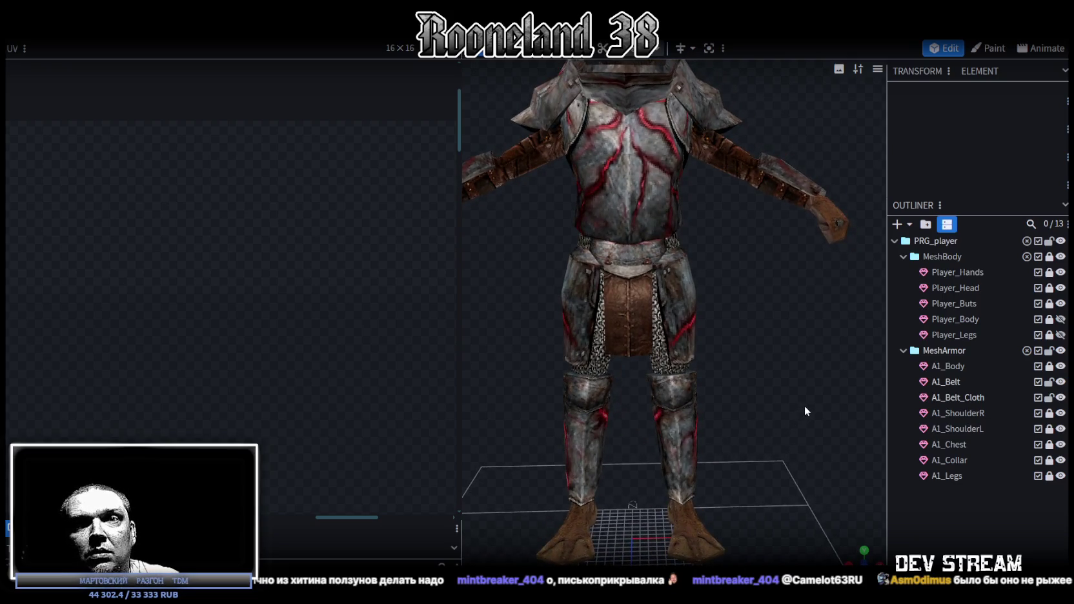
{"action": "mouse_move", "coordinate": [804, 406]}
{"action": "left_mouse_down"}
{"action": "mouse_move", "coordinate": [768, 402]}
{"action": "mouse_move", "coordinate": [793, 349]}
{"action": "mouse_move", "coordinate": [740, 338]}
{"action": "mouse_move", "coordinate": [491, 361]}
{"action": "mouse_move", "coordinate": [507, 289]}
{"action": "mouse_move", "coordinate": [757, 300]}
{"action": "mouse_move", "coordinate": [696, 397]}
{"action": "mouse_move", "coordinate": [745, 342]}
{"action": "mouse_move", "coordinate": [562, 365]}
{"action": "mouse_move", "coordinate": [619, 358]}
{"action": "mouse_move", "coordinate": [498, 412]}
{"action": "left_mouse_up"}
{"action": "left_click", "coordinate": [623, 326]}
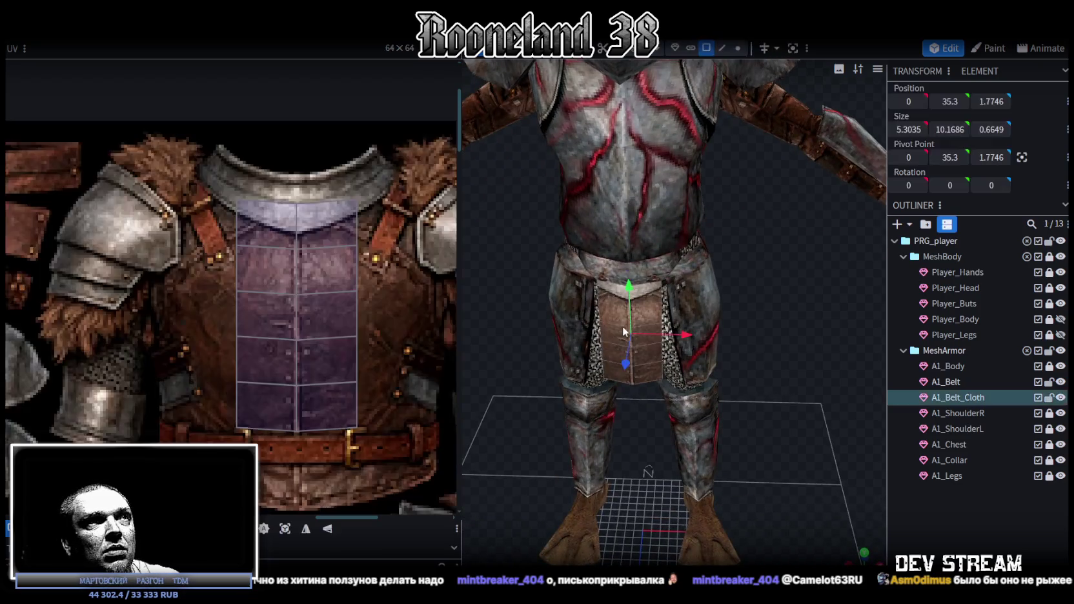
{"action": "scroll", "coordinate": [405, 290], "scroll_direction": "down", "scroll_amount": 3}
{"action": "scroll", "coordinate": [360, 256], "scroll_direction": "down", "scroll_amount": 1}
{"action": "scroll", "coordinate": [387, 258], "scroll_direction": "down", "scroll_amount": 1}
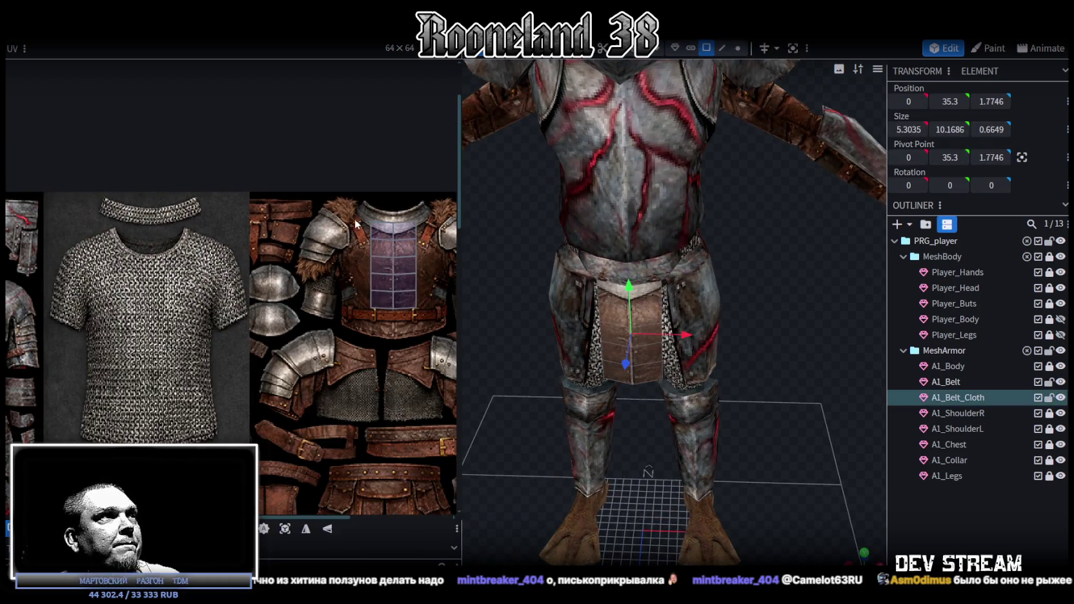
{"action": "left_click", "coordinate": [402, 262]}
{"action": "left_click_drag", "start_coordinate": [401, 262], "coordinate": [143, 262]}
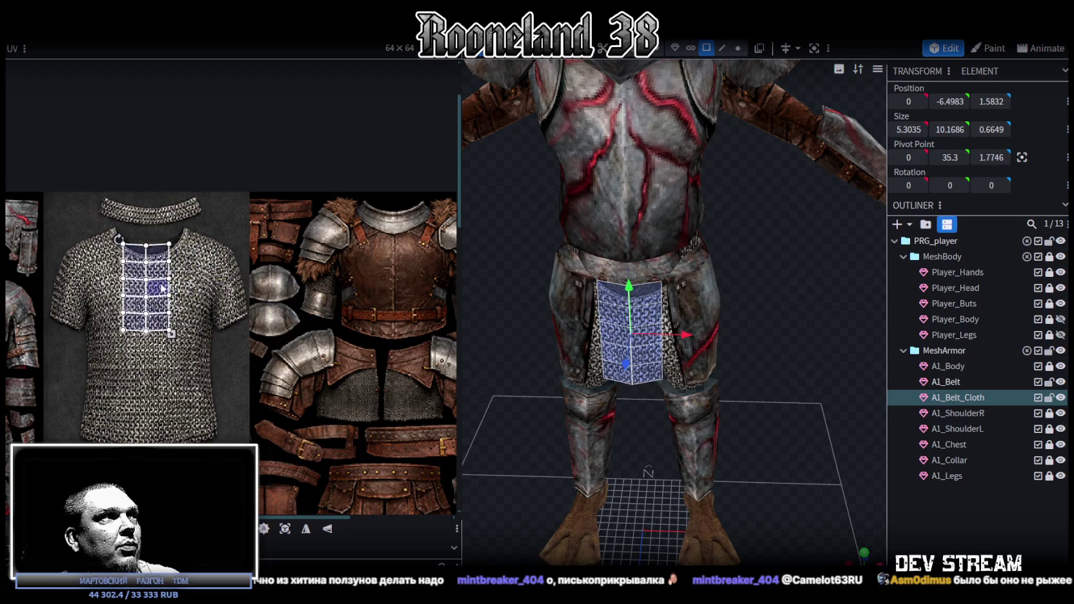
- Shrink the UV island on the chainmail, nudge it down and right, and preview
{"action": "scroll", "coordinate": [143, 261], "scroll_direction": "up", "scroll_amount": 2}
{"action": "scroll", "coordinate": [143, 261], "scroll_direction": "up", "scroll_amount": 1}
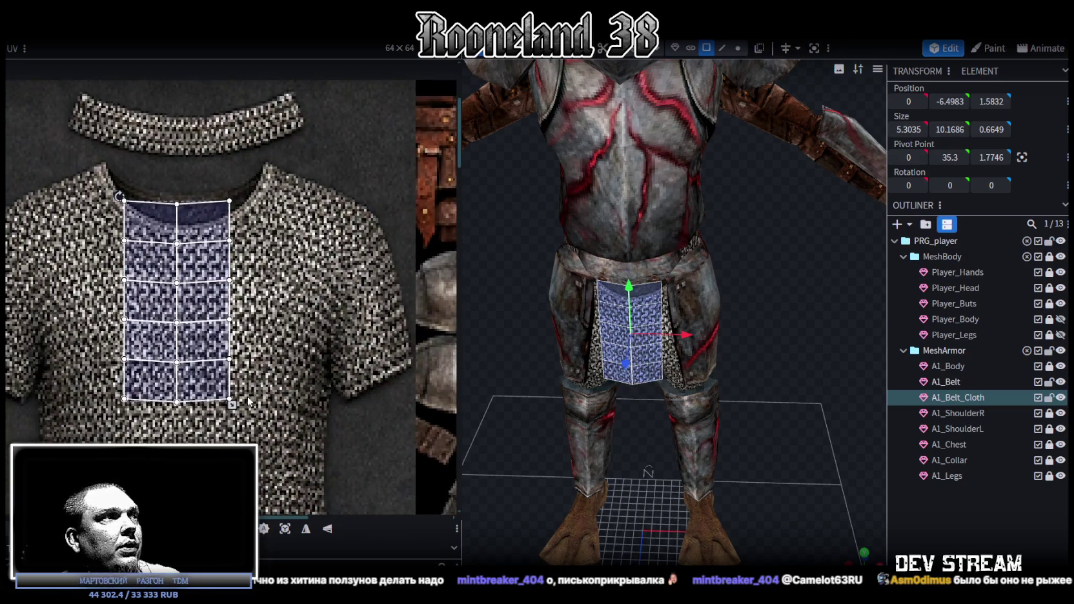
{"action": "left_click_drag", "start_coordinate": [232, 403], "coordinate": [209, 361]}
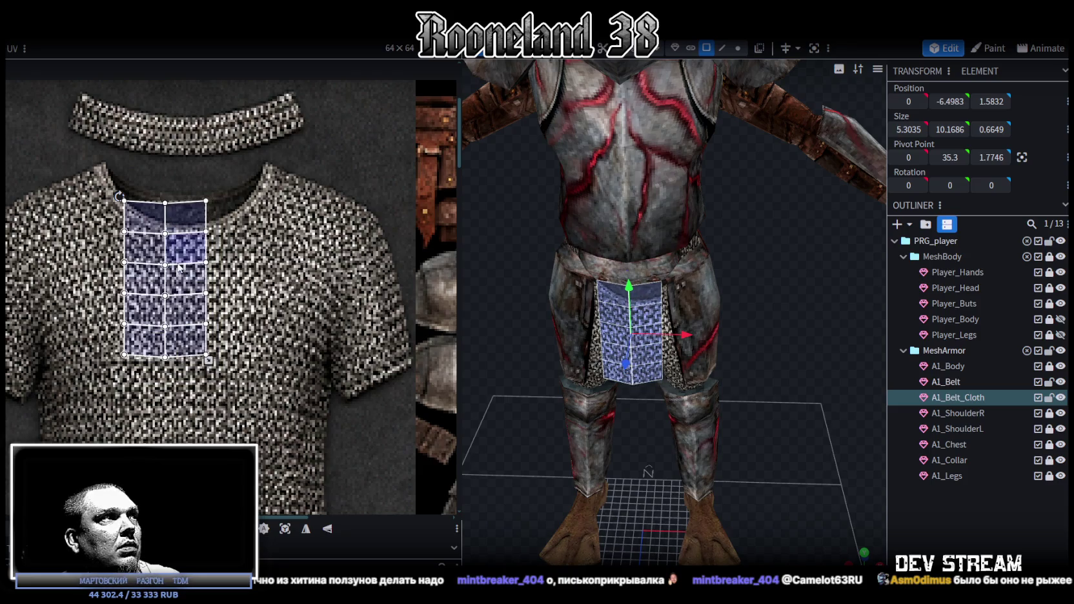
{"action": "left_click_drag", "start_coordinate": [180, 266], "coordinate": [204, 274]}
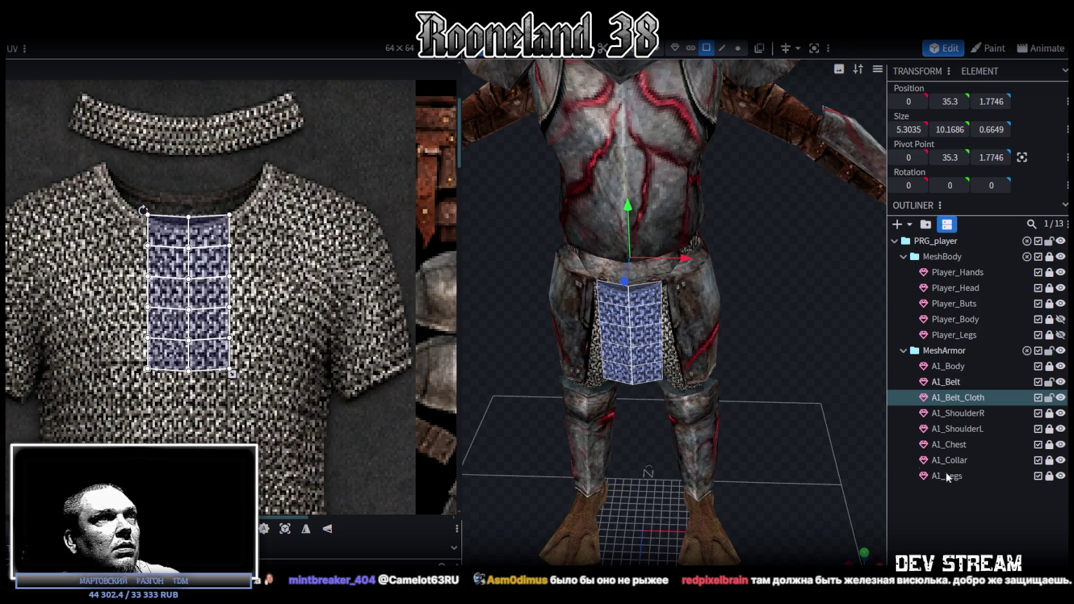
{"action": "left_click", "coordinate": [956, 531]}
{"action": "left_click_drag", "start_coordinate": [672, 322], "coordinate": [672, 296]}
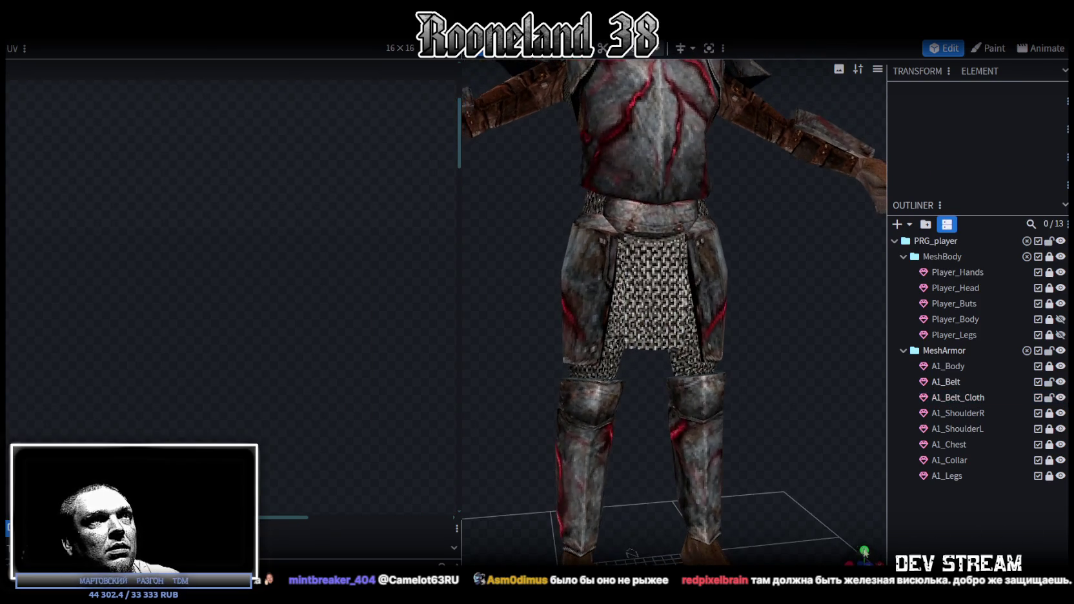
- Move the front belt cloth's UV island onto the chainmail beneath the chest piece
{"action": "mouse_move", "coordinate": [820, 319]}
{"action": "left_mouse_down"}
{"action": "mouse_move", "coordinate": [694, 311]}
{"action": "mouse_move", "coordinate": [662, 278]}
{"action": "mouse_move", "coordinate": [791, 282]}
{"action": "mouse_move", "coordinate": [641, 259]}
{"action": "mouse_move", "coordinate": [713, 237]}
{"action": "mouse_move", "coordinate": [524, 295]}
{"action": "mouse_move", "coordinate": [591, 269]}
{"action": "left_mouse_up"}
{"action": "left_click", "coordinate": [629, 265]}
{"action": "mouse_move", "coordinate": [755, 260]}
{"action": "left_mouse_down"}
{"action": "mouse_move", "coordinate": [748, 298]}
{"action": "mouse_move", "coordinate": [744, 270]}
{"action": "mouse_move", "coordinate": [812, 276]}
{"action": "mouse_move", "coordinate": [840, 255]}
{"action": "mouse_move", "coordinate": [776, 300]}
{"action": "mouse_move", "coordinate": [727, 311]}
{"action": "mouse_move", "coordinate": [677, 304]}
{"action": "mouse_move", "coordinate": [757, 271]}
{"action": "mouse_move", "coordinate": [648, 289]}
{"action": "mouse_move", "coordinate": [672, 283]}
{"action": "left_mouse_up"}
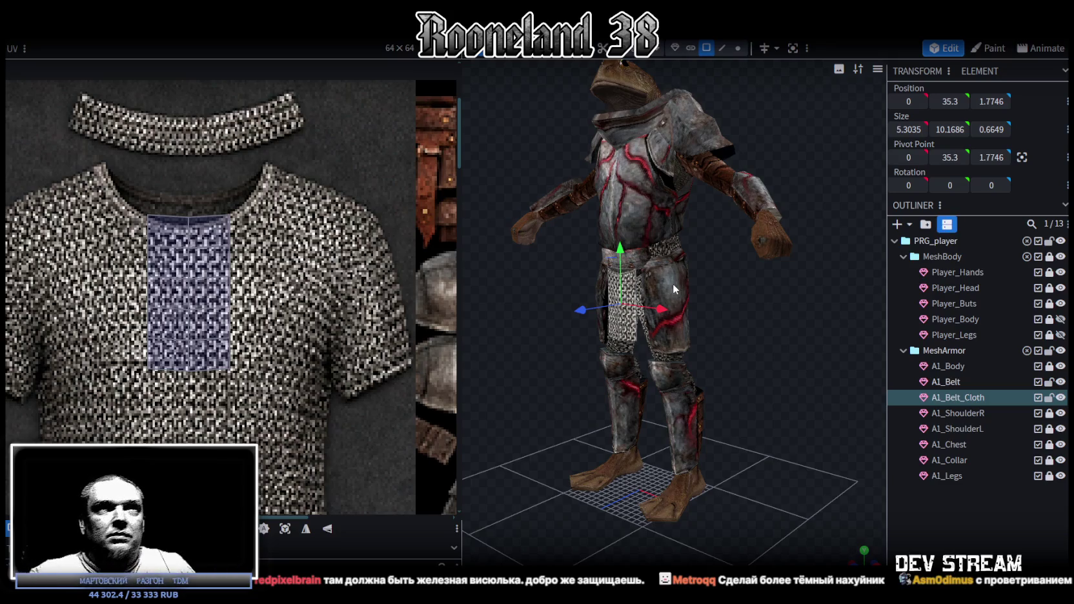
{"action": "scroll", "coordinate": [349, 227], "scroll_direction": "down", "scroll_amount": 3}
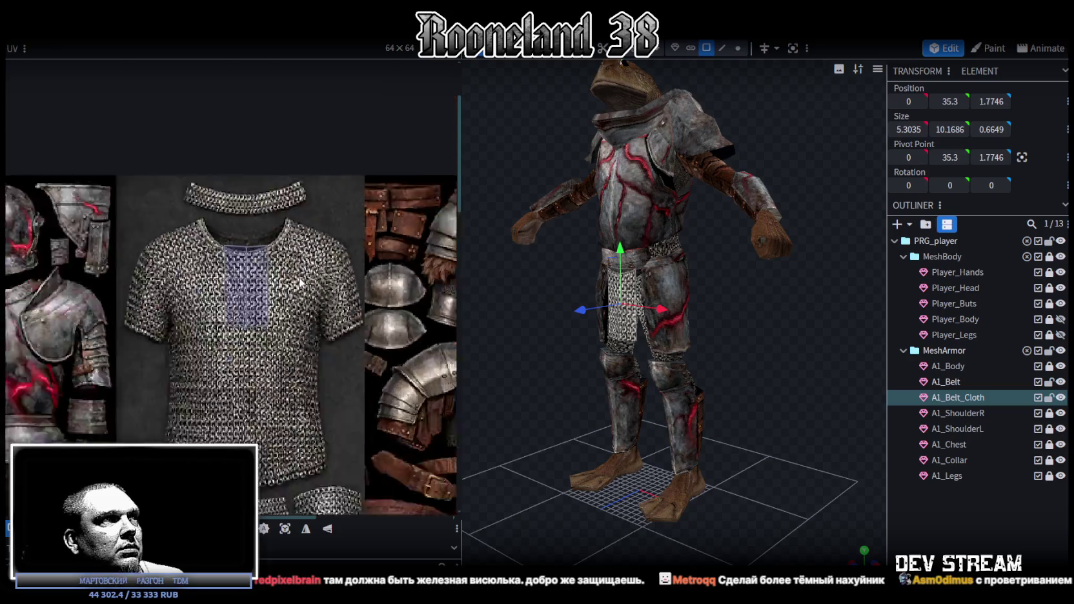
{"action": "scroll", "coordinate": [248, 222], "scroll_direction": "down", "scroll_amount": 2}
{"action": "left_click", "coordinate": [276, 245]}
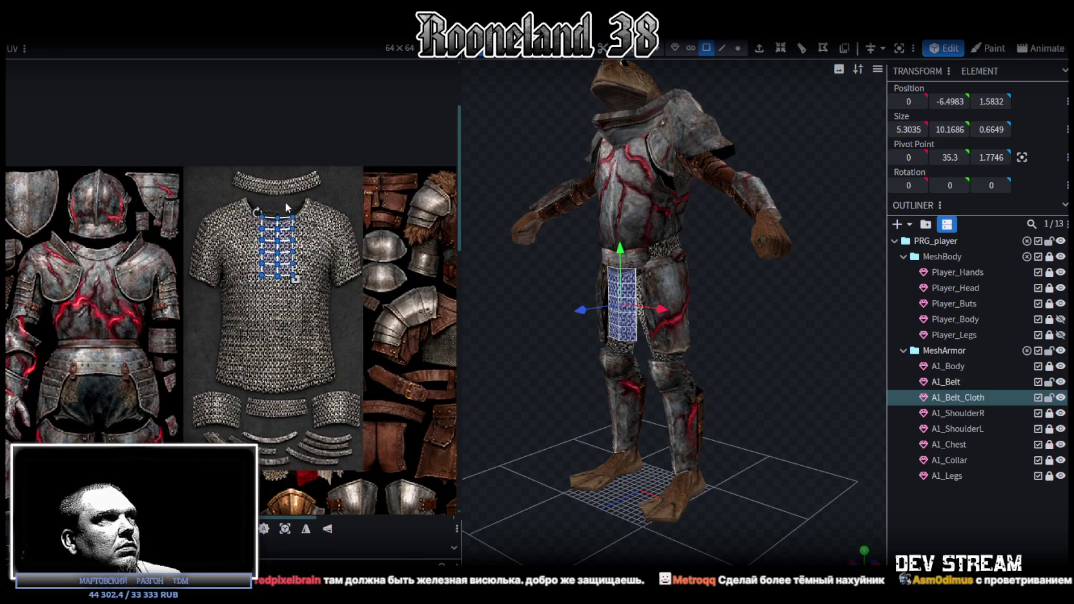
{"action": "middle_click_drag", "start_coordinate": [334, 286], "coordinate": [275, 246]}
{"action": "left_click_drag", "start_coordinate": [216, 227], "coordinate": [408, 329]}
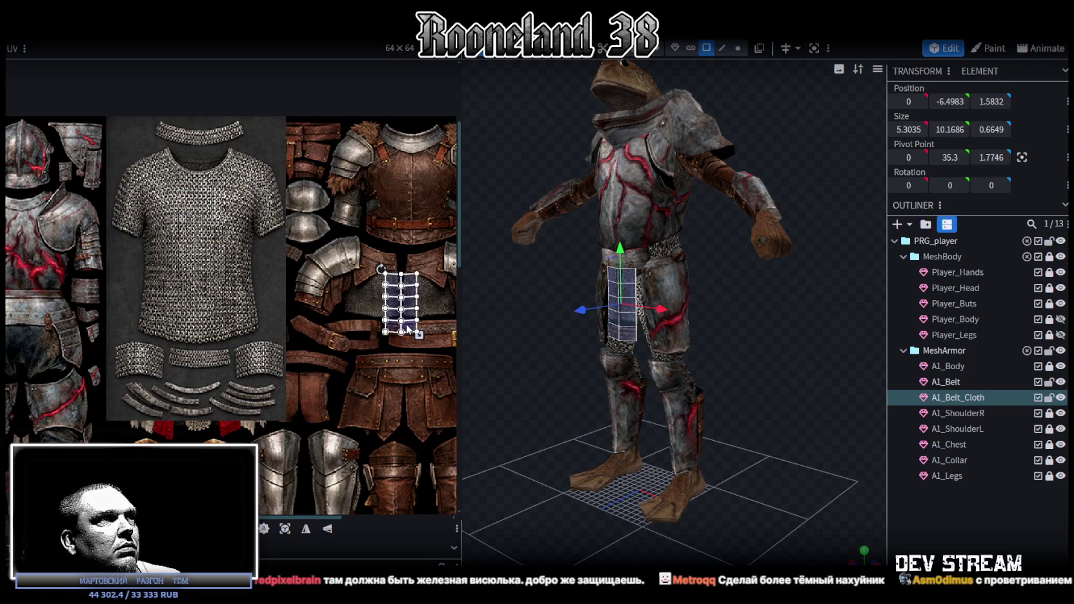
{"action": "scroll", "coordinate": [408, 329], "scroll_direction": "up", "scroll_amount": 2}
{"action": "scroll", "coordinate": [413, 349], "scroll_direction": "up", "scroll_amount": 2}
{"action": "mouse_move", "coordinate": [415, 356]}
{"action": "left_mouse_down"}
{"action": "mouse_move", "coordinate": [395, 360]}
{"action": "mouse_move", "coordinate": [378, 307]}
{"action": "left_mouse_up"}
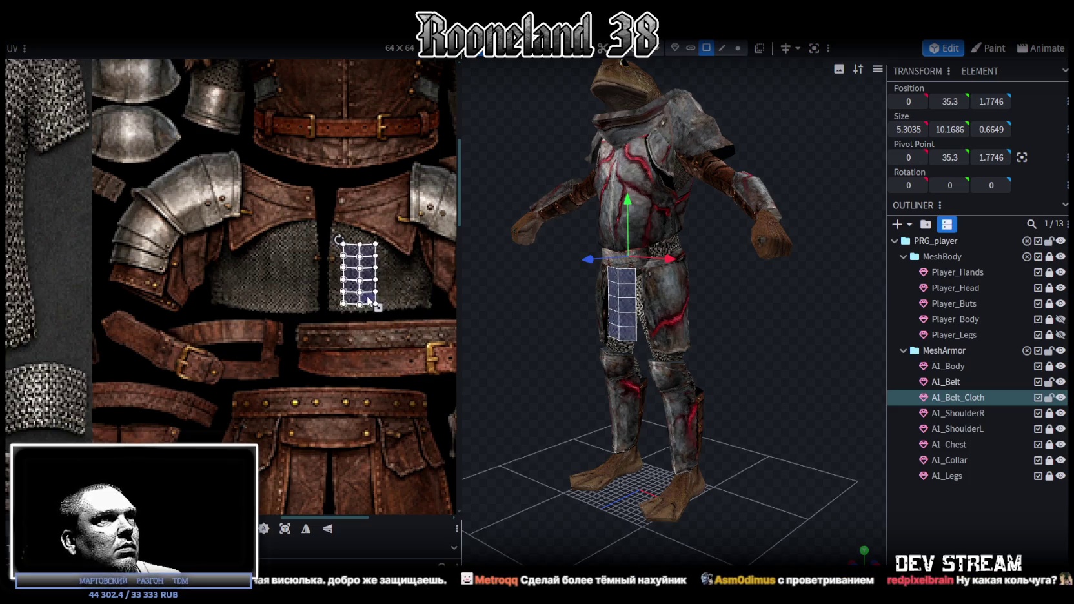
{"action": "left_click", "coordinate": [842, 473]}
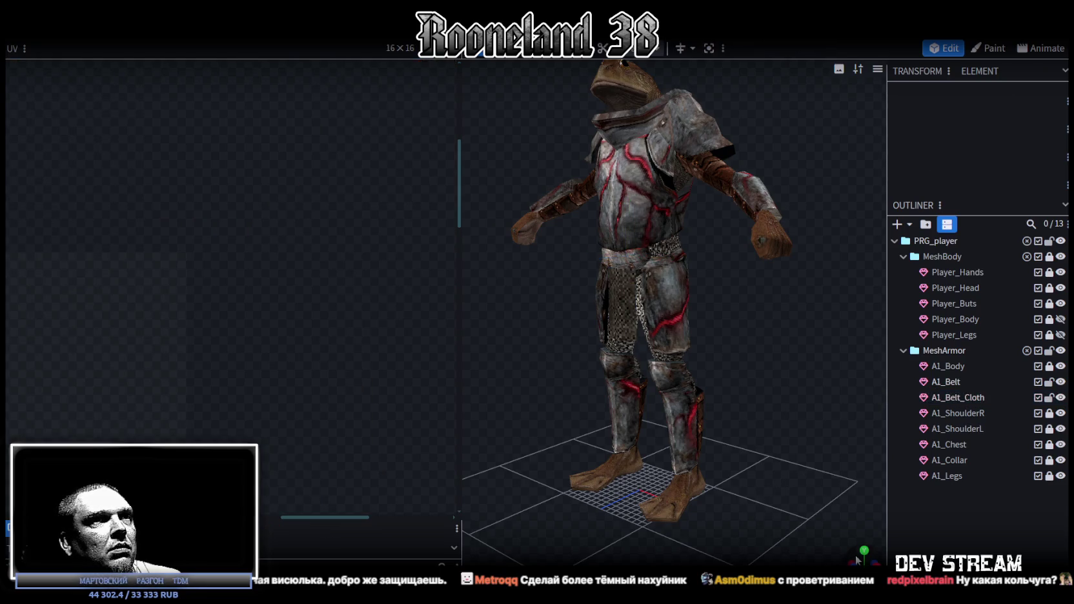
- Rotate the cloth's UV island a quarter turn and reposition it on the chainmail
{"action": "left_click_drag", "start_coordinate": [857, 559], "coordinate": [651, 484]}
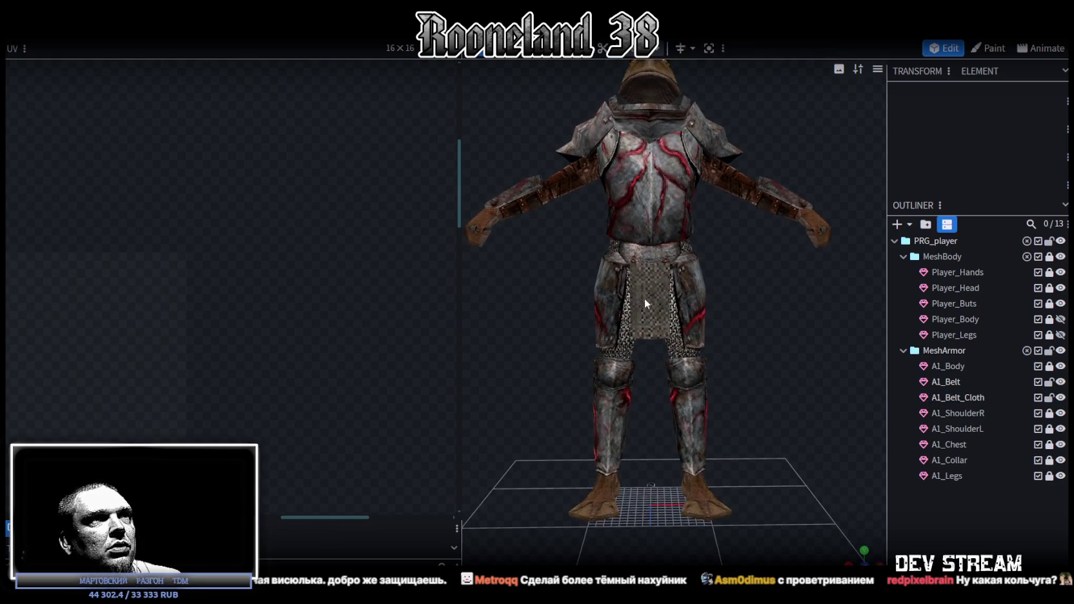
{"action": "left_click", "coordinate": [644, 302]}
{"action": "left_click", "coordinate": [340, 261]}
{"action": "left_click_drag", "start_coordinate": [348, 271], "coordinate": [285, 272]}
{"action": "right_click", "coordinate": [301, 227]}
{"action": "left_click", "coordinate": [344, 466]}
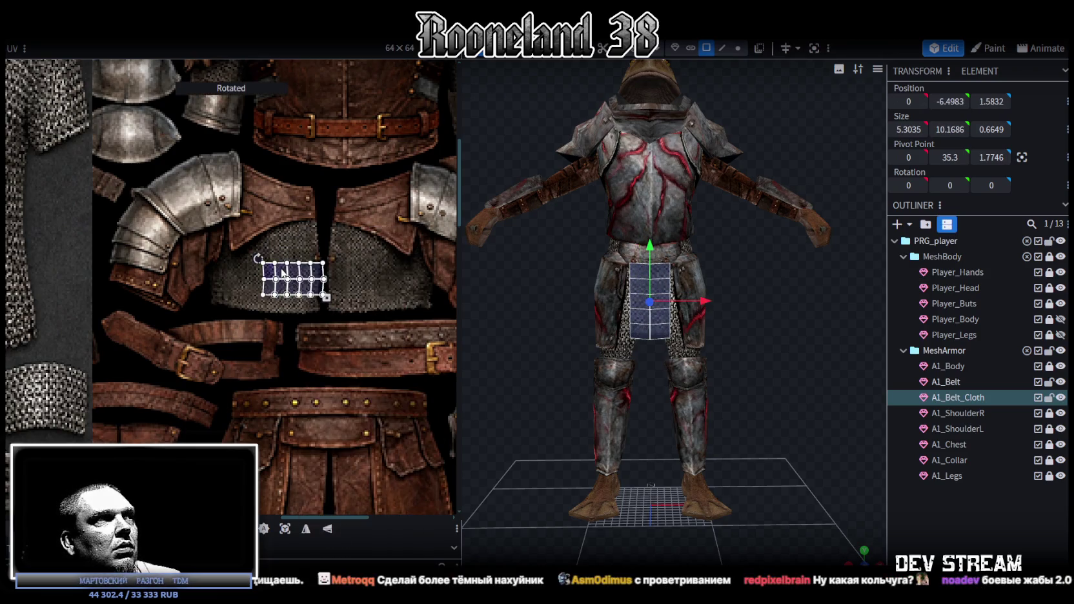
{"action": "left_click_drag", "start_coordinate": [319, 271], "coordinate": [306, 280]}
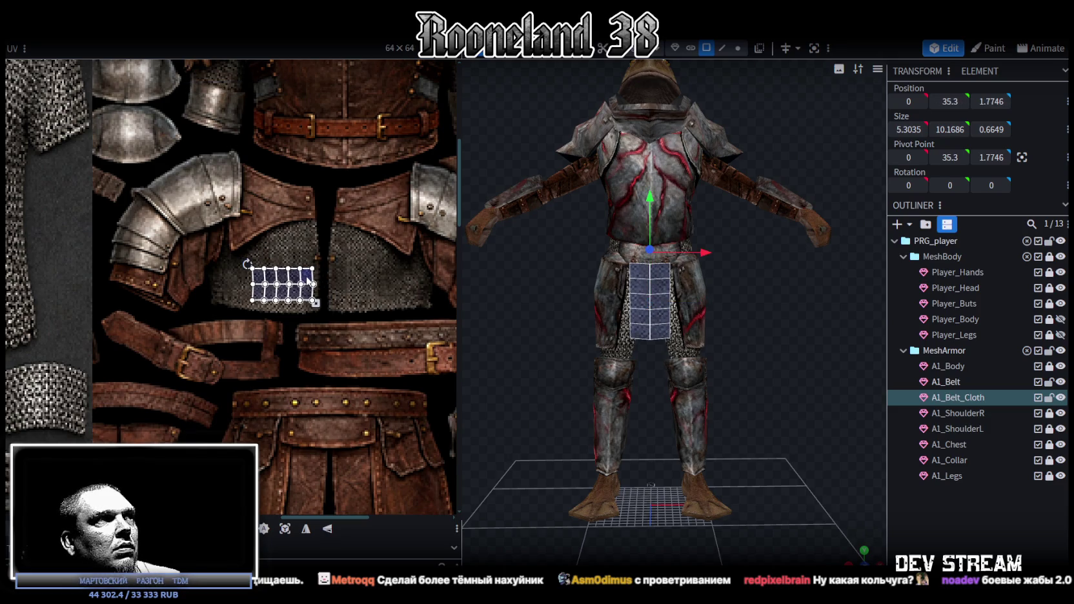
{"action": "left_click", "coordinate": [922, 514]}
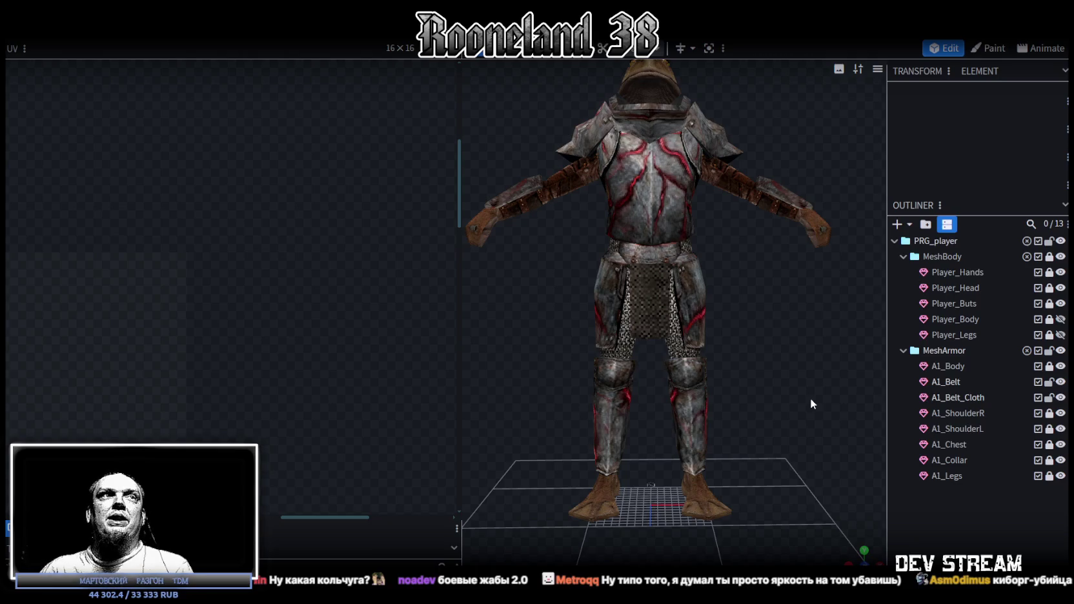
- Hide A1_Chest in the Outliner and orbit to inspect the exposed chainmail torso
{"action": "scroll", "coordinate": [777, 287], "scroll_direction": "down", "scroll_amount": 3}
{"action": "scroll", "coordinate": [774, 323], "scroll_direction": "up", "scroll_amount": 3}
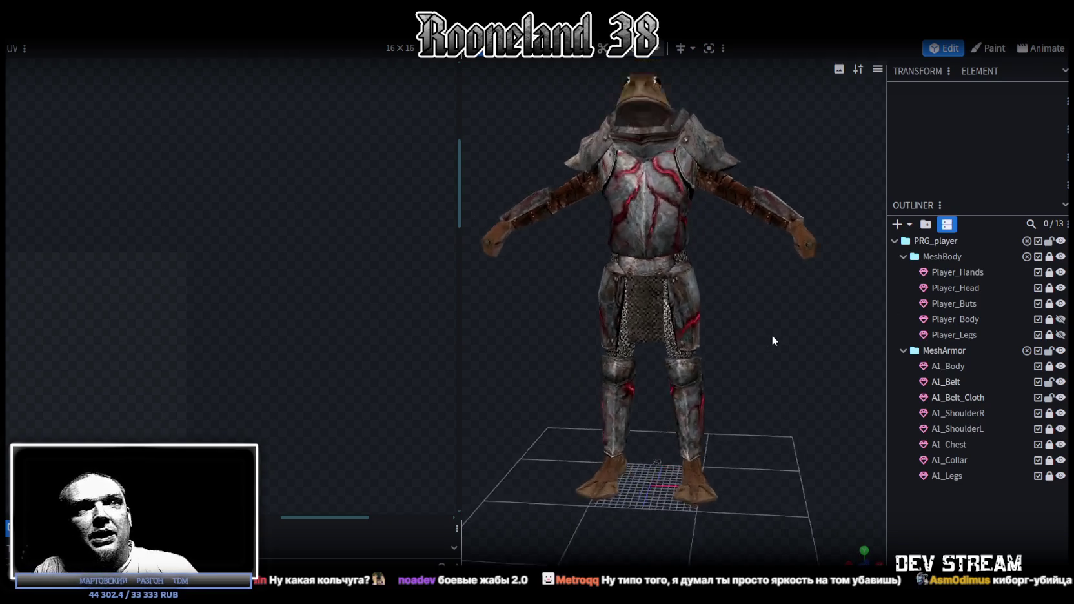
{"action": "scroll", "coordinate": [772, 335], "scroll_direction": "up", "scroll_amount": 2}
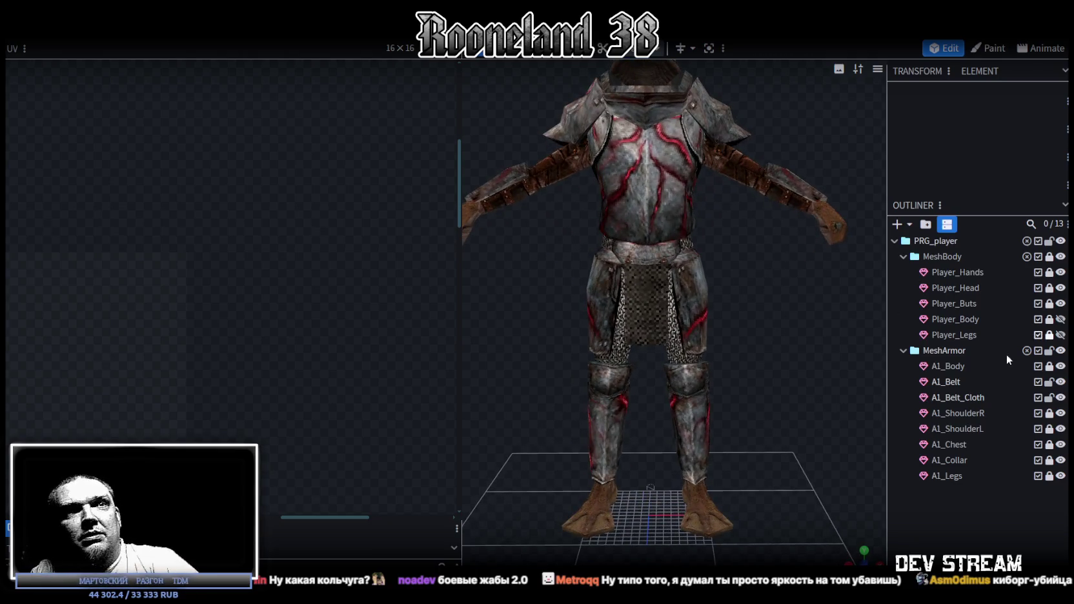
{"action": "left_click", "coordinate": [1060, 445]}
{"action": "left_click_drag", "start_coordinate": [762, 349], "coordinate": [671, 235]}
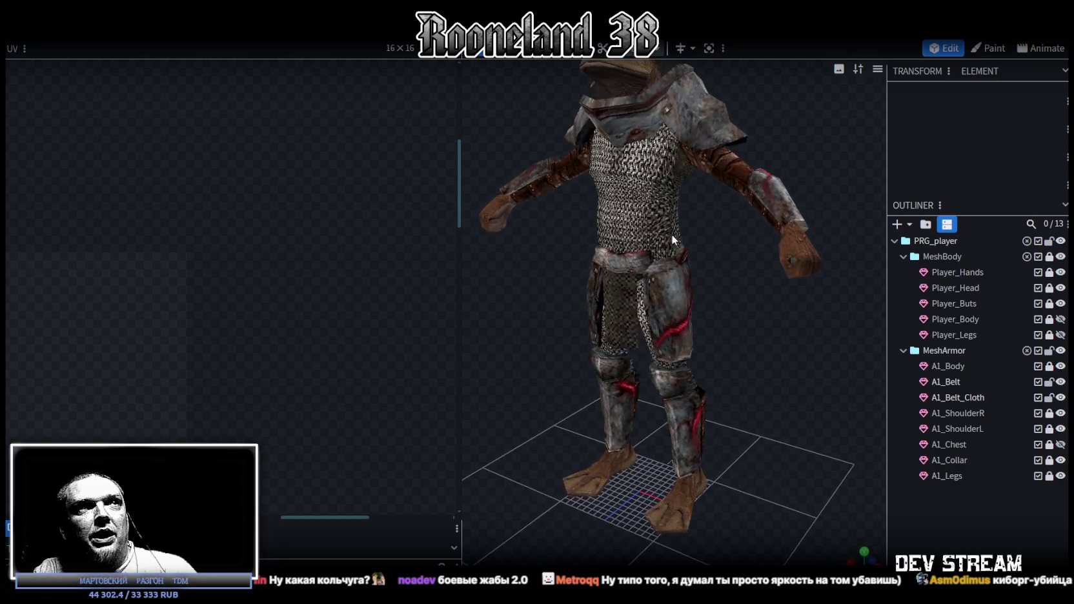
{"action": "mouse_move", "coordinate": [811, 145]}
{"action": "left_mouse_down"}
{"action": "mouse_move", "coordinate": [539, 144]}
{"action": "mouse_move", "coordinate": [570, 108]}
{"action": "mouse_move", "coordinate": [861, 127]}
{"action": "mouse_move", "coordinate": [798, 298]}
{"action": "mouse_move", "coordinate": [785, 306]}
{"action": "mouse_move", "coordinate": [744, 288]}
{"action": "mouse_move", "coordinate": [771, 310]}
{"action": "mouse_move", "coordinate": [769, 345]}
{"action": "mouse_move", "coordinate": [803, 335]}
{"action": "mouse_move", "coordinate": [784, 329]}
{"action": "mouse_move", "coordinate": [864, 331]}
{"action": "left_mouse_up"}
{"action": "scroll", "coordinate": [774, 355], "scroll_direction": "down", "scroll_amount": 5}
{"action": "mouse_move", "coordinate": [773, 356]}
{"action": "left_mouse_down"}
{"action": "mouse_move", "coordinate": [688, 354]}
{"action": "mouse_move", "coordinate": [689, 315]}
{"action": "left_mouse_up"}
- Select all of A1_Belt_Cloth's UV vertices and move them onto the plate armour's belt area
{"action": "left_click", "coordinate": [668, 337]}
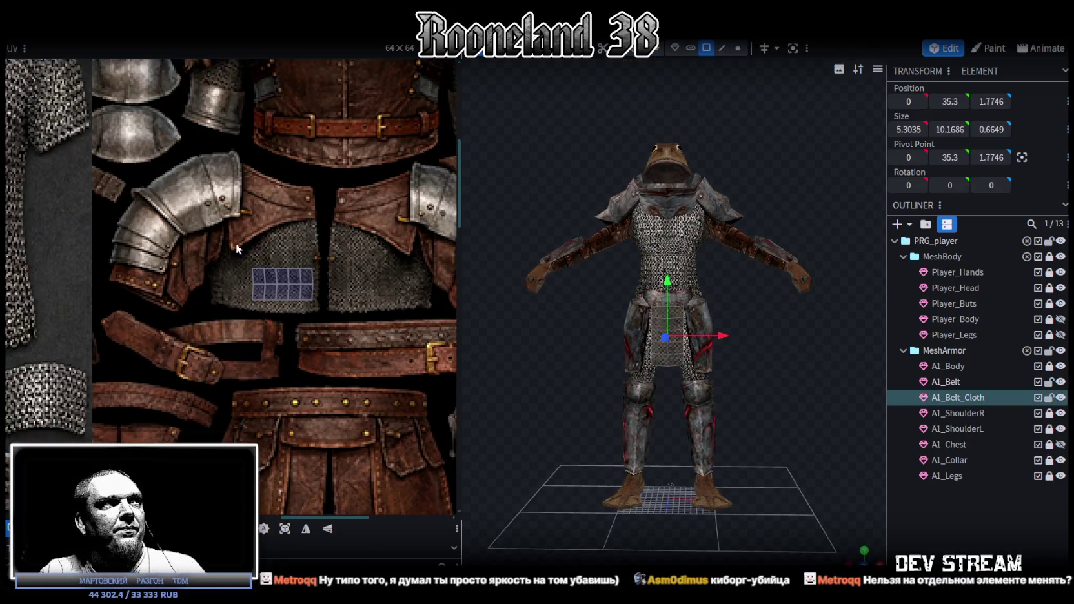
{"action": "left_click_drag", "start_coordinate": [245, 247], "coordinate": [333, 314]}
{"action": "scroll", "coordinate": [334, 313], "scroll_direction": "down", "scroll_amount": 2}
{"action": "scroll", "coordinate": [409, 285], "scroll_direction": "down", "scroll_amount": 2}
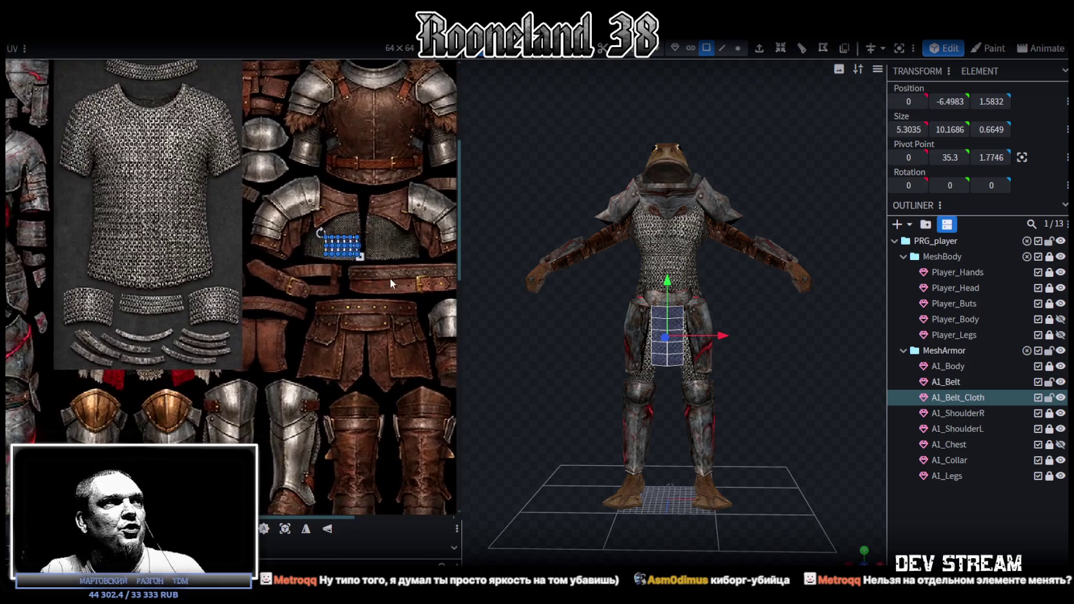
{"action": "scroll", "coordinate": [390, 278], "scroll_direction": "down", "scroll_amount": 2}
{"action": "scroll", "coordinate": [416, 221], "scroll_direction": "down", "scroll_amount": 3}
{"action": "mouse_move", "coordinate": [415, 209]}
{"action": "middle_mouse_down"}
{"action": "mouse_move", "coordinate": [387, 362]}
{"action": "mouse_move", "coordinate": [464, 358]}
{"action": "middle_mouse_up"}
{"action": "scroll", "coordinate": [376, 333], "scroll_direction": "down", "scroll_amount": 1}
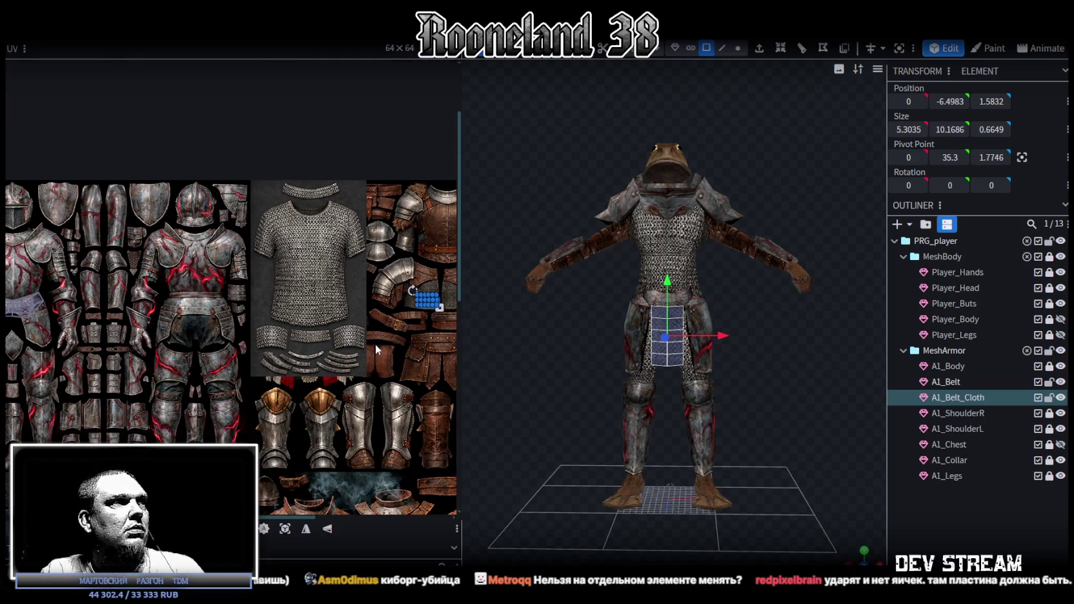
{"action": "middle_click_drag", "start_coordinate": [376, 349], "coordinate": [341, 349]}
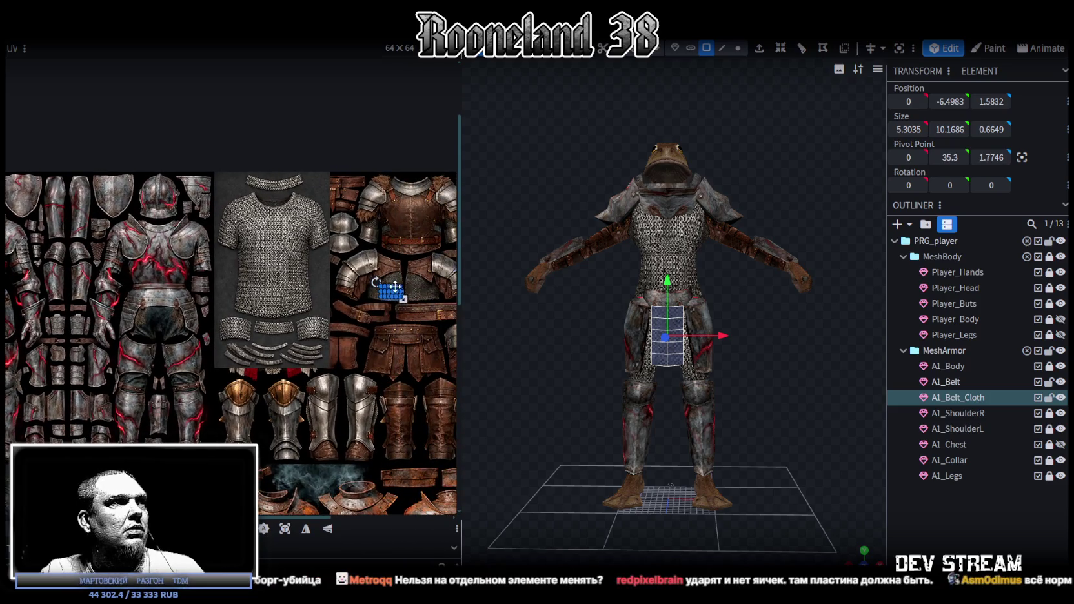
{"action": "scroll", "coordinate": [397, 289], "scroll_direction": "up", "scroll_amount": 3}
{"action": "middle_click_drag", "start_coordinate": [387, 294], "coordinate": [316, 324]}
{"action": "scroll", "coordinate": [217, 316], "scroll_direction": "up", "scroll_amount": 2}
{"action": "left_click_drag", "start_coordinate": [286, 329], "coordinate": [52, 330]}
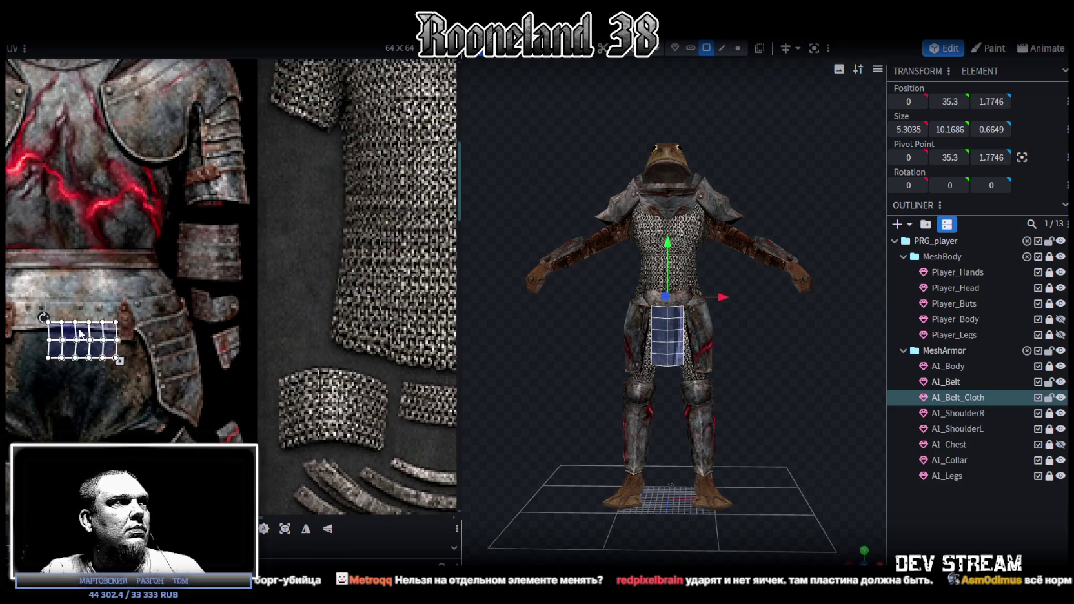
- Shift the island below the belt, then enlarge and stretch it over the dark cloth
{"action": "right_click", "coordinate": [80, 332]}
{"action": "key", "text": "Escape"}
{"action": "scroll", "coordinate": [171, 326], "scroll_direction": "up", "scroll_amount": 3}
{"action": "left_click_drag", "start_coordinate": [171, 326], "coordinate": [135, 358]}
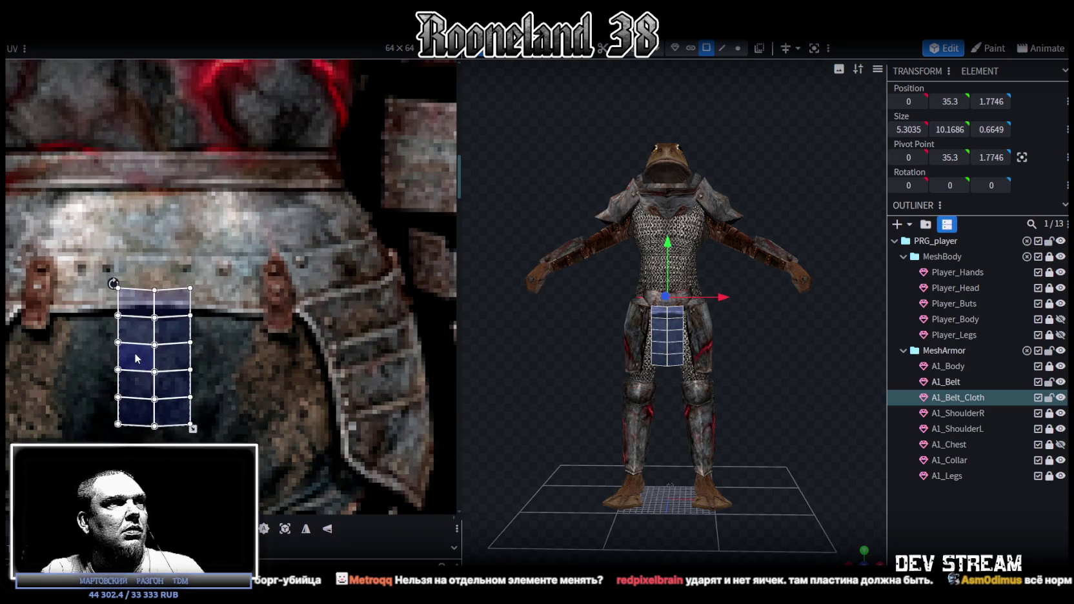
{"action": "left_click_drag", "start_coordinate": [192, 428], "coordinate": [222, 486]}
{"action": "mouse_move", "coordinate": [188, 430]}
{"action": "left_mouse_down"}
{"action": "mouse_move", "coordinate": [171, 413]}
{"action": "mouse_move", "coordinate": [169, 432]}
{"action": "mouse_move", "coordinate": [82, 430]}
{"action": "left_mouse_up"}
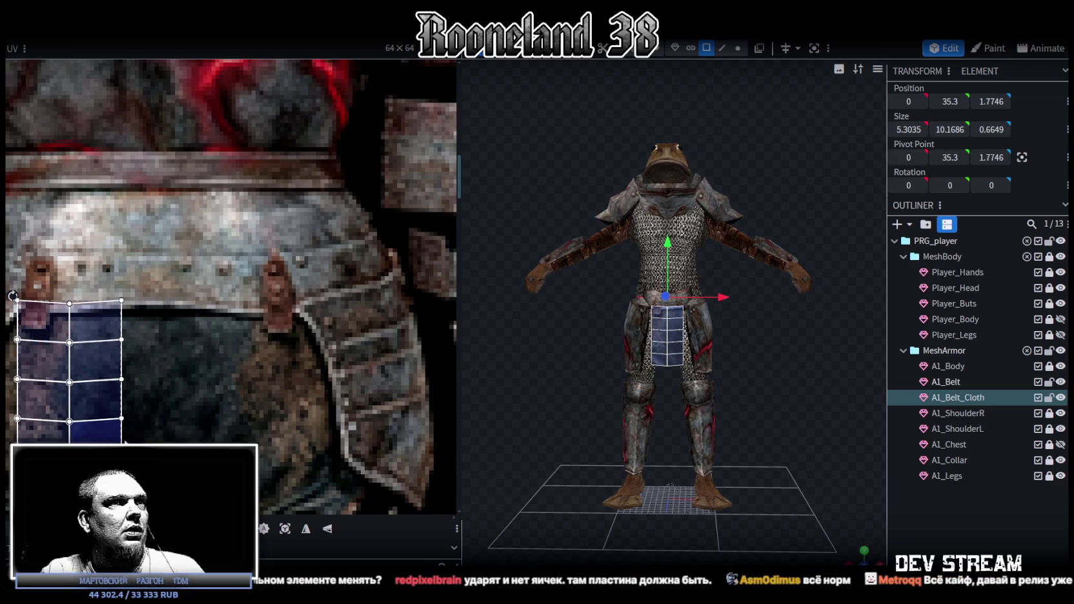
{"action": "middle_click_drag", "start_coordinate": [199, 414], "coordinate": [228, 369]}
{"action": "scroll", "coordinate": [200, 426], "scroll_direction": "up", "scroll_amount": 2}
{"action": "left_click_drag", "start_coordinate": [127, 415], "coordinate": [409, 421]}
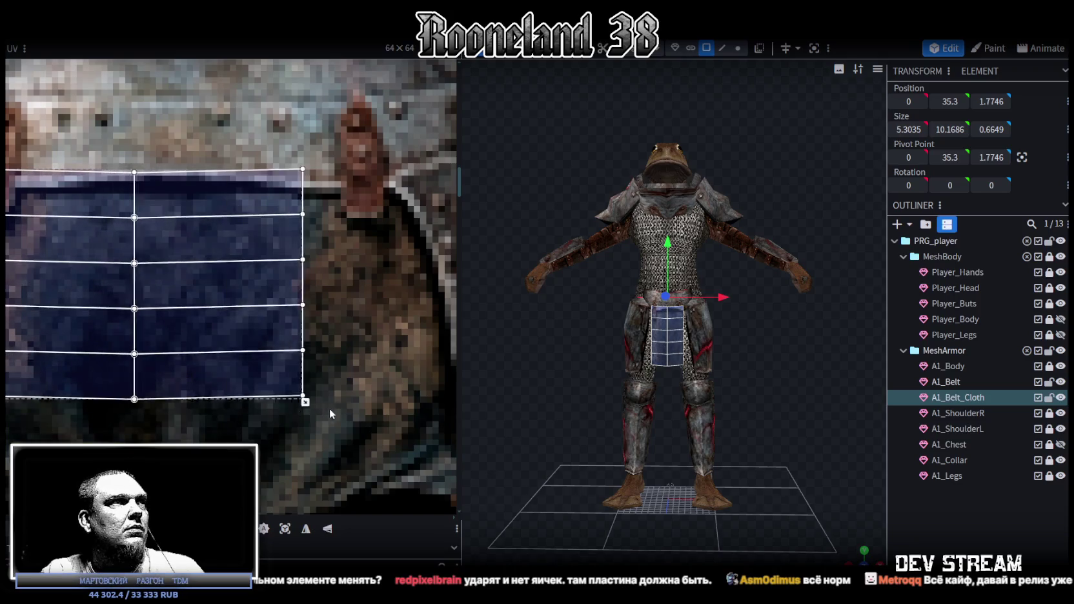
{"action": "scroll", "coordinate": [732, 409], "scroll_direction": "up", "scroll_amount": 3}
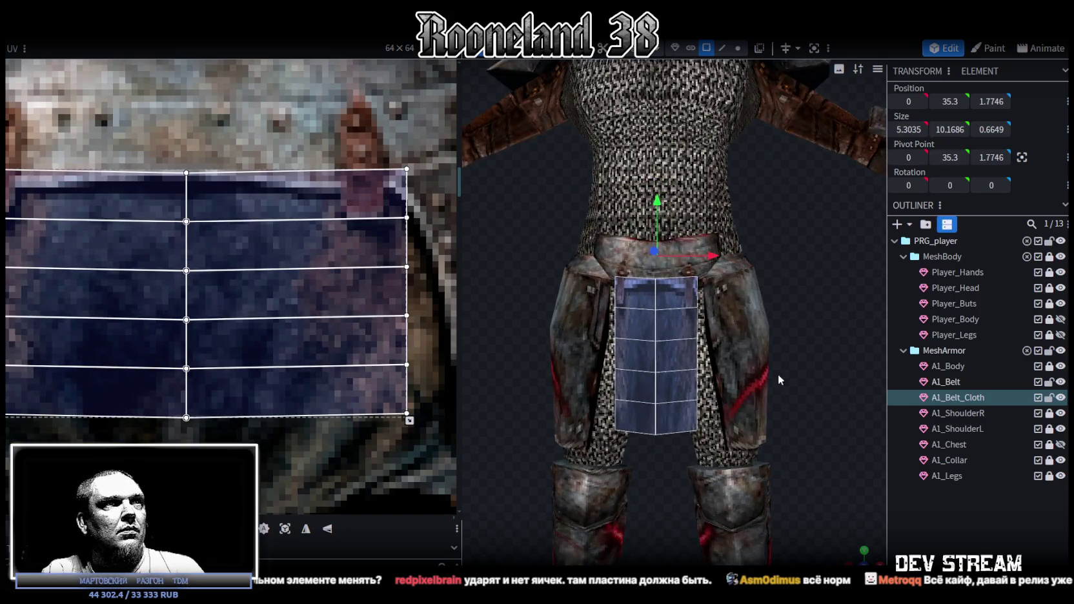
{"action": "scroll", "coordinate": [791, 359], "scroll_direction": "up", "scroll_amount": 3}
{"action": "left_click", "coordinate": [847, 437]}
{"action": "scroll", "coordinate": [843, 364], "scroll_direction": "down", "scroll_amount": 1}
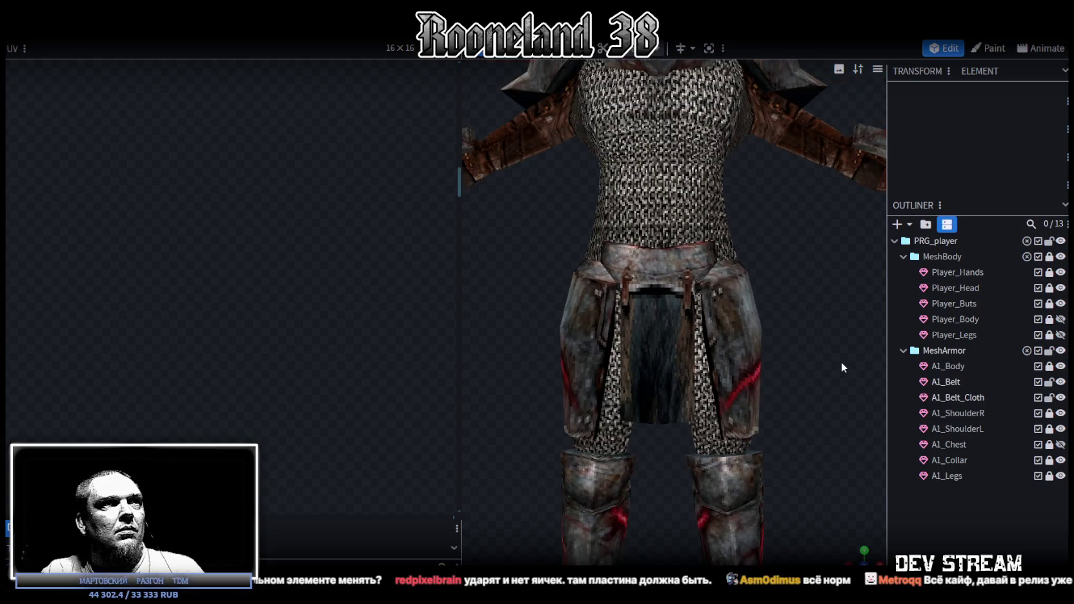
{"action": "mouse_move", "coordinate": [855, 556]}
{"action": "left_mouse_down"}
{"action": "mouse_move", "coordinate": [841, 344]}
{"action": "mouse_move", "coordinate": [830, 449]}
{"action": "mouse_move", "coordinate": [697, 345]}
{"action": "mouse_move", "coordinate": [832, 352]}
{"action": "left_mouse_up"}
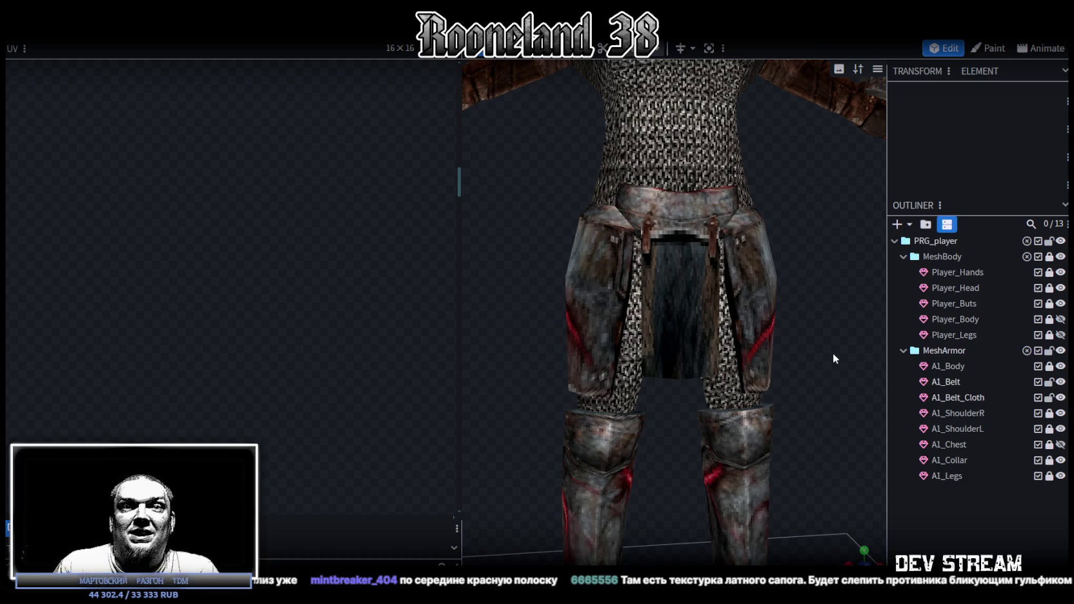
- Select A1_Belt_Cloth and zoom the UV editor in on its belt UV faces
{"action": "left_click", "coordinate": [676, 322]}
{"action": "scroll", "coordinate": [273, 310], "scroll_direction": "down", "scroll_amount": 5}
{"action": "scroll", "coordinate": [111, 299], "scroll_direction": "up", "scroll_amount": 1}
{"action": "scroll", "coordinate": [112, 299], "scroll_direction": "up", "scroll_amount": 1}
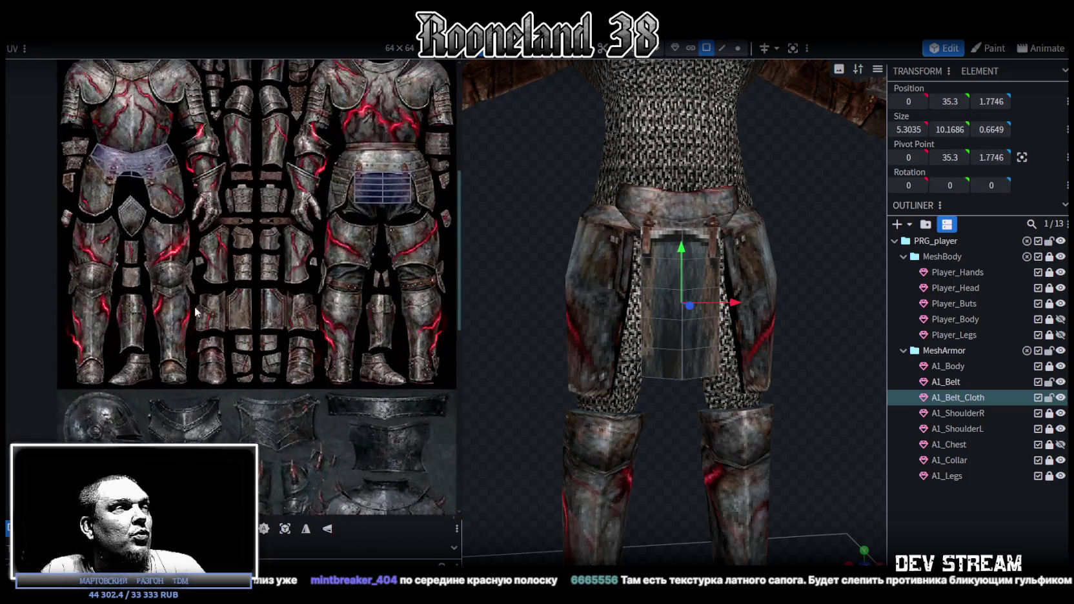
{"action": "scroll", "coordinate": [112, 298], "scroll_direction": "up", "scroll_amount": 1}
{"action": "scroll", "coordinate": [112, 299], "scroll_direction": "down", "scroll_amount": 1}
{"action": "scroll", "coordinate": [332, 268], "scroll_direction": "up", "scroll_amount": 2}
{"action": "scroll", "coordinate": [319, 310], "scroll_direction": "down", "scroll_amount": 2}
{"action": "scroll", "coordinate": [327, 365], "scroll_direction": "down", "scroll_amount": 1}
{"action": "scroll", "coordinate": [327, 364], "scroll_direction": "down", "scroll_amount": 3}
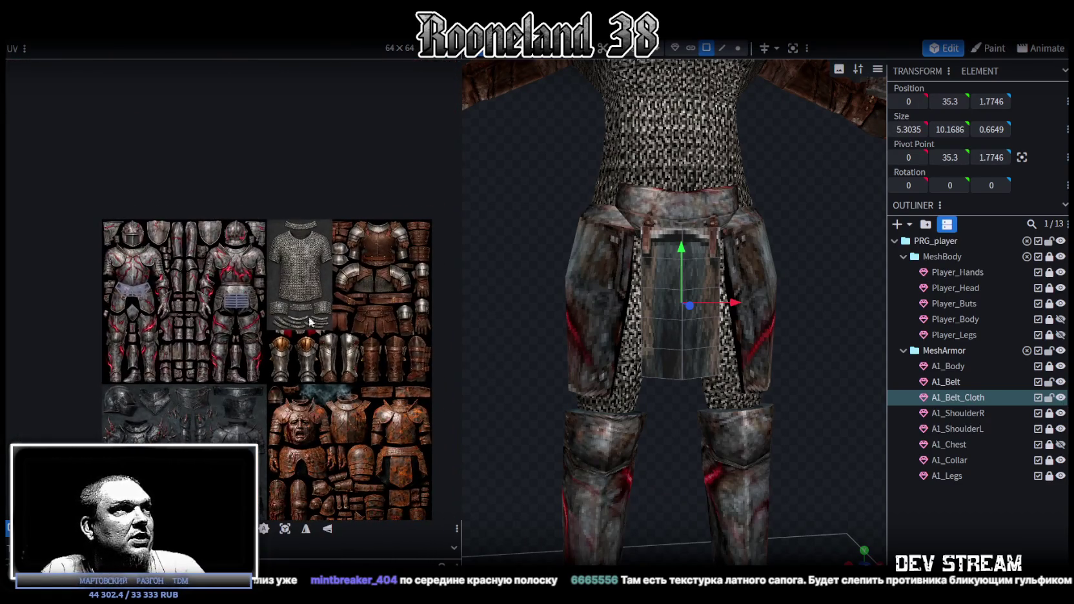
{"action": "scroll", "coordinate": [170, 286], "scroll_direction": "up", "scroll_amount": 3}
{"action": "scroll", "coordinate": [249, 308], "scroll_direction": "up", "scroll_amount": 1}
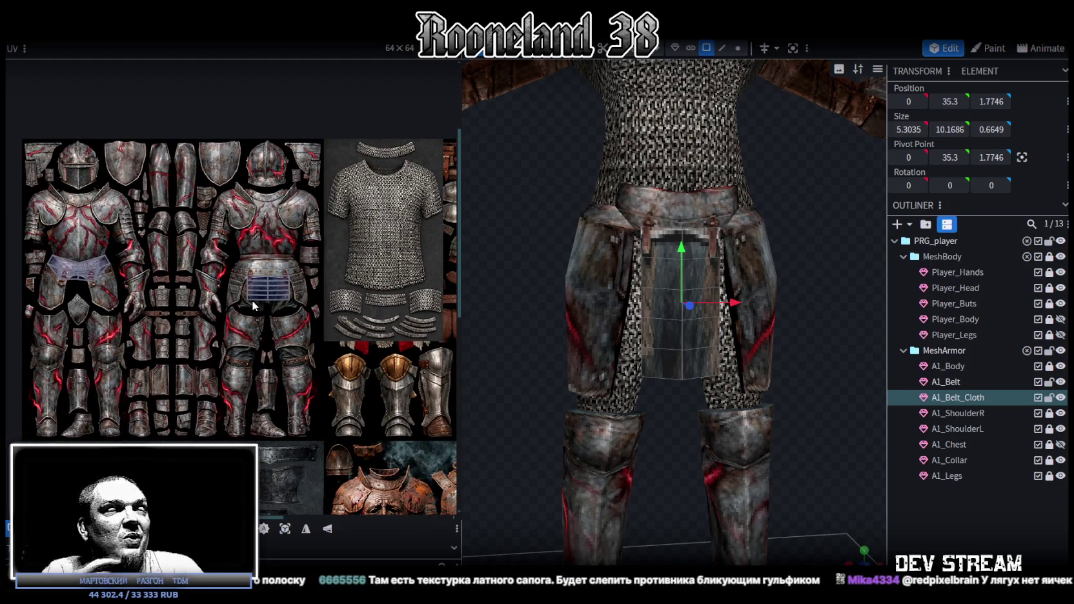
{"action": "middle_click_drag", "start_coordinate": [276, 301], "coordinate": [281, 214]}
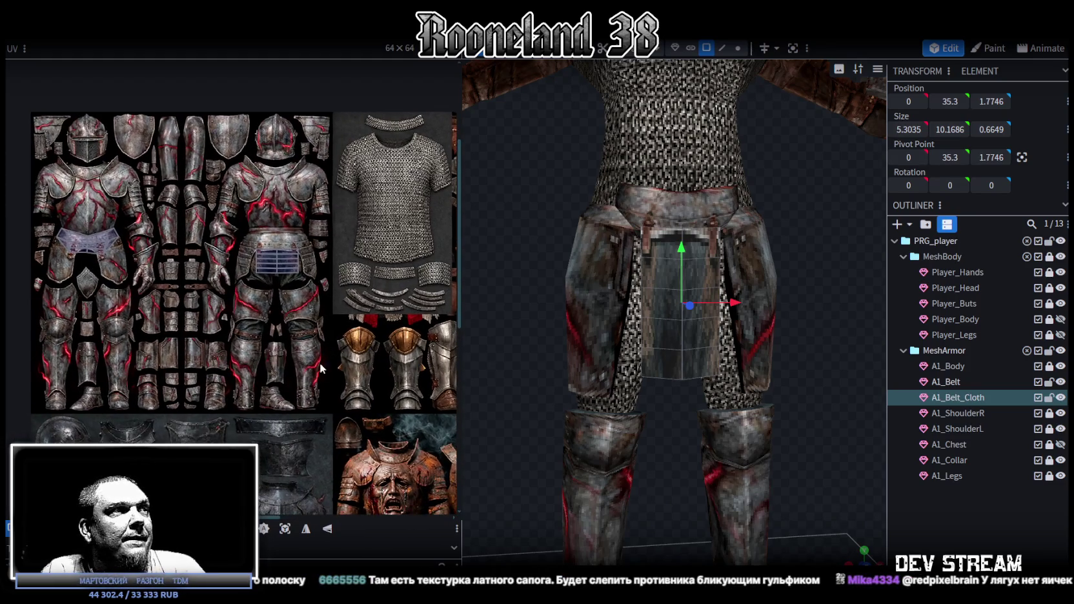
{"action": "scroll", "coordinate": [285, 216], "scroll_direction": "up", "scroll_amount": 4}
{"action": "scroll", "coordinate": [306, 245], "scroll_direction": "up", "scroll_amount": 2}
- Orbit to a three-quarter view of the whole model and save with Ctrl+S
{"action": "mouse_move", "coordinate": [838, 315]}
{"action": "left_mouse_down"}
{"action": "mouse_move", "coordinate": [722, 316]}
{"action": "mouse_move", "coordinate": [698, 303]}
{"action": "mouse_move", "coordinate": [757, 293]}
{"action": "mouse_move", "coordinate": [791, 303]}
{"action": "mouse_move", "coordinate": [766, 322]}
{"action": "mouse_move", "coordinate": [778, 310]}
{"action": "mouse_move", "coordinate": [721, 332]}
{"action": "mouse_move", "coordinate": [592, 300]}
{"action": "mouse_move", "coordinate": [477, 329]}
{"action": "mouse_move", "coordinate": [466, 322]}
{"action": "mouse_move", "coordinate": [723, 313]}
{"action": "left_mouse_up"}
{"action": "scroll", "coordinate": [723, 313], "scroll_direction": "down", "scroll_amount": 5}
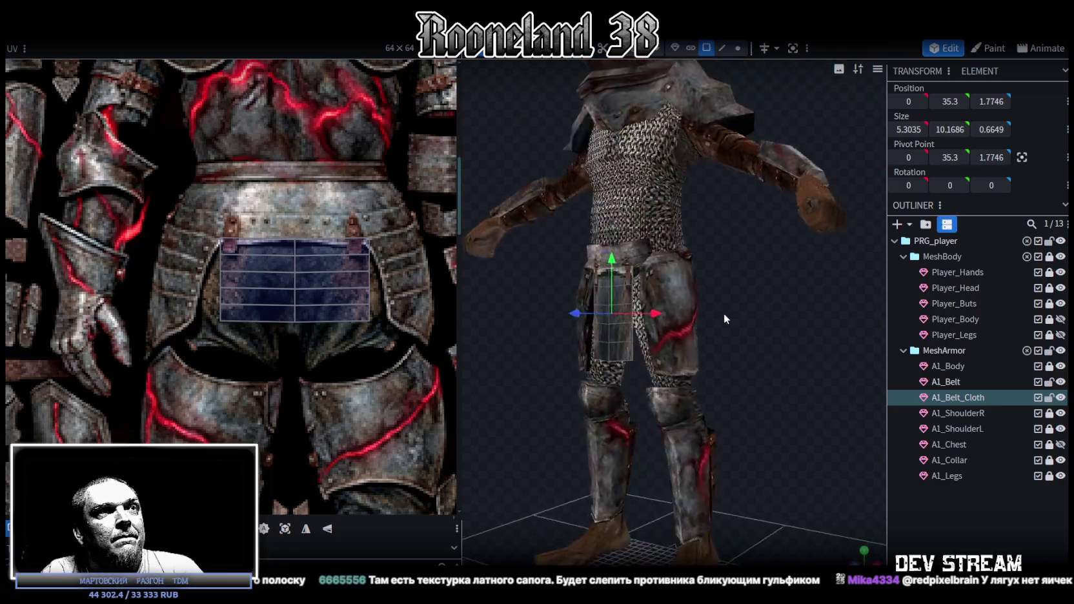
{"action": "scroll", "coordinate": [785, 334], "scroll_direction": "down", "scroll_amount": 2}
{"action": "mouse_move", "coordinate": [784, 334]}
{"action": "left_mouse_down"}
{"action": "mouse_move", "coordinate": [731, 360]}
{"action": "mouse_move", "coordinate": [721, 351]}
{"action": "mouse_move", "coordinate": [739, 350]}
{"action": "left_mouse_up"}
{"action": "scroll", "coordinate": [738, 350], "scroll_direction": "up", "scroll_amount": 3}
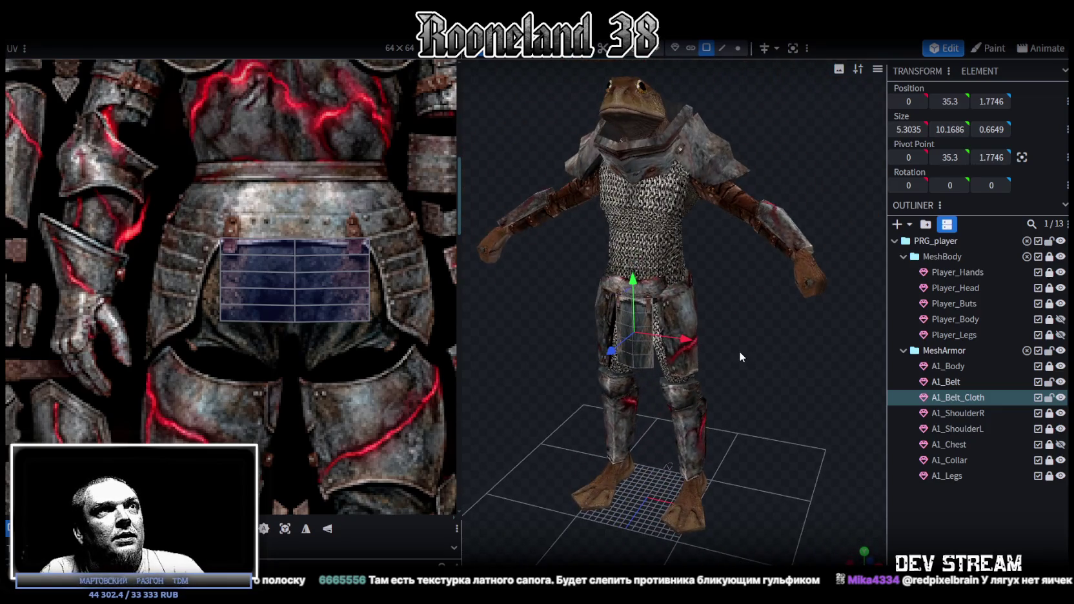
{"action": "key", "text": "ctrl+s"}
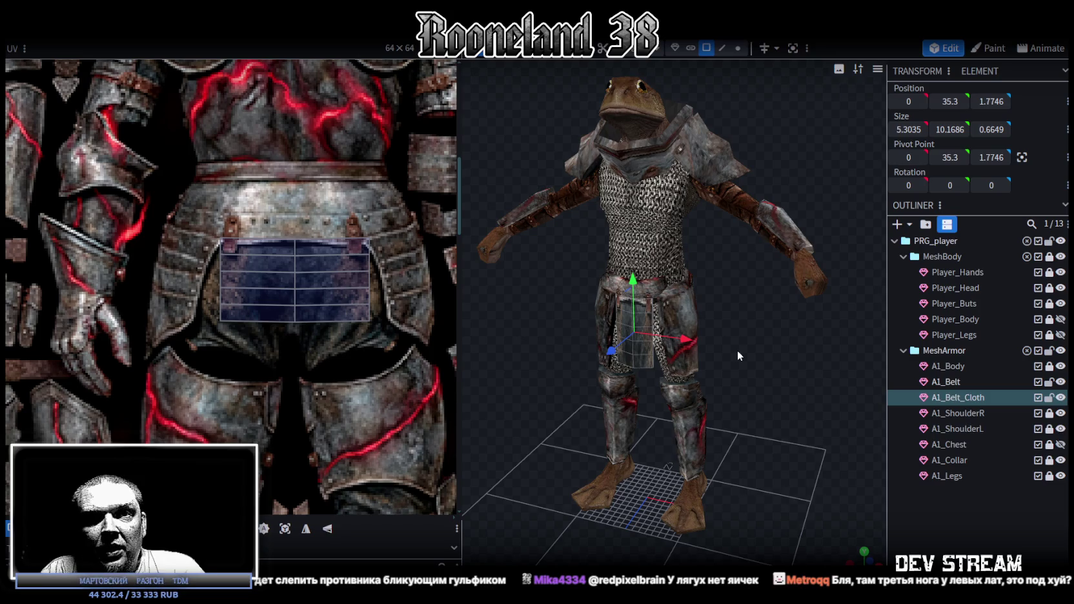
{"action": "scroll", "coordinate": [250, 330], "scroll_direction": "down", "scroll_amount": 3}
- Zoom and pan the UV editor to view the whole armour texture sheet
{"action": "scroll", "coordinate": [250, 330], "scroll_direction": "down", "scroll_amount": 2}
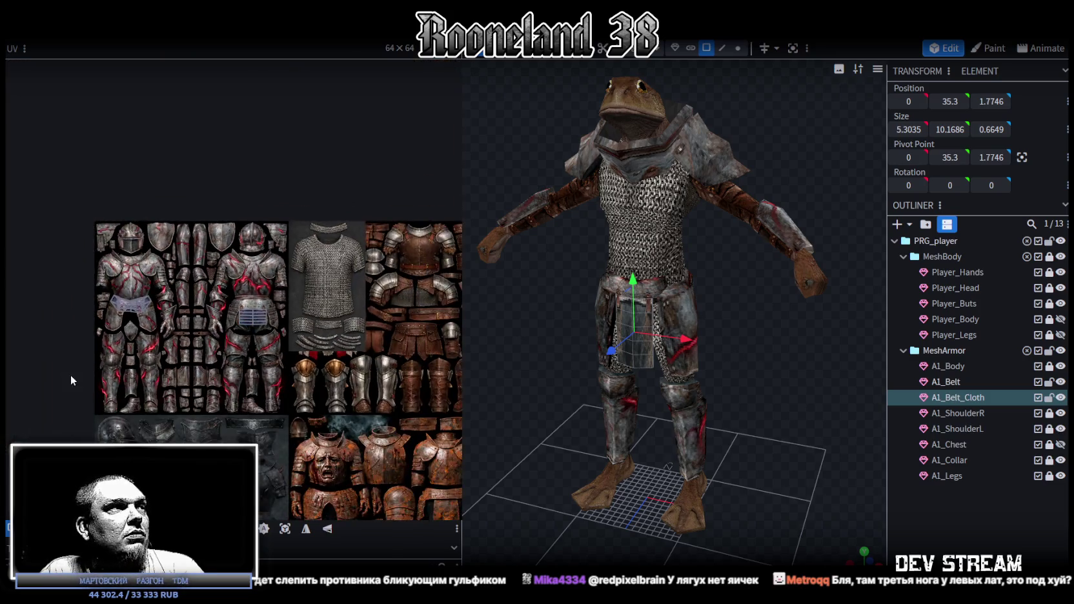
{"action": "scroll", "coordinate": [116, 393], "scroll_direction": "up", "scroll_amount": 3}
{"action": "scroll", "coordinate": [288, 345], "scroll_direction": "down", "scroll_amount": 2}
{"action": "scroll", "coordinate": [246, 341], "scroll_direction": "up", "scroll_amount": 2}
{"action": "scroll", "coordinate": [202, 333], "scroll_direction": "down", "scroll_amount": 3}
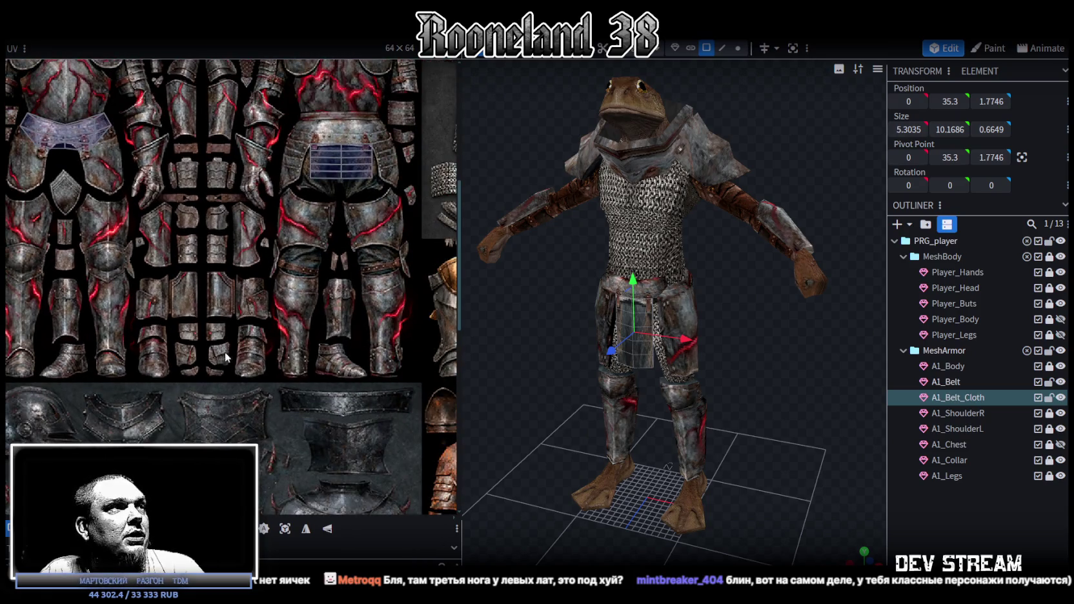
{"action": "scroll", "coordinate": [301, 365], "scroll_direction": "down", "scroll_amount": 3}
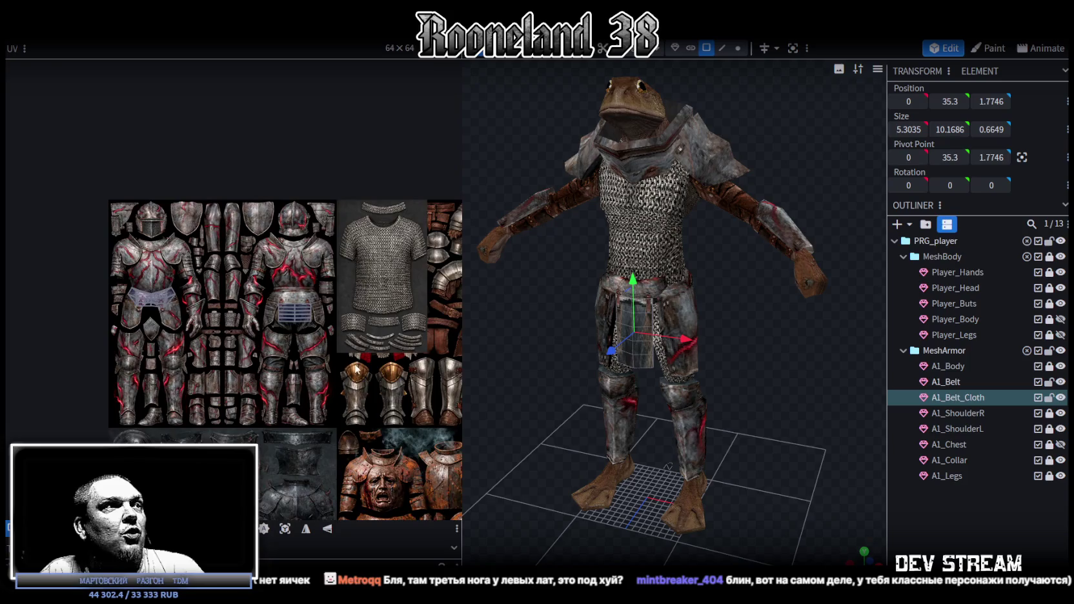
{"action": "scroll", "coordinate": [204, 333], "scroll_direction": "up", "scroll_amount": 2}
{"action": "scroll", "coordinate": [322, 352], "scroll_direction": "up", "scroll_amount": 1}
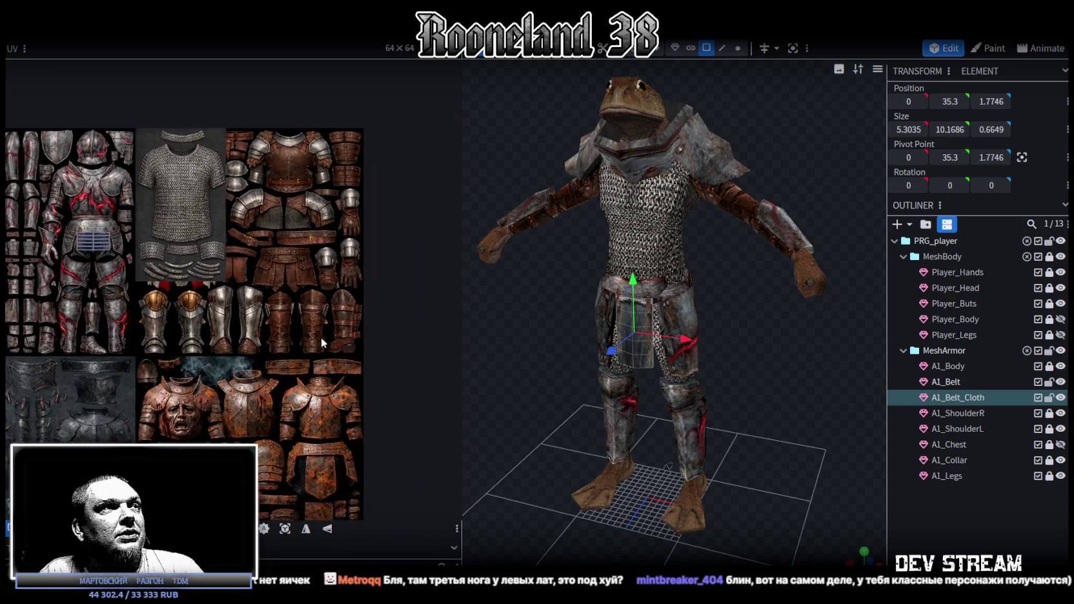
{"action": "scroll", "coordinate": [317, 346], "scroll_direction": "up", "scroll_amount": 1}
{"action": "scroll", "coordinate": [289, 363], "scroll_direction": "down", "scroll_amount": 2}
{"action": "middle_click_drag", "start_coordinate": [264, 369], "coordinate": [352, 303]}
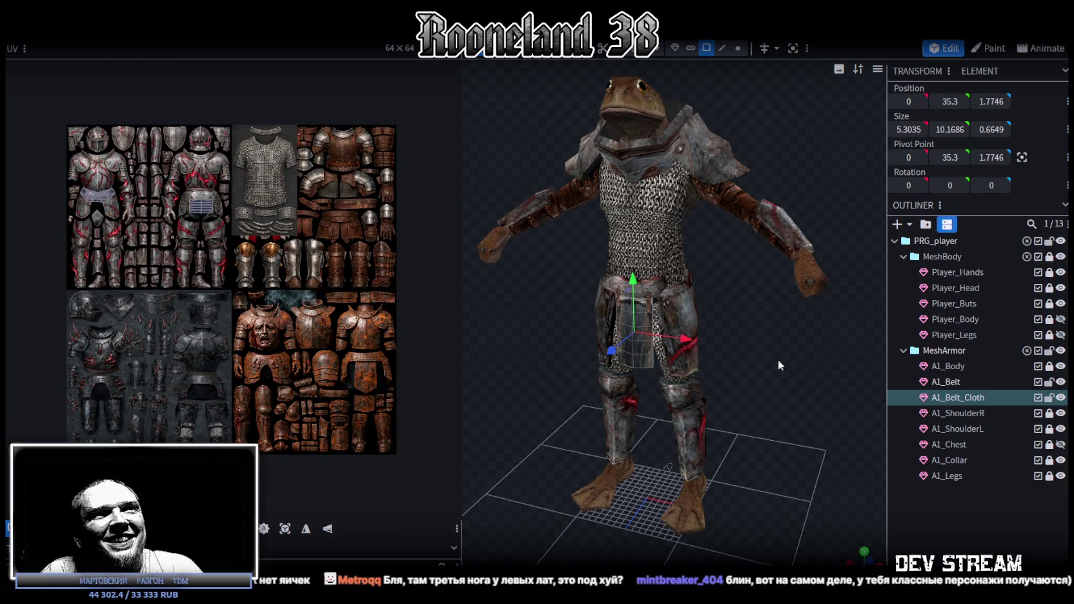
{"action": "scroll", "coordinate": [775, 371], "scroll_direction": "up", "scroll_amount": 1}
{"action": "scroll", "coordinate": [784, 317], "scroll_direction": "up", "scroll_amount": 2}
{"action": "scroll", "coordinate": [797, 322], "scroll_direction": "up", "scroll_amount": 1}
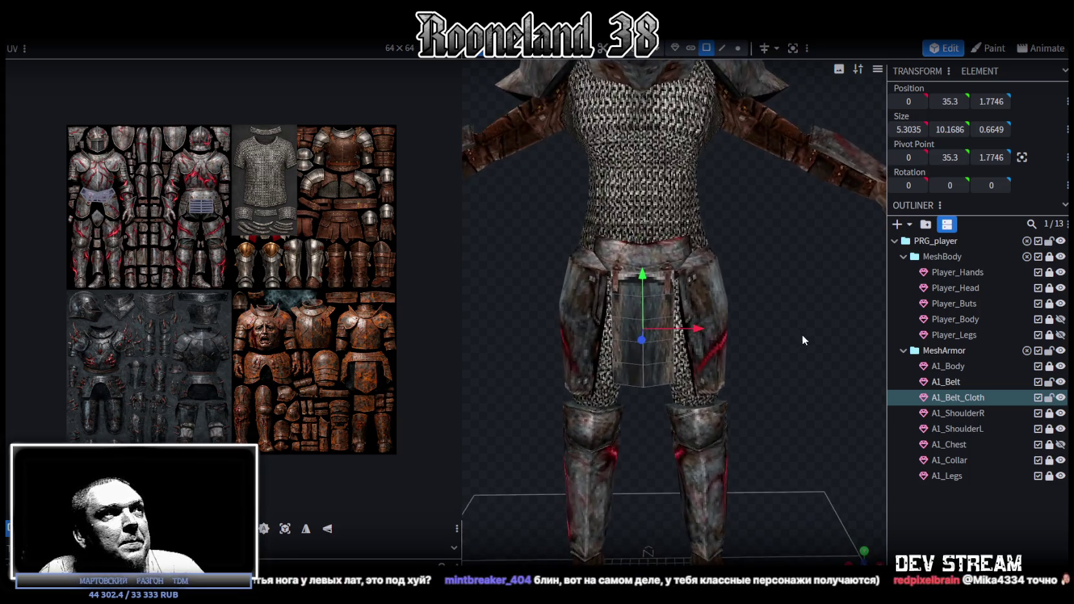
{"action": "scroll", "coordinate": [131, 163], "scroll_direction": "up", "scroll_amount": 2}
{"action": "scroll", "coordinate": [191, 174], "scroll_direction": "down", "scroll_amount": 2}
{"action": "mouse_move", "coordinate": [191, 174]}
{"action": "middle_mouse_down"}
{"action": "mouse_move", "coordinate": [290, 285]}
{"action": "mouse_move", "coordinate": [289, 247]}
{"action": "mouse_move", "coordinate": [289, 258]}
{"action": "middle_mouse_up"}
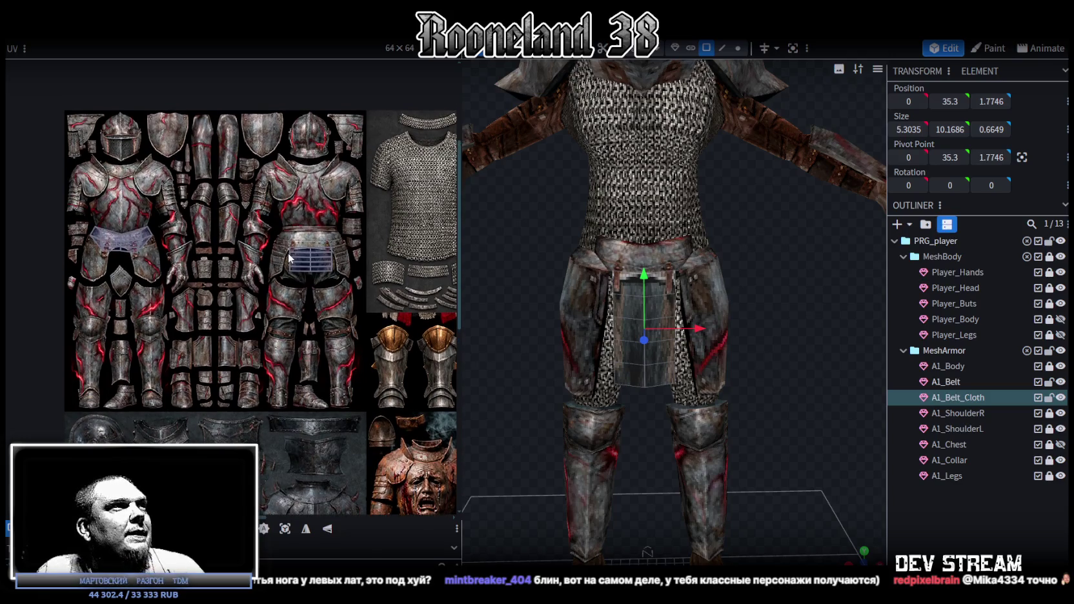
{"action": "scroll", "coordinate": [289, 256], "scroll_direction": "down", "scroll_amount": 1}
{"action": "scroll", "coordinate": [274, 248], "scroll_direction": "down", "scroll_amount": 2}
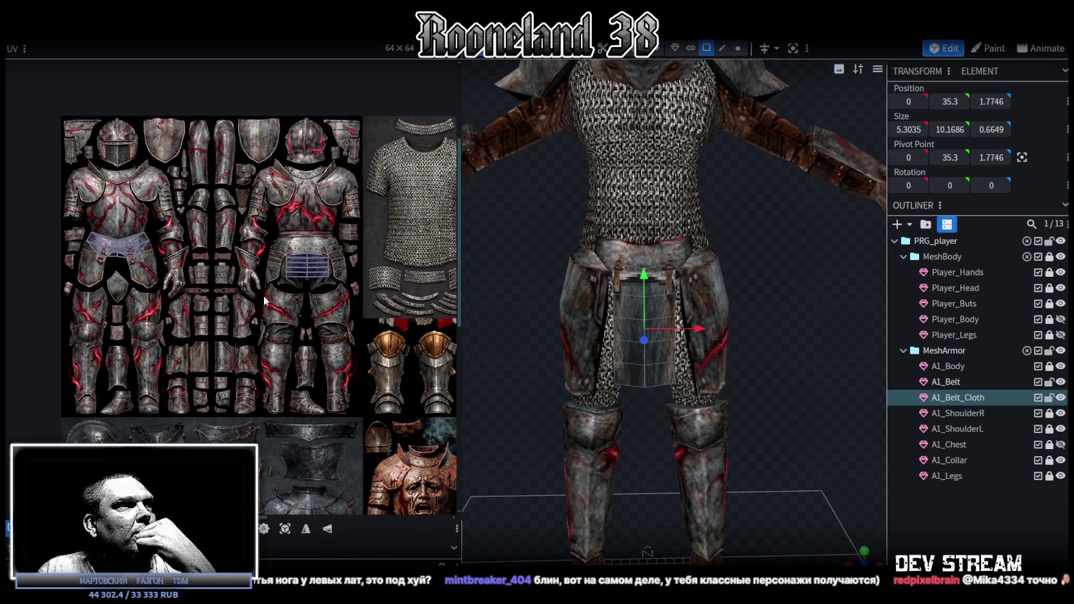
{"action": "scroll", "coordinate": [258, 237], "scroll_direction": "down", "scroll_amount": 2}
{"action": "scroll", "coordinate": [258, 238], "scroll_direction": "down", "scroll_amount": 2}
{"action": "scroll", "coordinate": [260, 242], "scroll_direction": "down", "scroll_amount": 1}
{"action": "scroll", "coordinate": [260, 244], "scroll_direction": "down", "scroll_amount": 1}
{"action": "scroll", "coordinate": [260, 244], "scroll_direction": "up", "scroll_amount": 1}
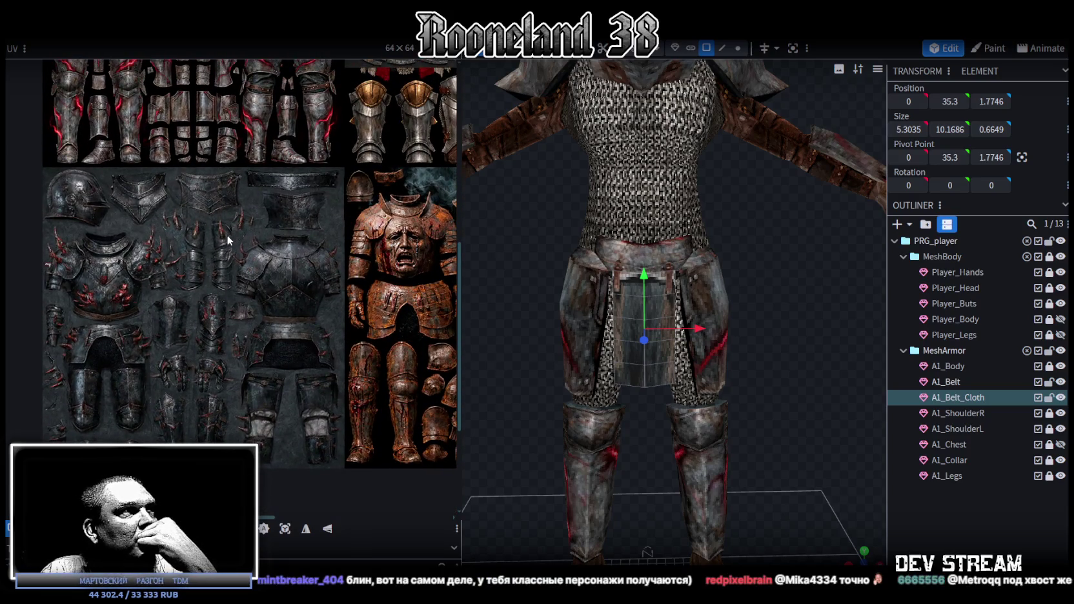
{"action": "scroll", "coordinate": [234, 245], "scroll_direction": "up", "scroll_amount": 1}
{"action": "scroll", "coordinate": [234, 254], "scroll_direction": "up", "scroll_amount": 2}
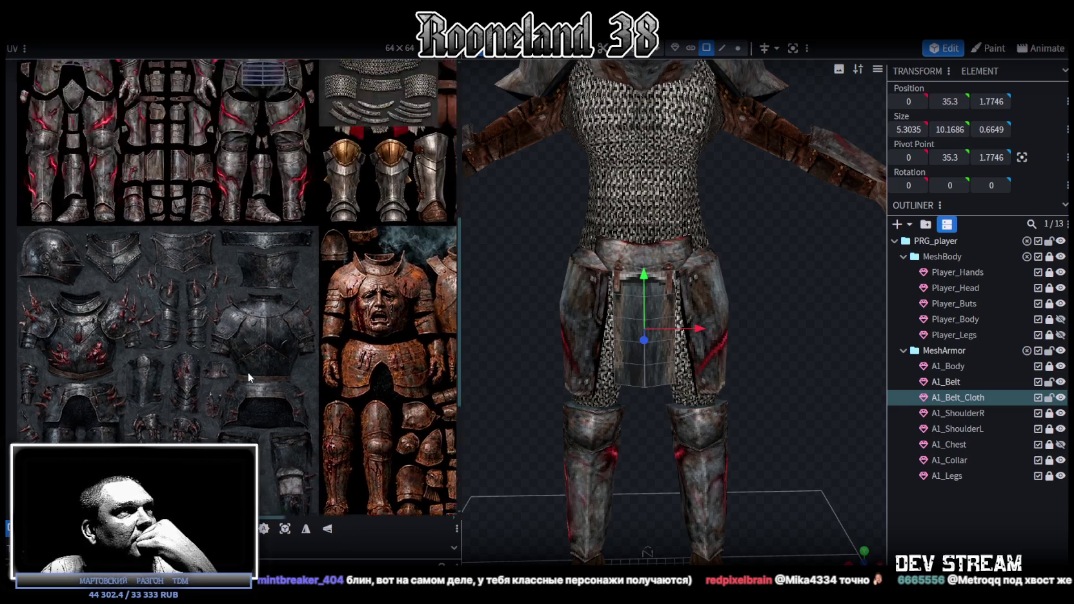
{"action": "scroll", "coordinate": [248, 371], "scroll_direction": "up", "scroll_amount": 1}
{"action": "scroll", "coordinate": [698, 294], "scroll_direction": "down", "scroll_amount": 2}
- Make A1_Chest visible again with A1_Collar hidden, orbiting to check the torso
{"action": "mouse_move", "coordinate": [765, 283]}
{"action": "left_mouse_down"}
{"action": "mouse_move", "coordinate": [698, 298]}
{"action": "mouse_move", "coordinate": [747, 233]}
{"action": "mouse_move", "coordinate": [713, 171]}
{"action": "left_mouse_up"}
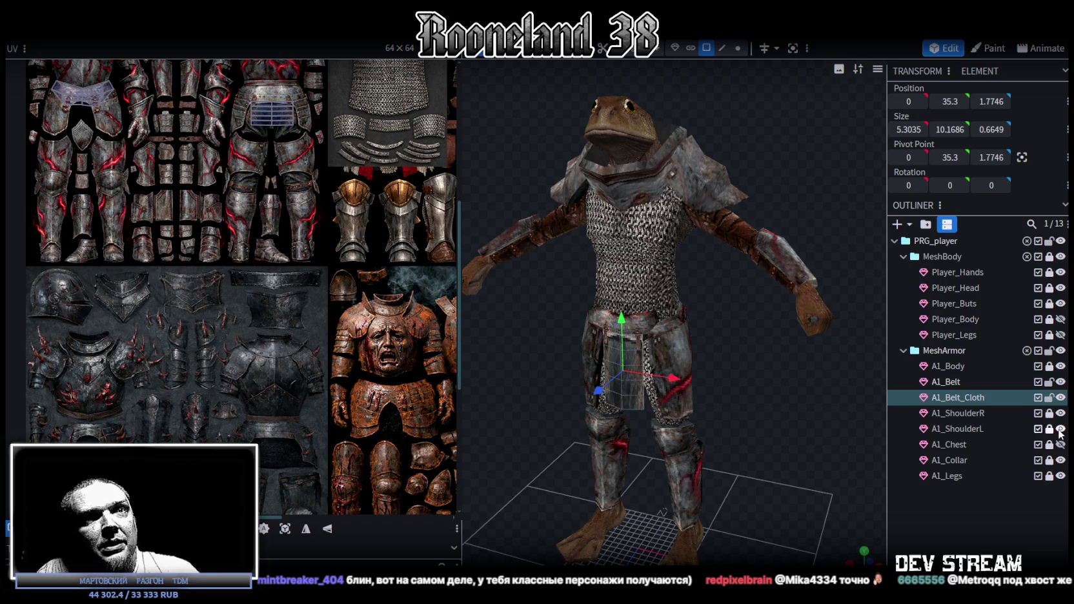
{"action": "left_click", "coordinate": [1061, 460]}
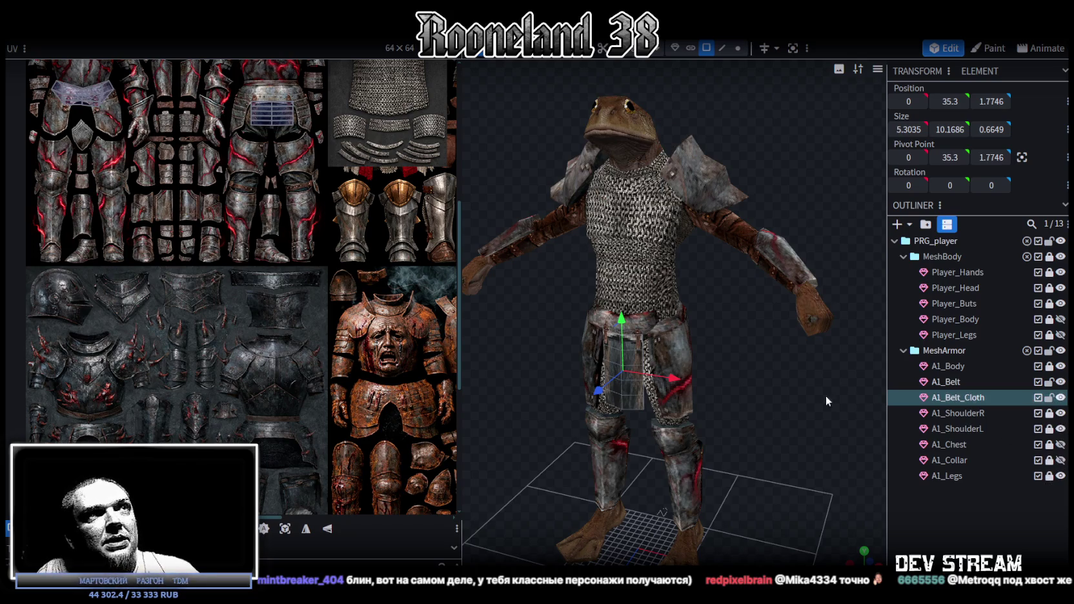
{"action": "left_click_drag", "start_coordinate": [816, 413], "coordinate": [838, 417]}
{"action": "left_click_drag", "start_coordinate": [1060, 444], "coordinate": [1060, 460]}
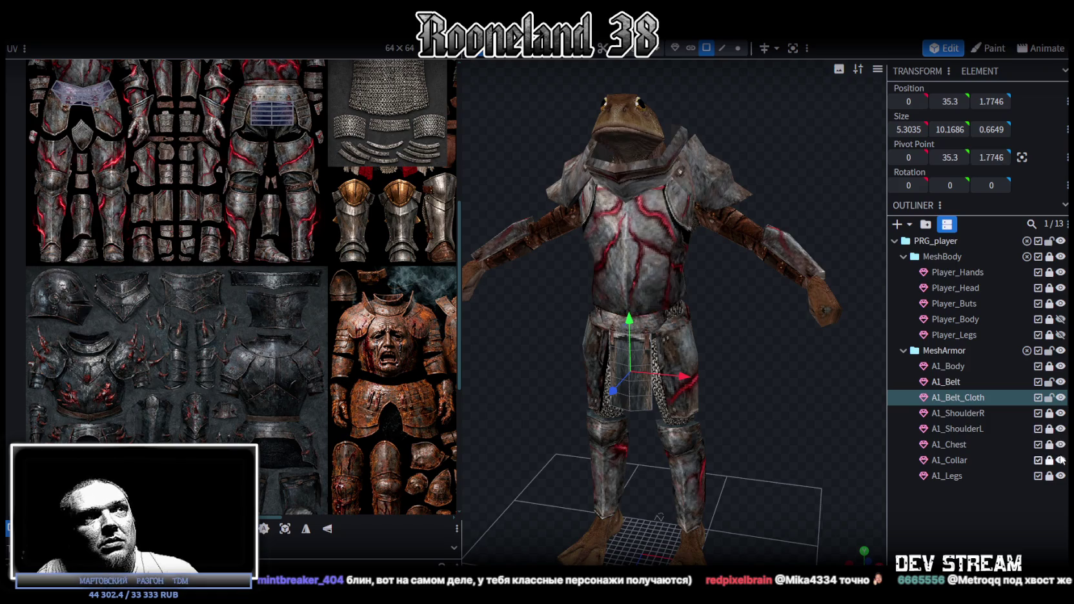
{"action": "left_click_drag", "start_coordinate": [765, 386], "coordinate": [775, 381]}
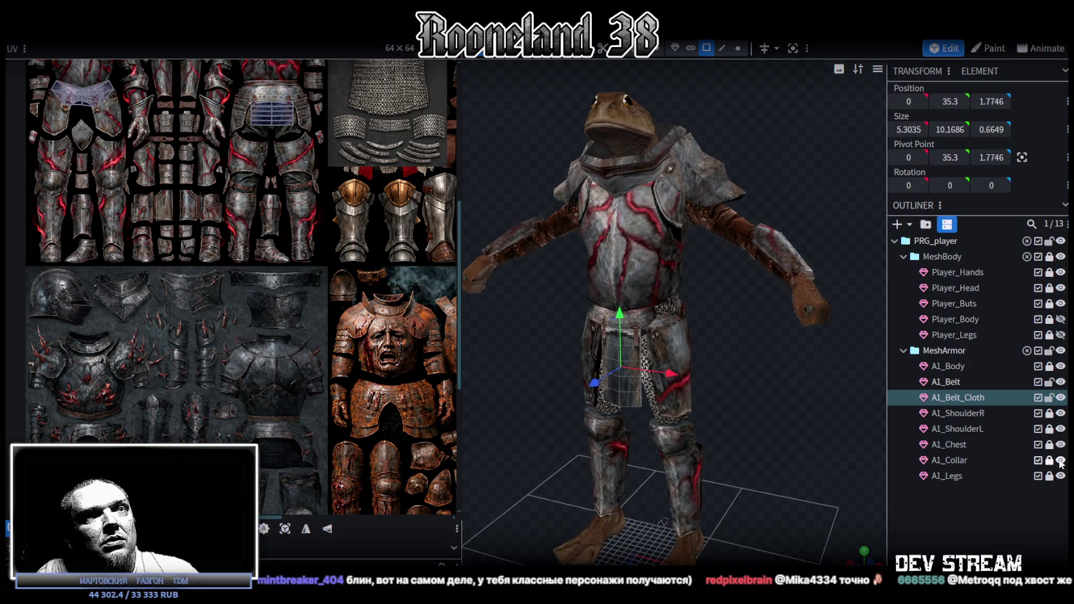
{"action": "left_click", "coordinate": [1060, 460]}
{"action": "left_click_drag", "start_coordinate": [760, 453], "coordinate": [813, 464]}
{"action": "left_click", "coordinate": [948, 533]}
{"action": "mouse_move", "coordinate": [622, 386]}
{"action": "left_mouse_down"}
{"action": "mouse_move", "coordinate": [725, 332]}
{"action": "mouse_move", "coordinate": [830, 344]}
{"action": "mouse_move", "coordinate": [833, 388]}
{"action": "mouse_move", "coordinate": [628, 358]}
{"action": "mouse_move", "coordinate": [797, 283]}
{"action": "mouse_move", "coordinate": [667, 340]}
{"action": "left_mouse_up"}
- Select A1_Belt_Cloth and save the model as RPGchars.bbmodel
{"action": "left_click", "coordinate": [667, 339]}
{"action": "mouse_move", "coordinate": [787, 303]}
{"action": "left_mouse_down"}
{"action": "mouse_move", "coordinate": [778, 332]}
{"action": "mouse_move", "coordinate": [747, 339]}
{"action": "mouse_move", "coordinate": [774, 339]}
{"action": "mouse_move", "coordinate": [786, 315]}
{"action": "mouse_move", "coordinate": [695, 324]}
{"action": "mouse_move", "coordinate": [666, 315]}
{"action": "mouse_move", "coordinate": [943, 299]}
{"action": "mouse_move", "coordinate": [927, 311]}
{"action": "mouse_move", "coordinate": [524, 329]}
{"action": "mouse_move", "coordinate": [712, 308]}
{"action": "mouse_move", "coordinate": [736, 325]}
{"action": "left_mouse_up"}
{"action": "key", "text": "ctrl+s"}
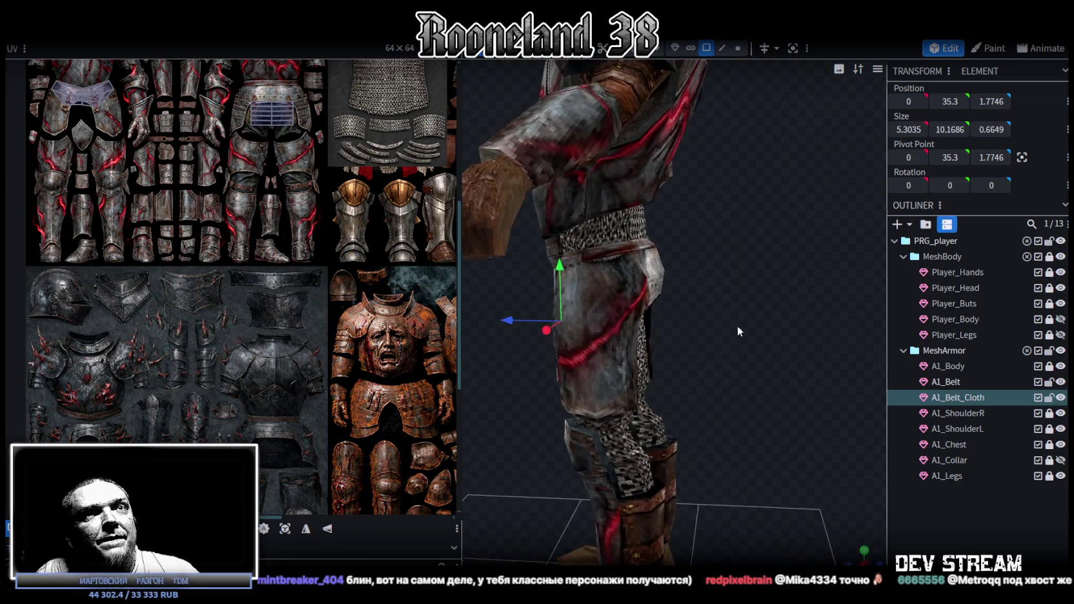
- Lock the A1_Belt mesh and select the A1_Body waist band faces from the back
{"action": "left_click", "coordinate": [1049, 397]}
{"action": "left_click", "coordinate": [1049, 381]}
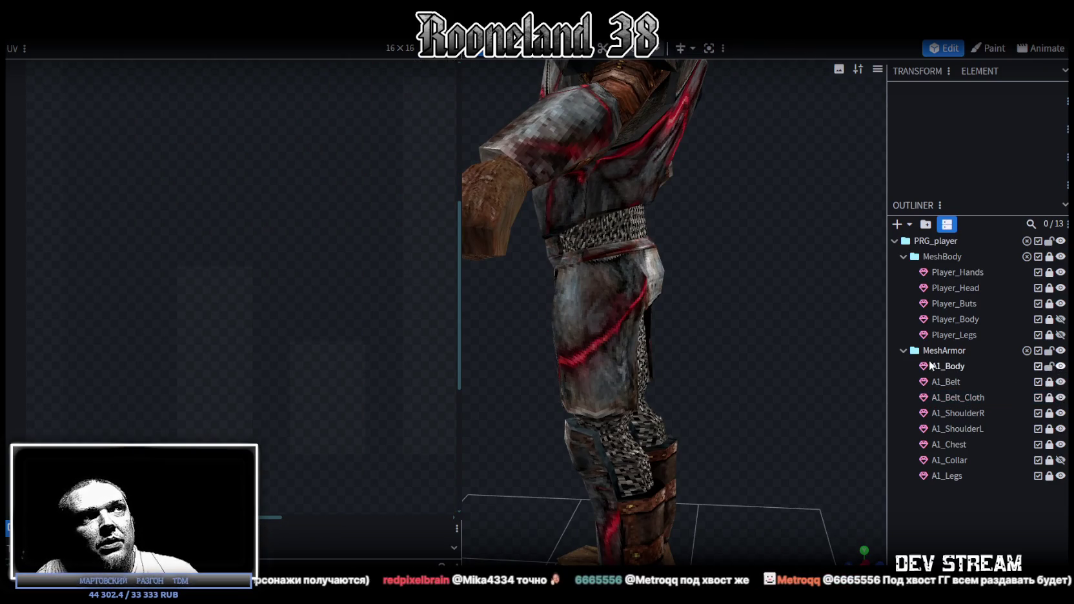
{"action": "left_click", "coordinate": [930, 366]}
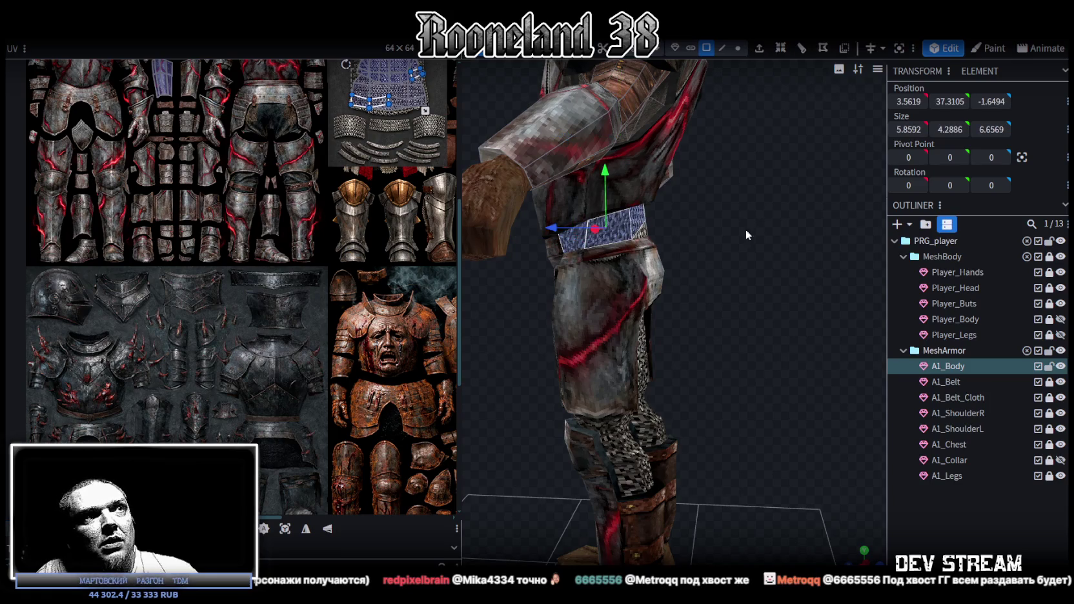
{"action": "left_click_drag", "start_coordinate": [721, 235], "coordinate": [646, 232]}
{"action": "left_click", "coordinate": [703, 219], "text": "shift"}
{"action": "left_click", "coordinate": [715, 224], "text": "shift"}
{"action": "mouse_move", "coordinate": [755, 231]}
{"action": "left_mouse_down"}
{"action": "mouse_move", "coordinate": [657, 240]}
{"action": "mouse_move", "coordinate": [571, 224]}
{"action": "mouse_move", "coordinate": [681, 231]}
{"action": "left_mouse_up"}
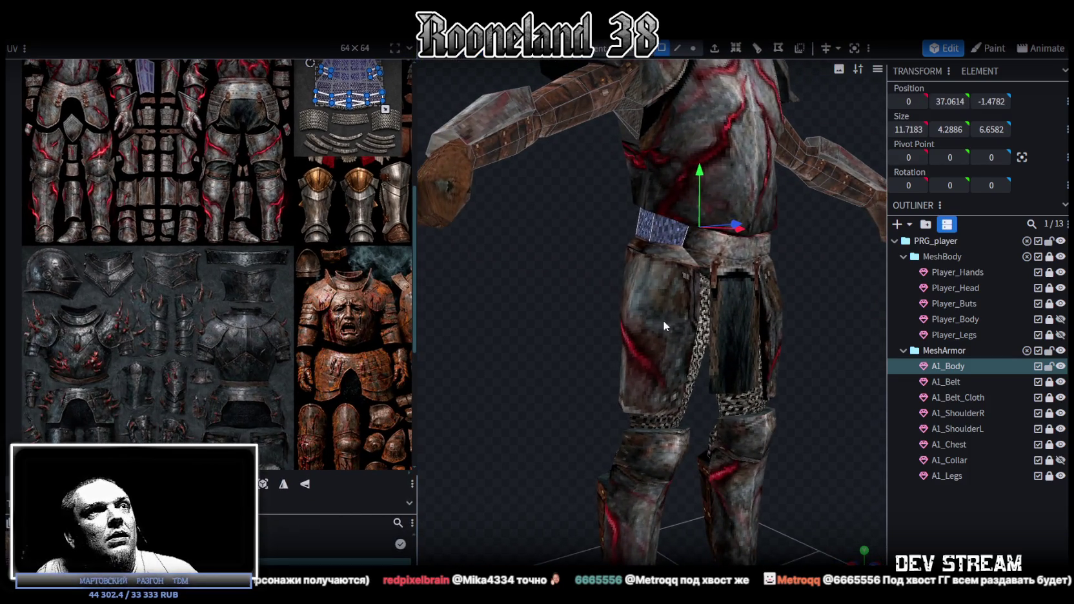
{"action": "mouse_move", "coordinate": [663, 321]}
{"action": "left_mouse_down"}
{"action": "mouse_move", "coordinate": [643, 306]}
{"action": "mouse_move", "coordinate": [775, 329]}
{"action": "left_mouse_up"}
{"action": "scroll", "coordinate": [138, 227], "scroll_direction": "down", "scroll_amount": 2}
{"action": "scroll", "coordinate": [138, 226], "scroll_direction": "up", "scroll_amount": 1}
{"action": "scroll", "coordinate": [138, 226], "scroll_direction": "up", "scroll_amount": 1}
- Move the waist band UVs onto the skirt texture's leather belt band
{"action": "left_click_drag", "start_coordinate": [162, 208], "coordinate": [326, 245]}
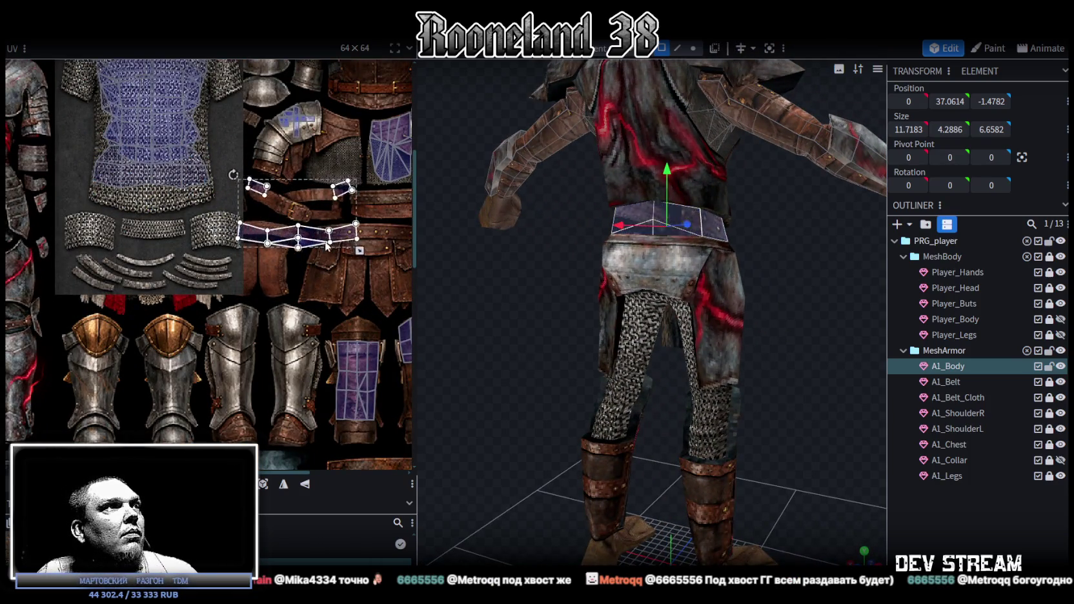
{"action": "scroll", "coordinate": [346, 313], "scroll_direction": "up", "scroll_amount": 1}
{"action": "scroll", "coordinate": [308, 285], "scroll_direction": "up", "scroll_amount": 1}
{"action": "scroll", "coordinate": [222, 315], "scroll_direction": "up", "scroll_amount": 2}
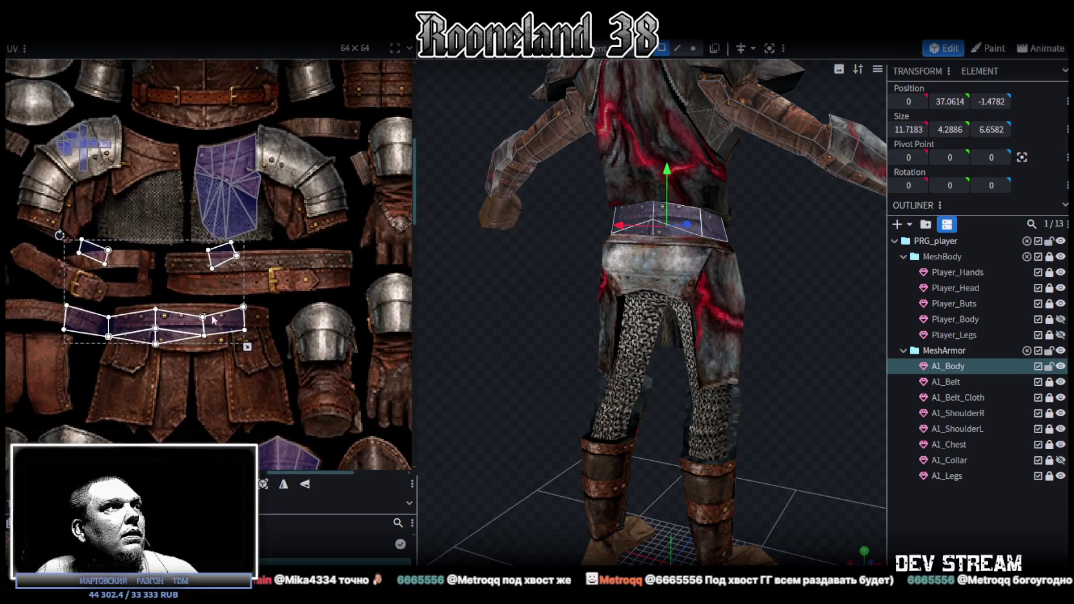
{"action": "left_click_drag", "start_coordinate": [188, 324], "coordinate": [289, 360]}
{"action": "middle_click_drag", "start_coordinate": [303, 326], "coordinate": [280, 296]}
{"action": "left_click_drag", "start_coordinate": [251, 338], "coordinate": [251, 362]}
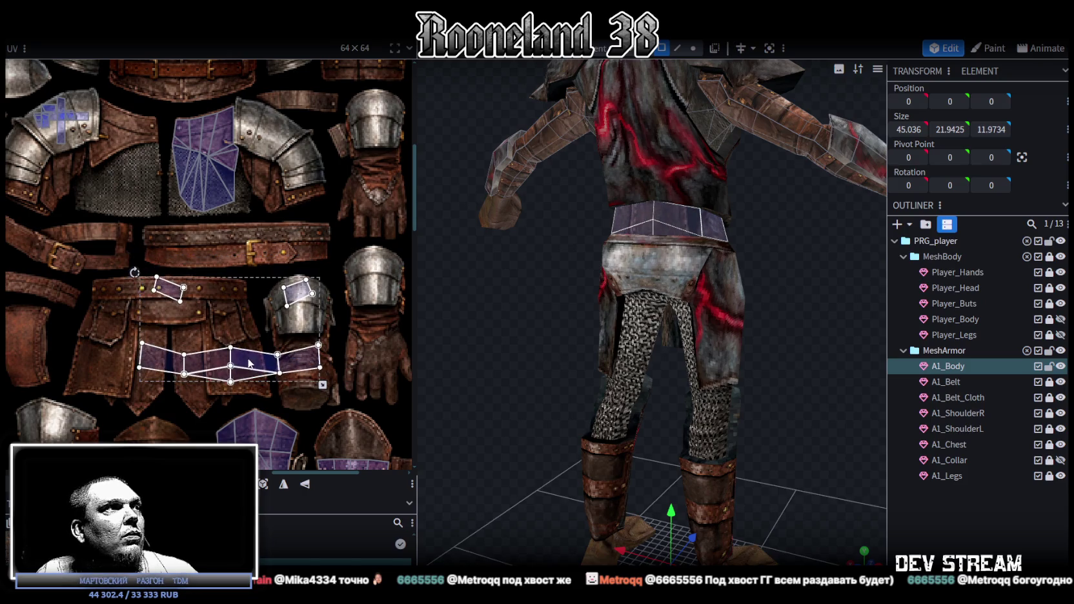
{"action": "left_click", "coordinate": [267, 364]}
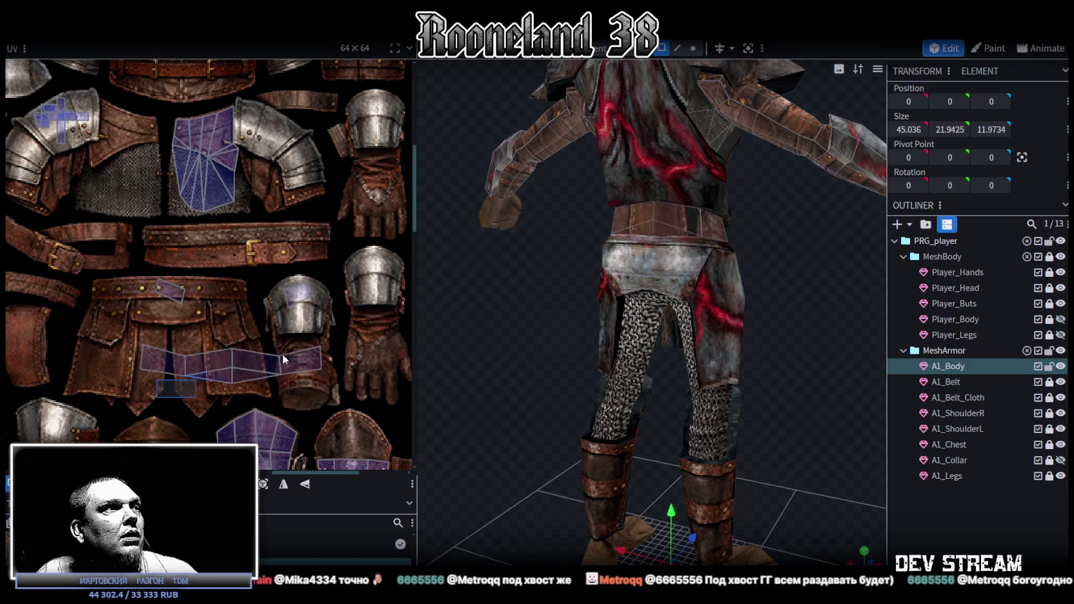
{"action": "mouse_move", "coordinate": [299, 366]}
{"action": "left_mouse_down"}
{"action": "mouse_move", "coordinate": [305, 273]}
{"action": "mouse_move", "coordinate": [258, 358]}
{"action": "left_mouse_up"}
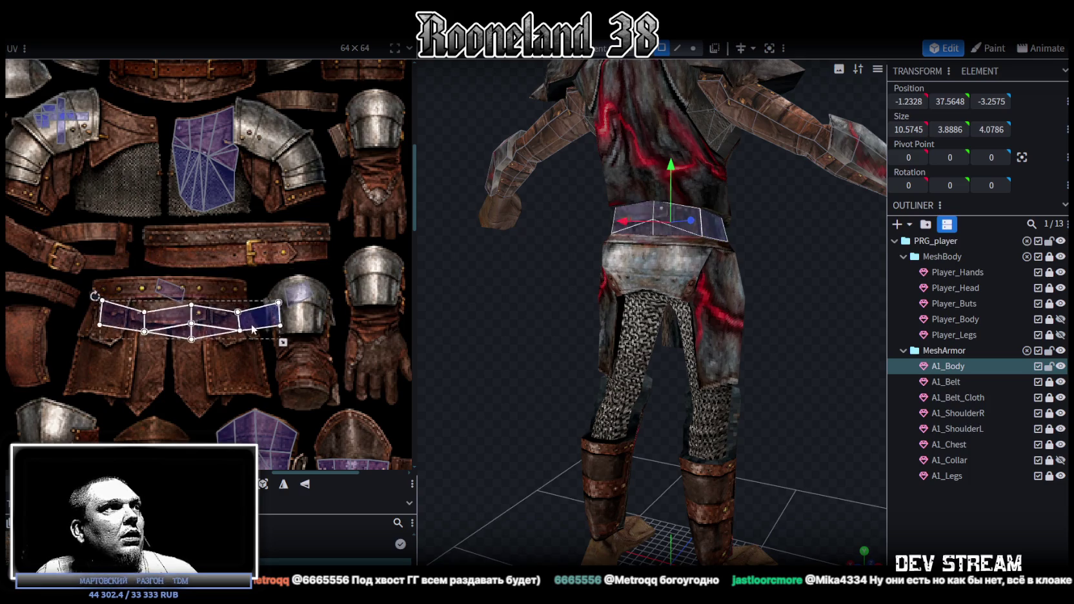
- Move the stray skirt-top UV island onto the greaves and place the belt strip on the top belt
{"action": "left_click", "coordinate": [173, 290]}
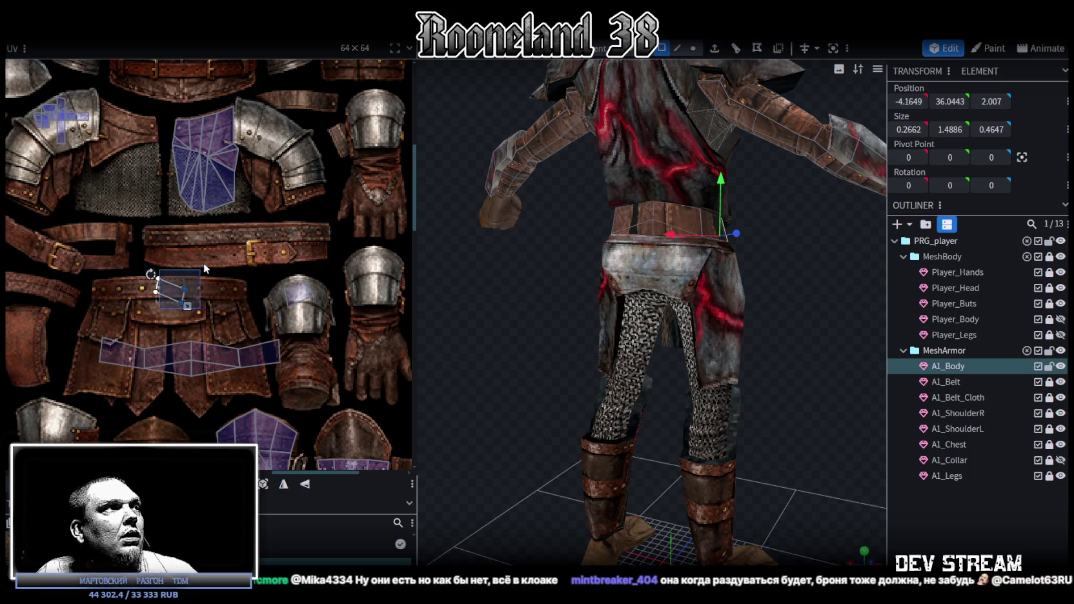
{"action": "left_click_drag", "start_coordinate": [170, 295], "coordinate": [308, 354]}
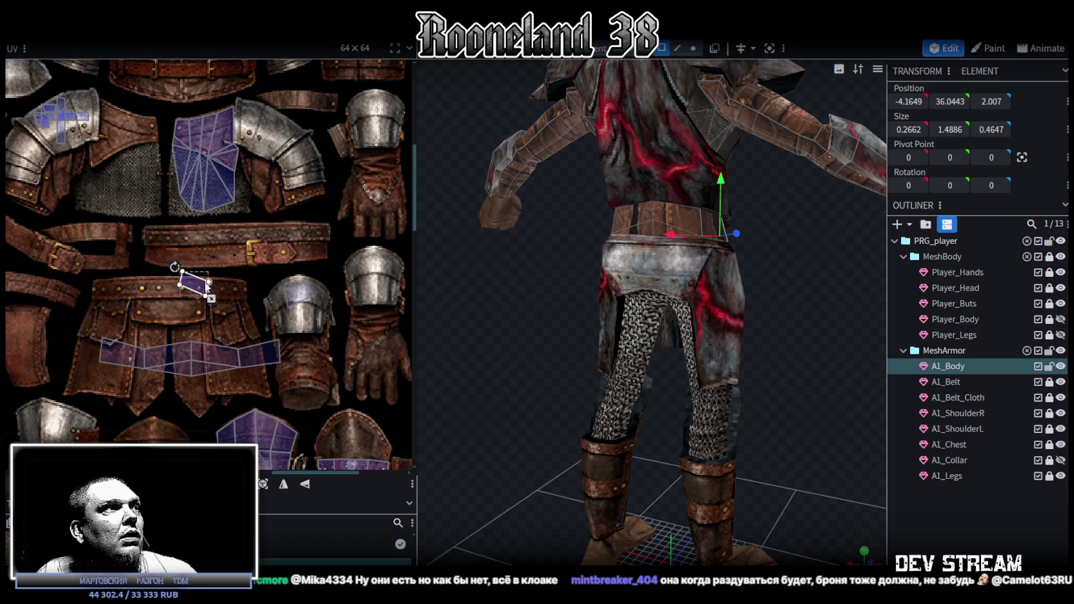
{"action": "left_click", "coordinate": [155, 358]}
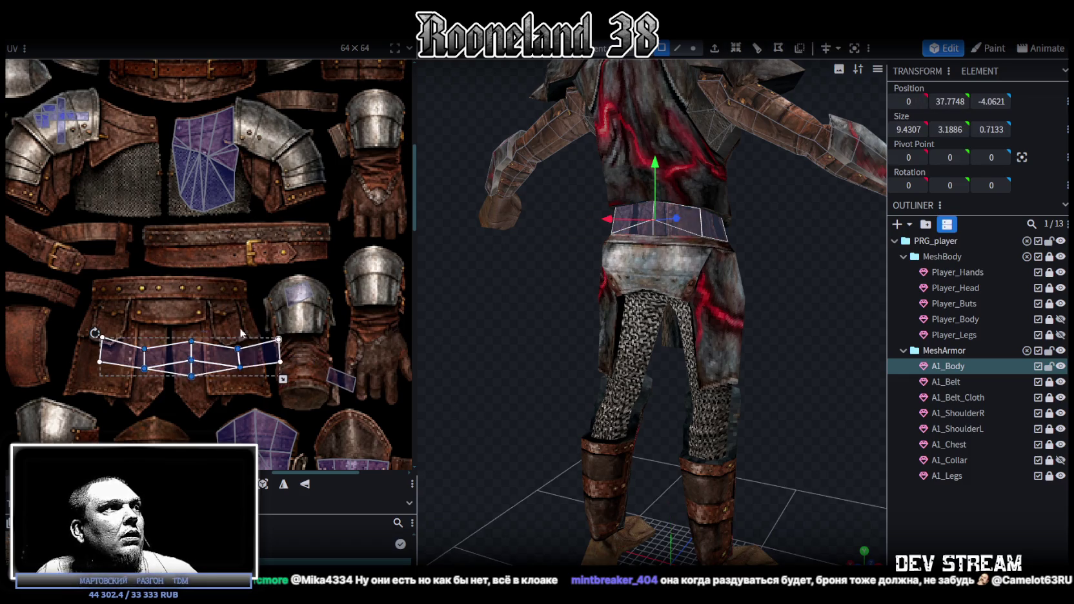
{"action": "scroll", "coordinate": [117, 352], "scroll_direction": "up", "scroll_amount": 3}
{"action": "left_click_drag", "start_coordinate": [107, 351], "coordinate": [97, 247]}
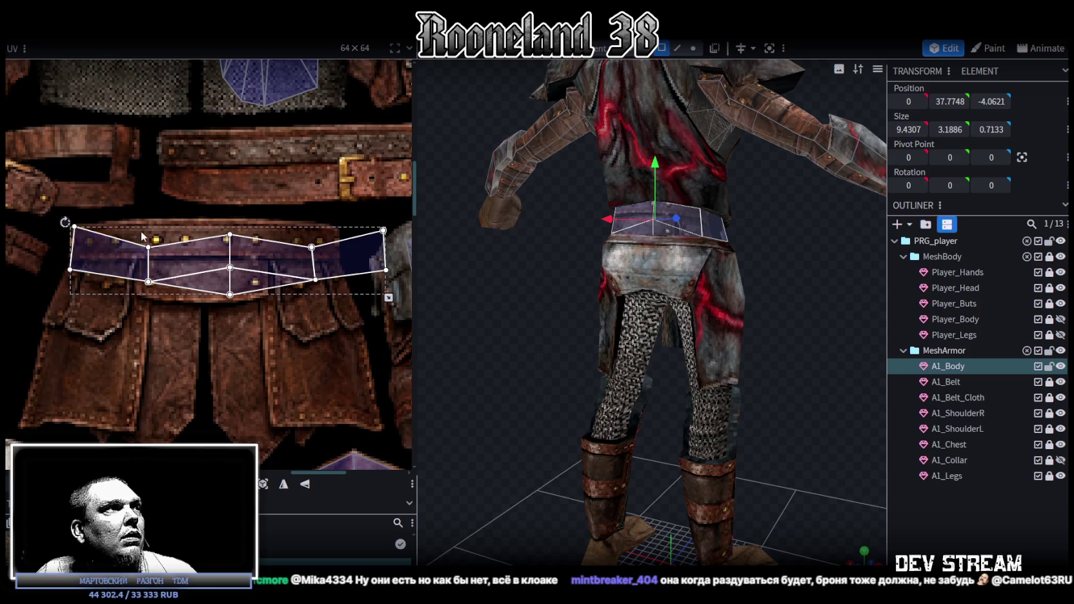
- Shrink the belt UV strip to the band and adjust its upper and lower vertex rows
{"action": "scroll", "coordinate": [135, 265], "scroll_direction": "up", "scroll_amount": 2}
{"action": "scroll", "coordinate": [265, 271], "scroll_direction": "right", "scroll_amount": 2}
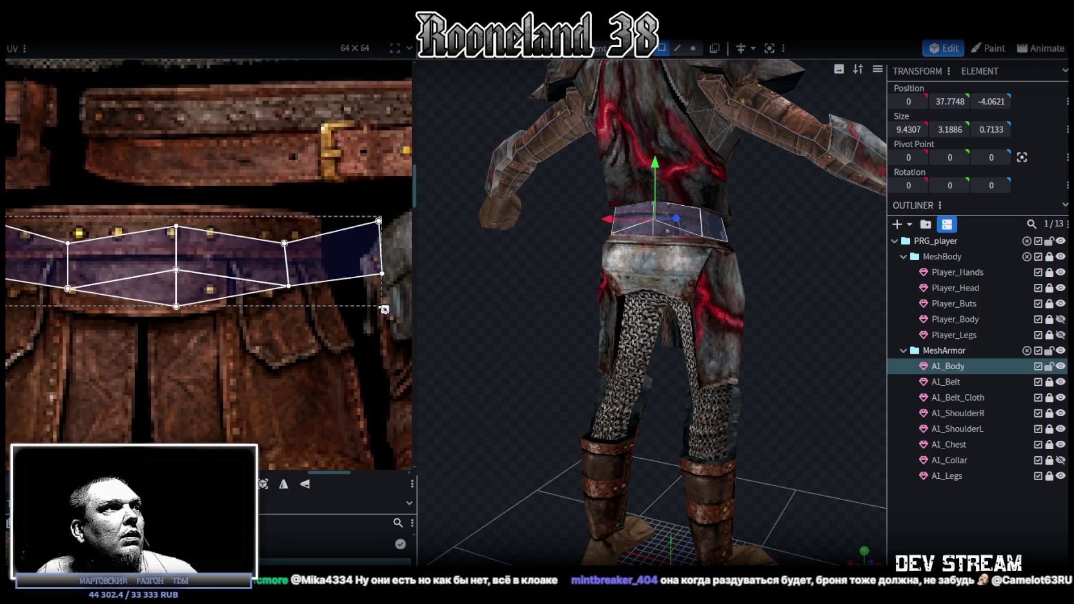
{"action": "left_click_drag", "start_coordinate": [384, 309], "coordinate": [317, 286]}
{"action": "scroll", "coordinate": [324, 363], "scroll_direction": "down", "scroll_amount": 1}
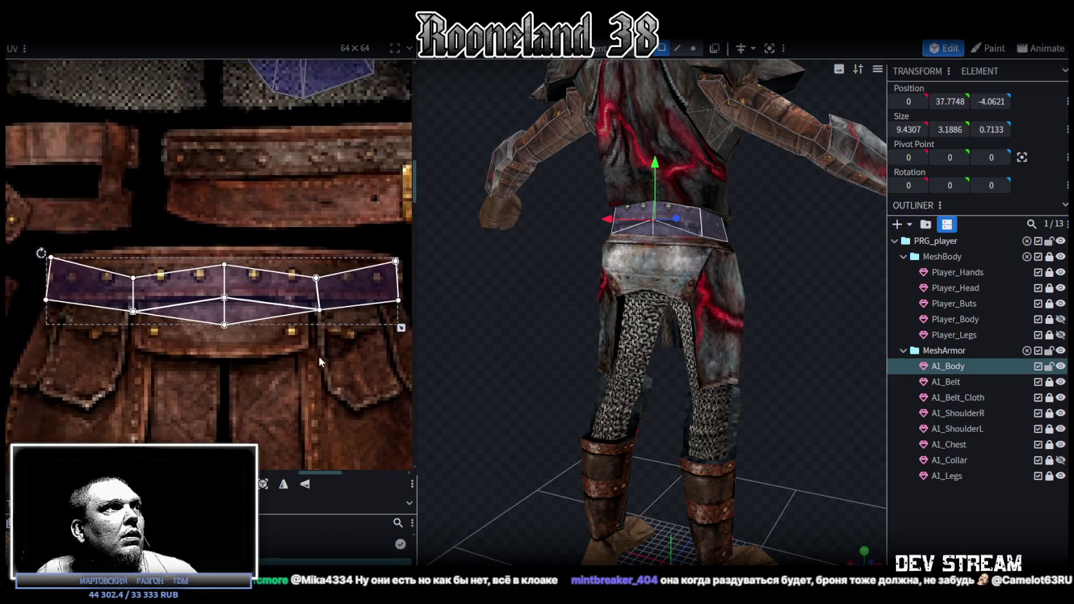
{"action": "left_click_drag", "start_coordinate": [113, 242], "coordinate": [324, 281]}
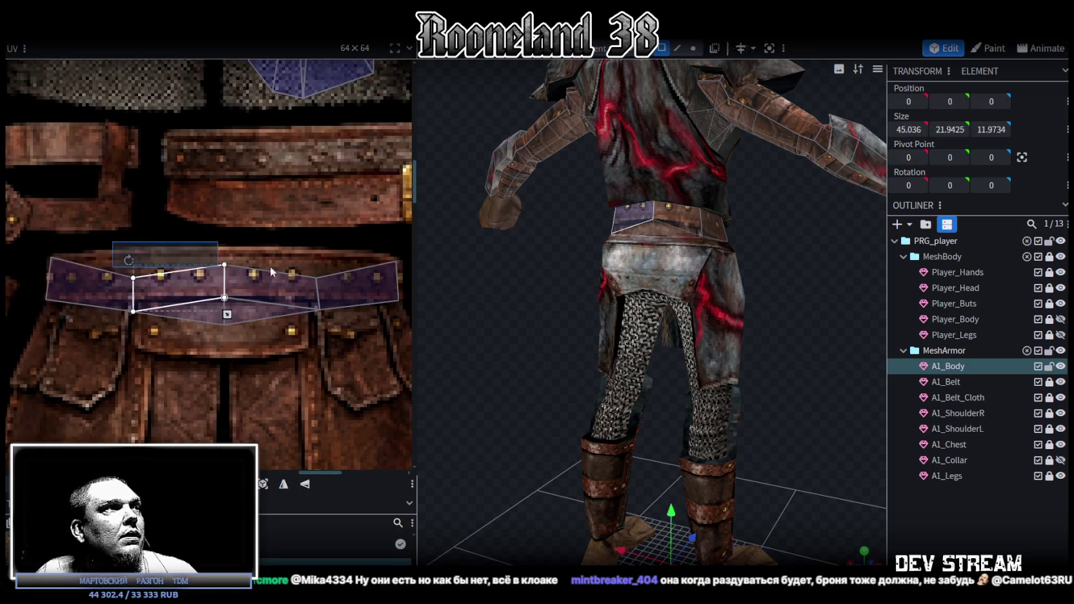
{"action": "mouse_move", "coordinate": [224, 265]}
{"action": "left_mouse_down"}
{"action": "mouse_move", "coordinate": [226, 240]}
{"action": "mouse_move", "coordinate": [224, 251]}
{"action": "left_mouse_up"}
{"action": "left_click", "coordinate": [223, 242]}
{"action": "mouse_move", "coordinate": [120, 353]}
{"action": "left_mouse_down"}
{"action": "mouse_move", "coordinate": [332, 288]}
{"action": "mouse_move", "coordinate": [318, 303]}
{"action": "left_mouse_up"}
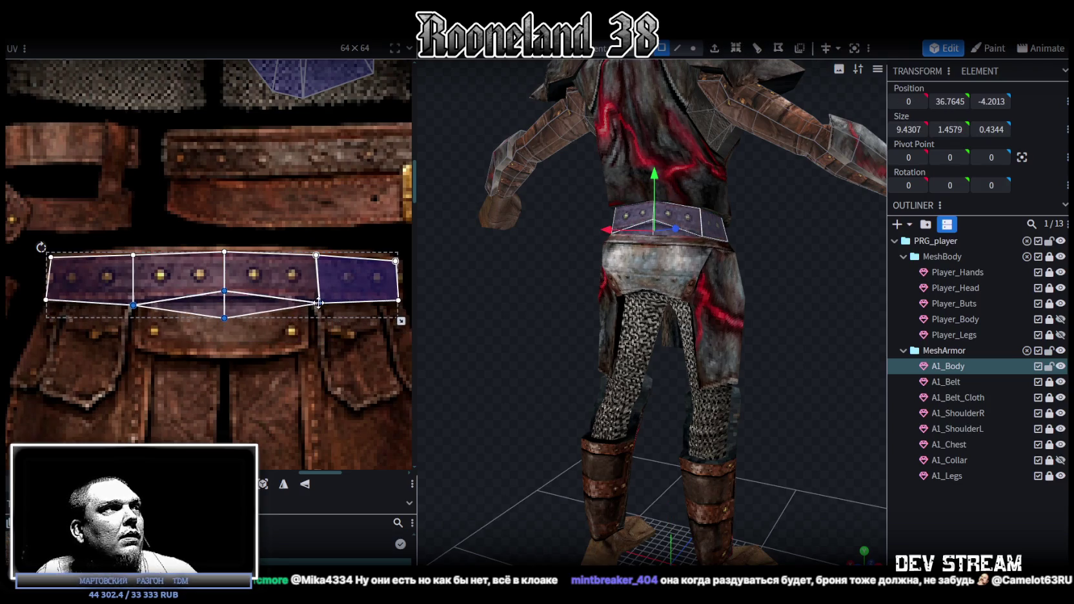
{"action": "mouse_move", "coordinate": [216, 331]}
{"action": "left_mouse_down"}
{"action": "mouse_move", "coordinate": [237, 291]}
{"action": "mouse_move", "coordinate": [224, 324]}
{"action": "mouse_move", "coordinate": [223, 300]}
{"action": "left_mouse_up"}
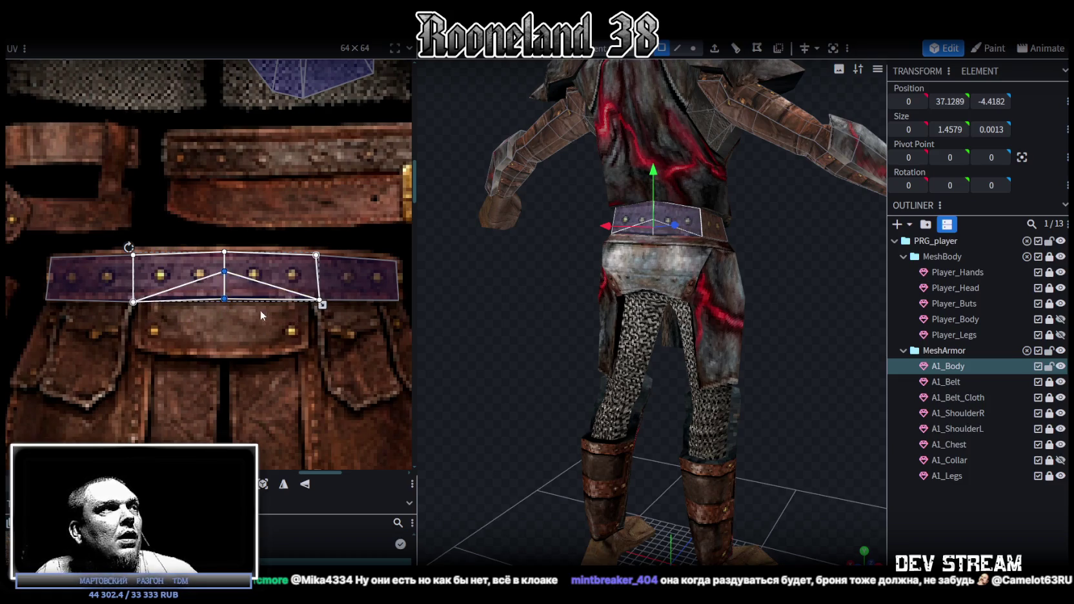
- Mirror the belt UVs vertically with Mirror Y so the studs show
{"action": "left_click", "coordinate": [304, 485]}
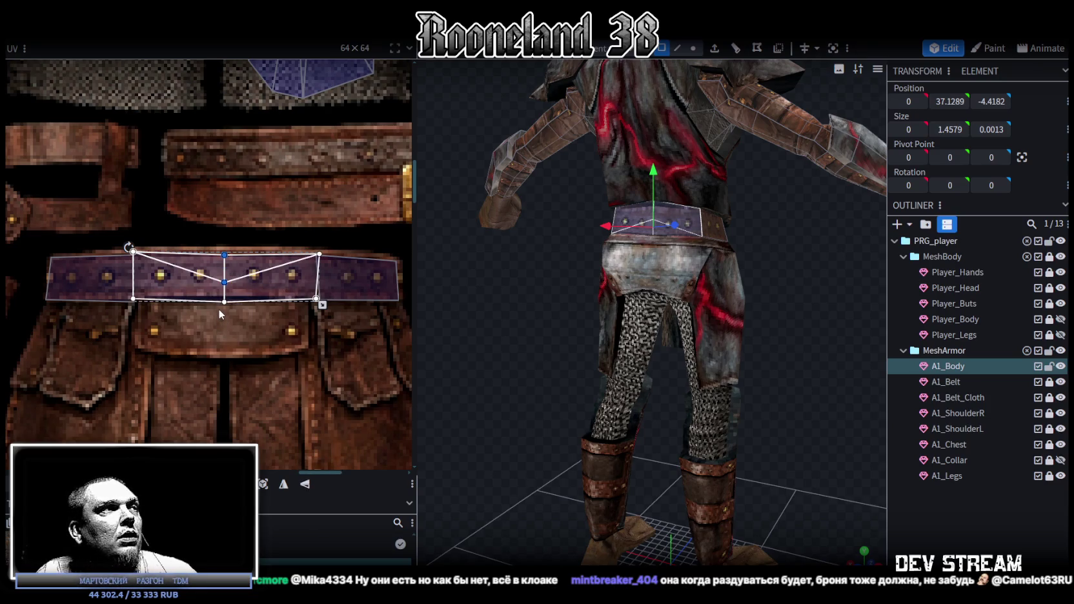
{"action": "left_click_drag", "start_coordinate": [23, 320], "coordinate": [423, 244]}
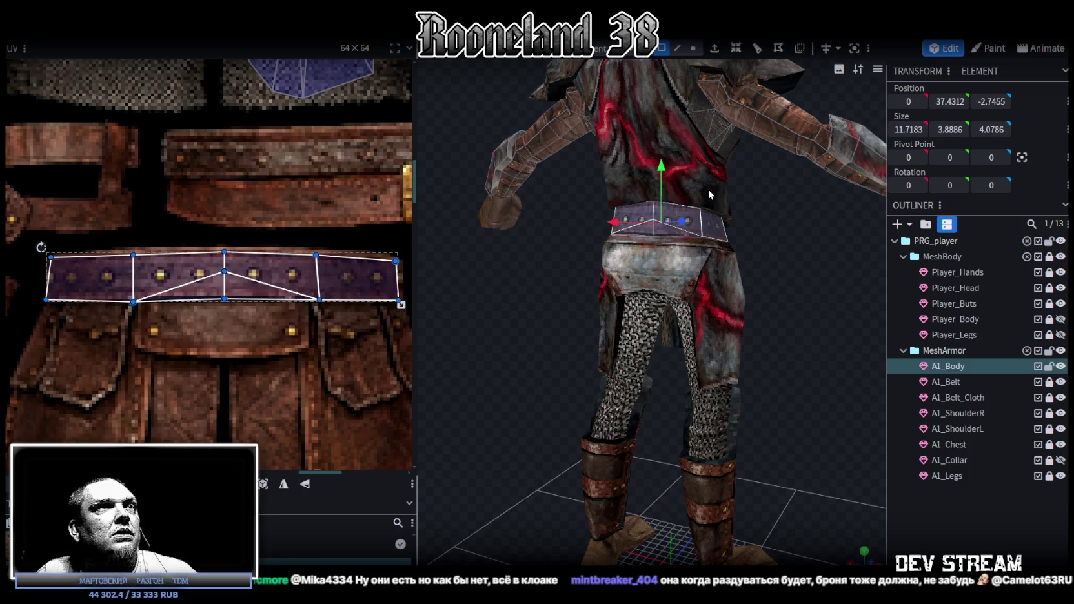
{"action": "left_click", "coordinate": [898, 521]}
{"action": "mouse_move", "coordinate": [877, 516]}
{"action": "left_mouse_down"}
{"action": "mouse_move", "coordinate": [850, 480]}
{"action": "mouse_move", "coordinate": [740, 411]}
{"action": "left_mouse_up"}
{"action": "scroll", "coordinate": [611, 313], "scroll_direction": "up", "scroll_amount": 3}
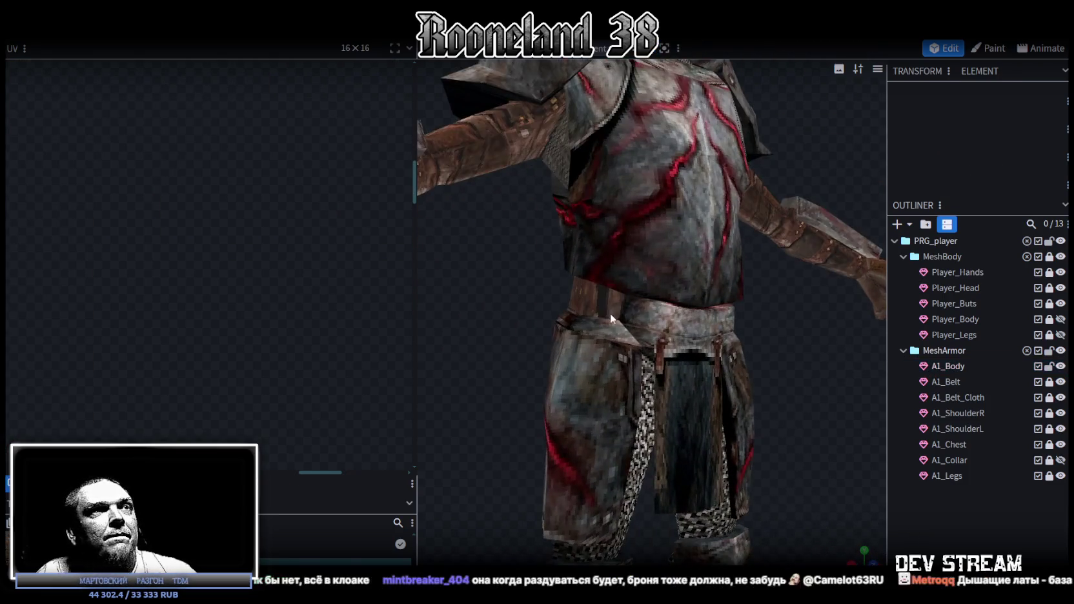
- Map the first waist face's UV onto the pouch area, straightening its rotation
{"action": "left_click", "coordinate": [596, 306]}
{"action": "left_click", "coordinate": [597, 306]}
{"action": "scroll", "coordinate": [168, 298], "scroll_direction": "down", "scroll_amount": 2}
{"action": "scroll", "coordinate": [333, 337], "scroll_direction": "up", "scroll_amount": 1}
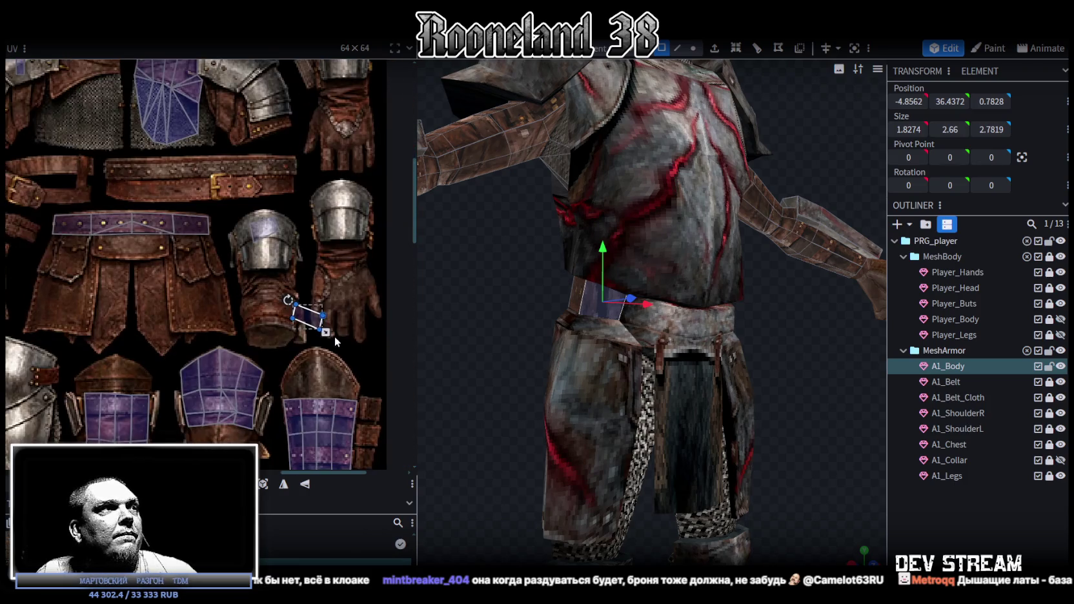
{"action": "left_click_drag", "start_coordinate": [333, 336], "coordinate": [100, 286]}
{"action": "scroll", "coordinate": [208, 277], "scroll_direction": "up", "scroll_amount": 2}
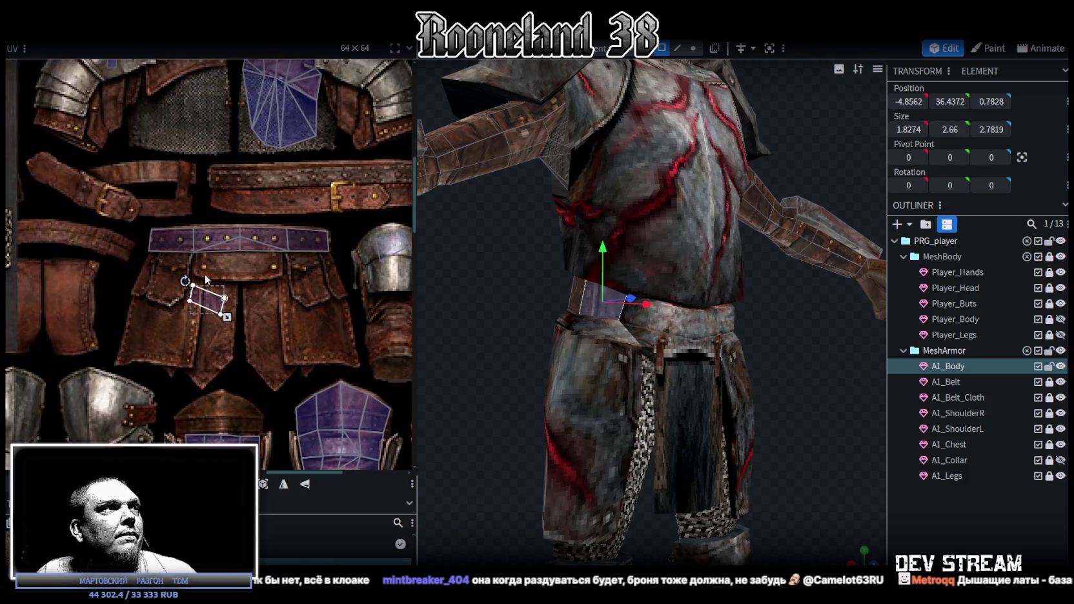
{"action": "left_click_drag", "start_coordinate": [210, 316], "coordinate": [213, 274]}
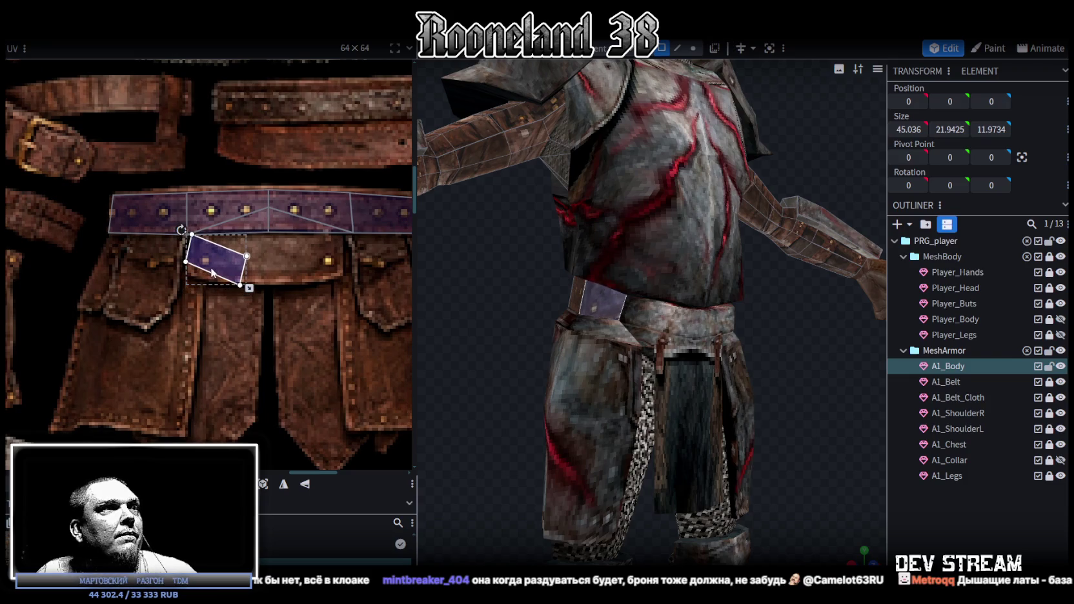
{"action": "left_click_drag", "start_coordinate": [212, 271], "coordinate": [310, 267]}
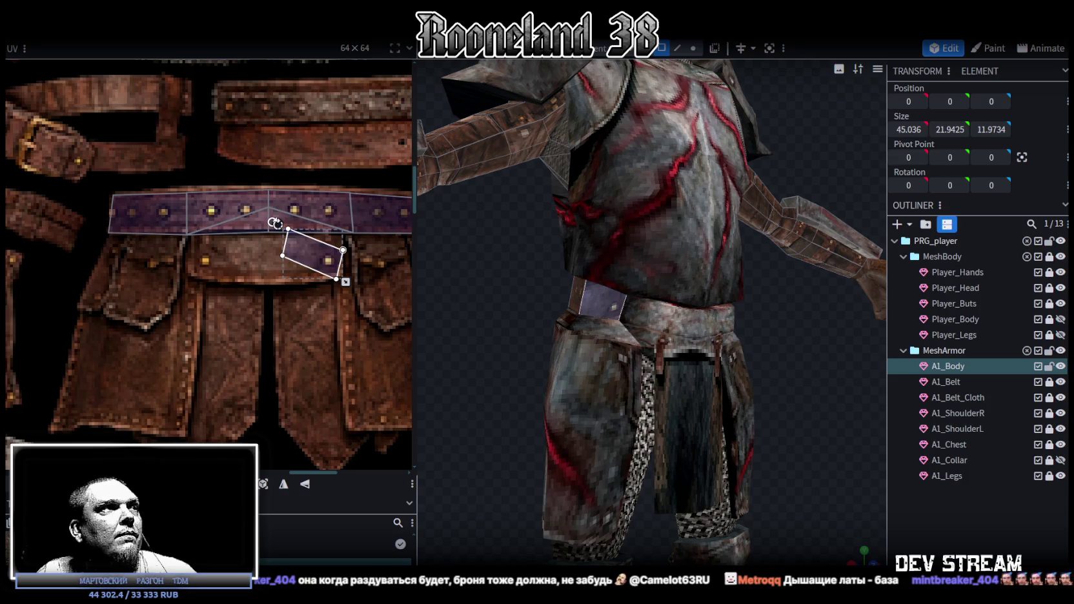
{"action": "left_click_drag", "start_coordinate": [278, 224], "coordinate": [255, 236]}
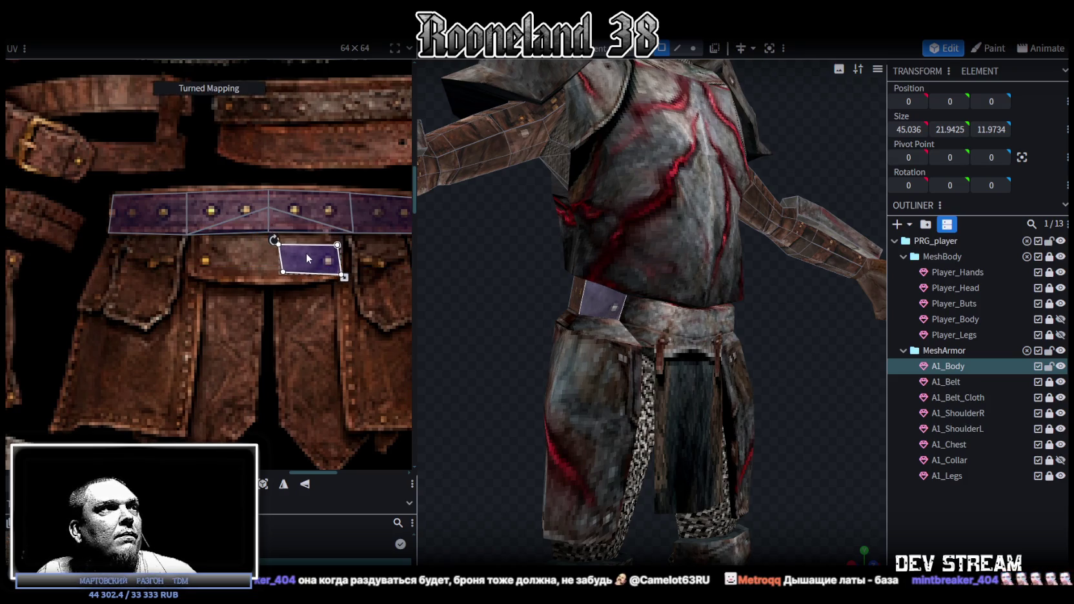
{"action": "mouse_move", "coordinate": [306, 254]}
{"action": "left_mouse_down"}
{"action": "mouse_move", "coordinate": [218, 257]}
{"action": "mouse_move", "coordinate": [213, 246]}
{"action": "mouse_move", "coordinate": [252, 286]}
{"action": "left_mouse_up"}
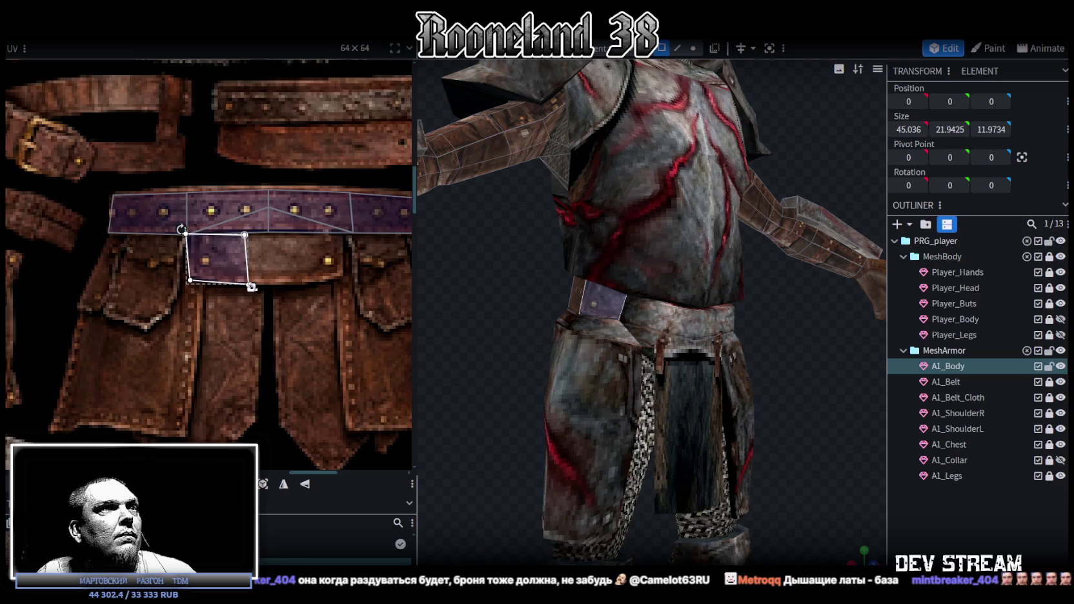
- Move a second waist face's UV from the helmet area down onto the belt strap
{"action": "scroll", "coordinate": [285, 339], "scroll_direction": "down", "scroll_amount": 2}
{"action": "scroll", "coordinate": [204, 242], "scroll_direction": "down", "scroll_amount": 2}
{"action": "scroll", "coordinate": [204, 242], "scroll_direction": "down", "scroll_amount": 2}
{"action": "scroll", "coordinate": [710, 354], "scroll_direction": "up", "scroll_amount": 2}
{"action": "left_click_drag", "start_coordinate": [739, 360], "coordinate": [684, 329]}
{"action": "left_click", "coordinate": [651, 315]}
{"action": "scroll", "coordinate": [323, 170], "scroll_direction": "up", "scroll_amount": 1}
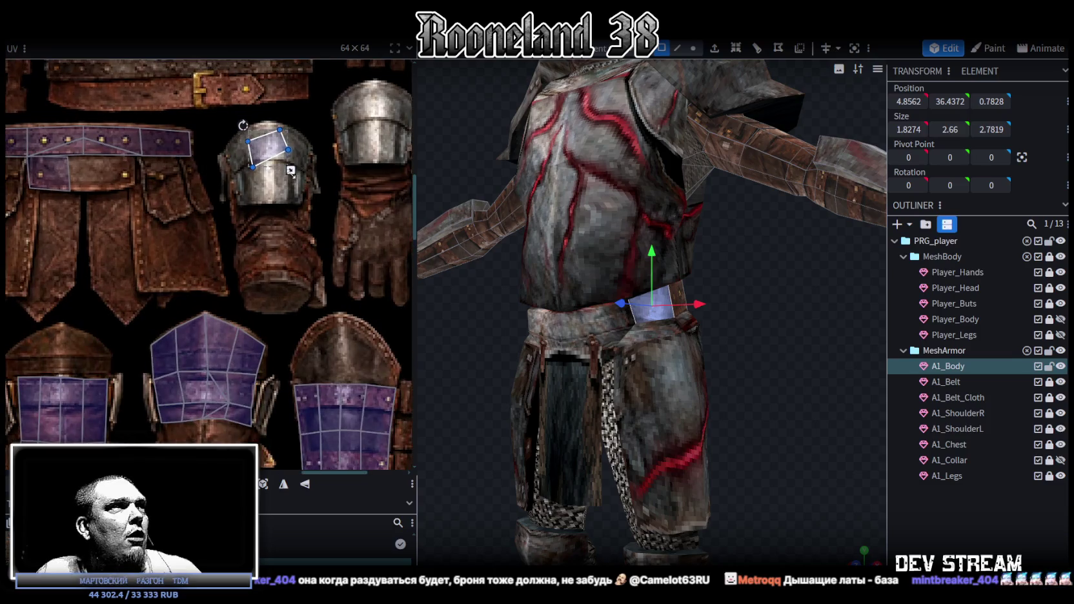
{"action": "scroll", "coordinate": [323, 169], "scroll_direction": "up", "scroll_amount": 1}
{"action": "mouse_move", "coordinate": [298, 186]}
{"action": "left_mouse_down"}
{"action": "mouse_move", "coordinate": [166, 202]}
{"action": "mouse_move", "coordinate": [170, 154]}
{"action": "left_mouse_up"}
{"action": "scroll", "coordinate": [167, 201], "scroll_direction": "up", "scroll_amount": 1}
{"action": "mouse_move", "coordinate": [189, 198]}
{"action": "left_mouse_down"}
{"action": "mouse_move", "coordinate": [156, 220]}
{"action": "mouse_move", "coordinate": [192, 256]}
{"action": "left_mouse_up"}
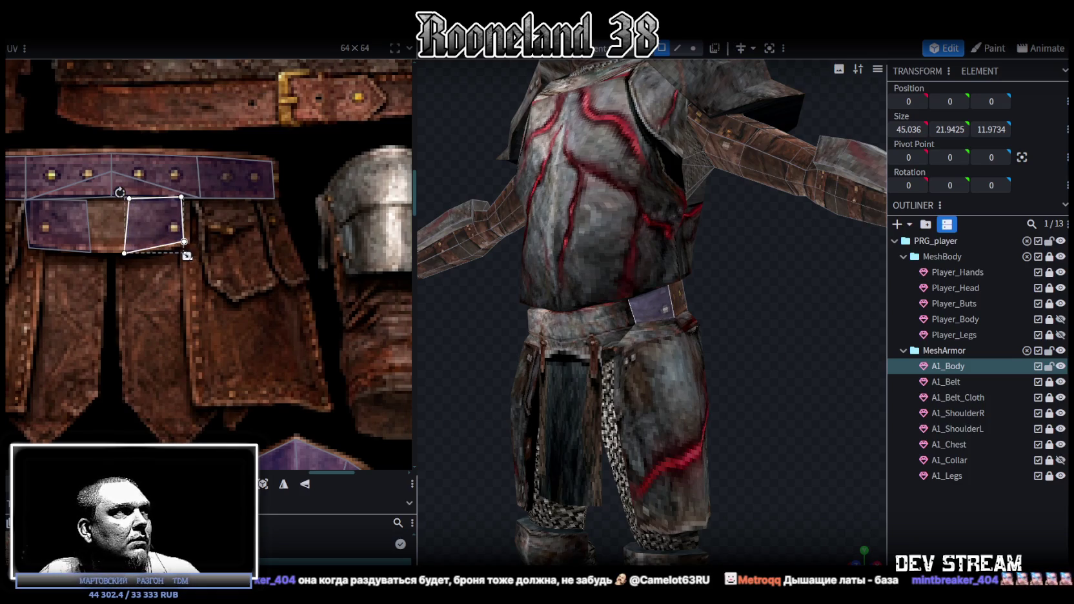
- Widen the second face's UV and fine-tune its position on the belt strap
{"action": "left_click_drag", "start_coordinate": [192, 256], "coordinate": [196, 256]}
{"action": "left_click_drag", "start_coordinate": [141, 222], "coordinate": [145, 222]}
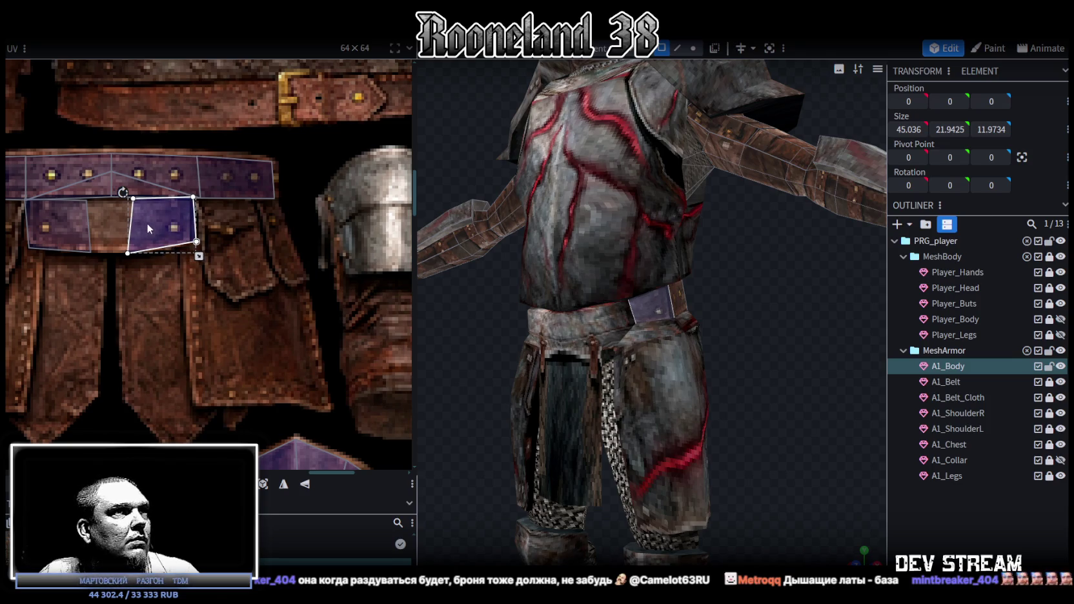
{"action": "left_click", "coordinate": [816, 426]}
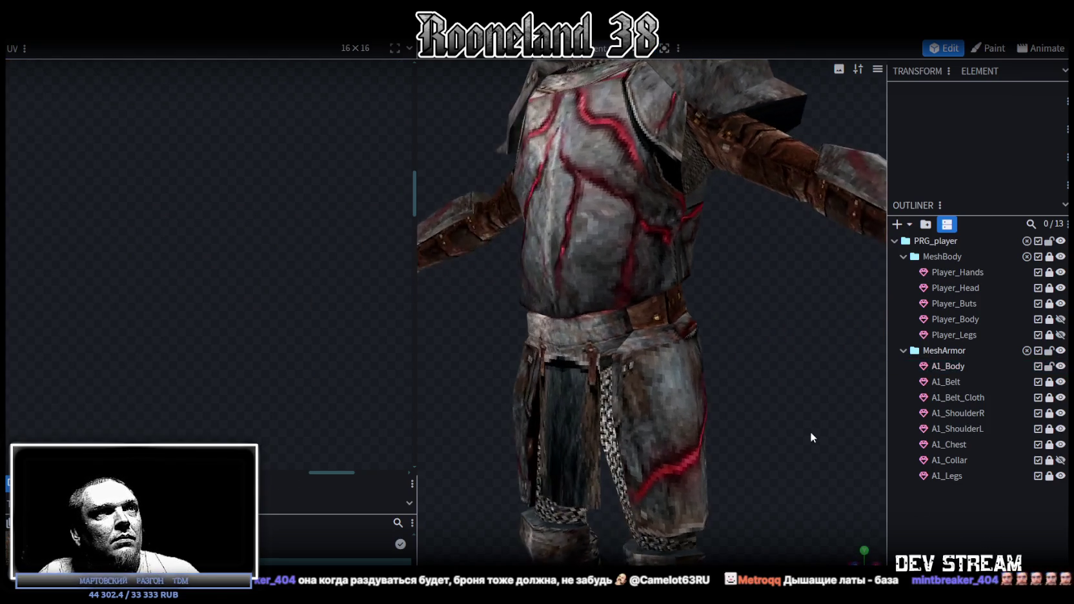
{"action": "left_click", "coordinate": [657, 311]}
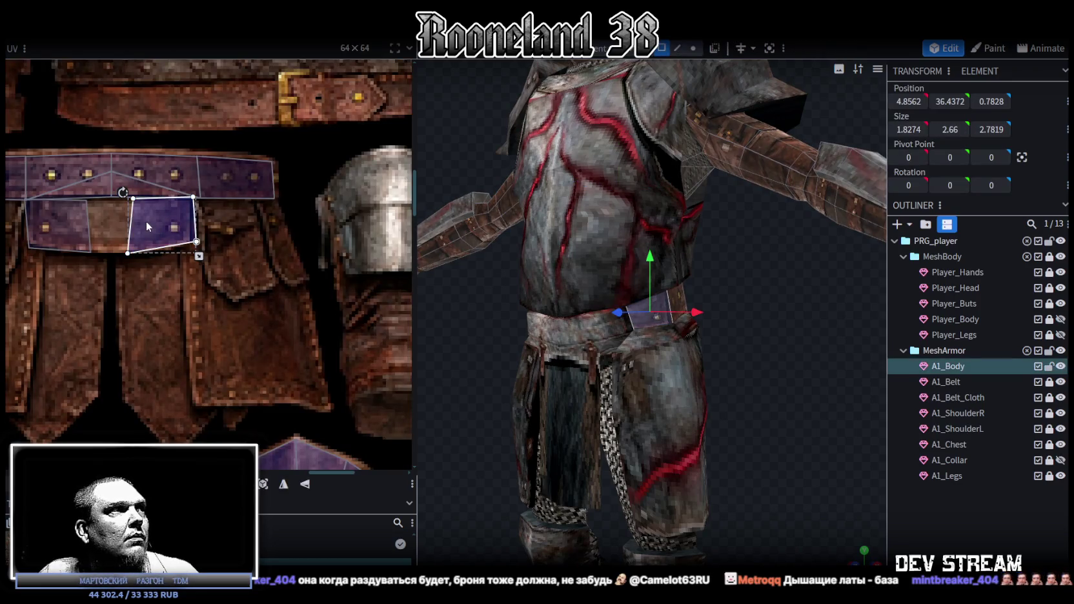
{"action": "left_click_drag", "start_coordinate": [146, 221], "coordinate": [145, 221]}
- Mirror the front waist face's UV, rotate it slightly and raise its bottom edge
{"action": "left_click", "coordinate": [795, 441]}
{"action": "mouse_move", "coordinate": [891, 480]}
{"action": "left_mouse_down"}
{"action": "mouse_move", "coordinate": [632, 372]}
{"action": "mouse_move", "coordinate": [707, 373]}
{"action": "left_mouse_up"}
{"action": "left_click", "coordinate": [631, 316]}
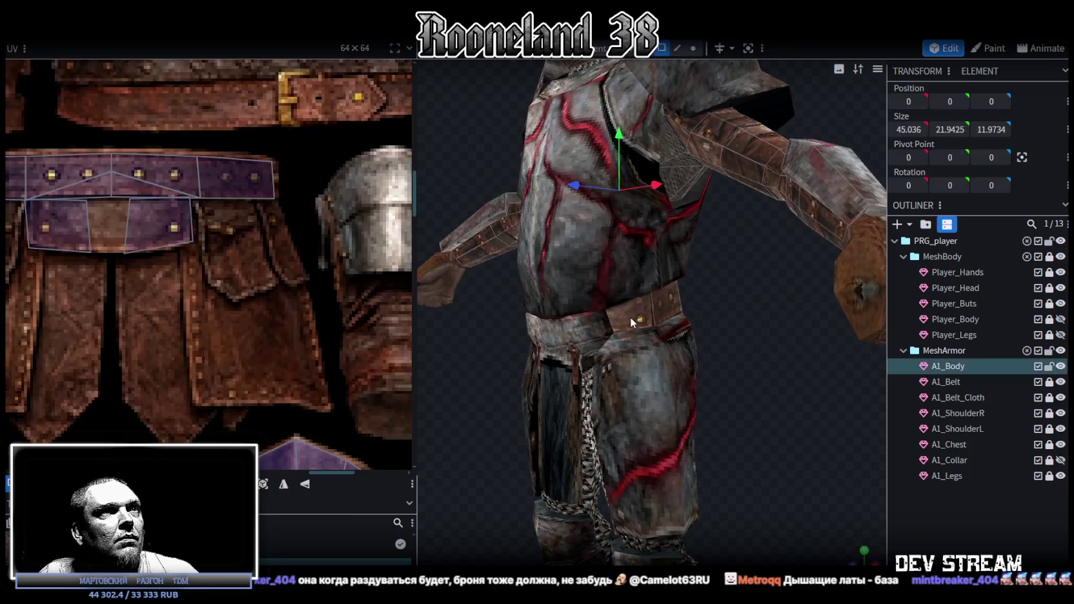
{"action": "left_click", "coordinate": [305, 484]}
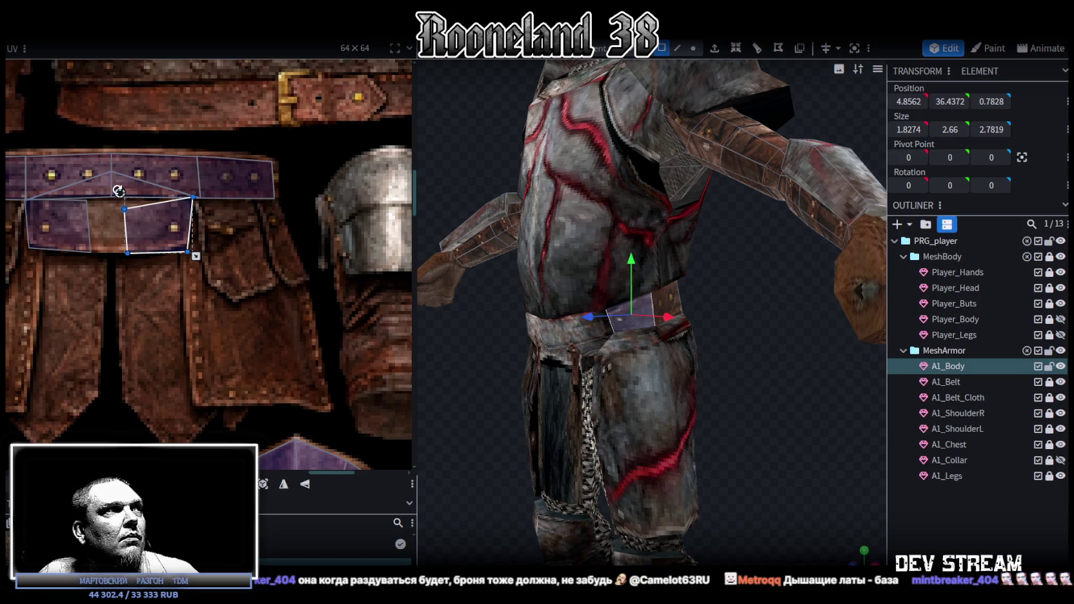
{"action": "left_click_drag", "start_coordinate": [119, 193], "coordinate": [125, 192]}
{"action": "left_click_drag", "start_coordinate": [167, 222], "coordinate": [162, 220]}
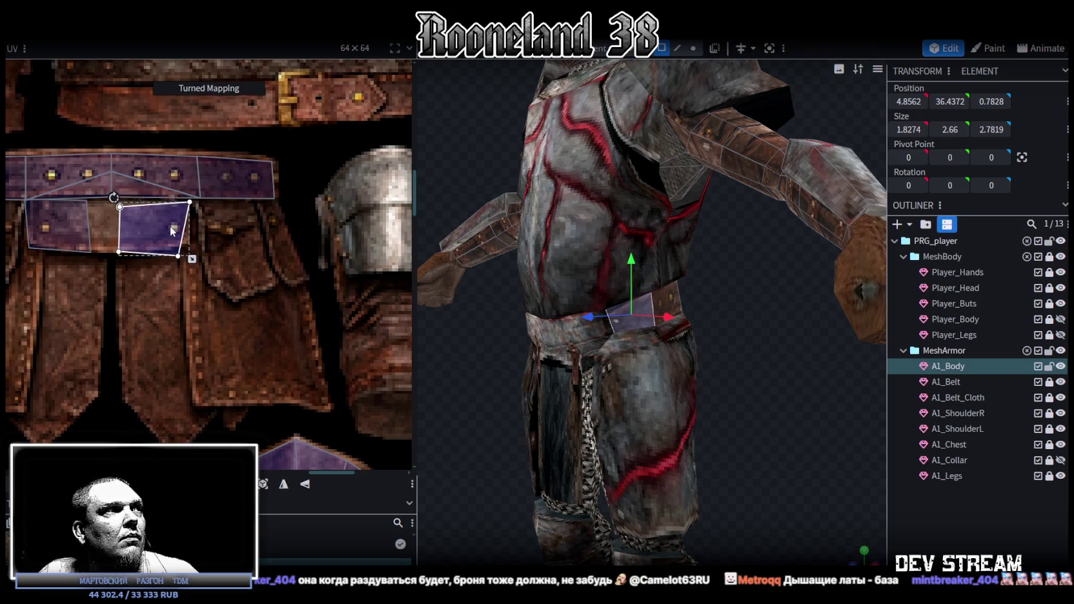
{"action": "left_click_drag", "start_coordinate": [193, 255], "coordinate": [193, 248]}
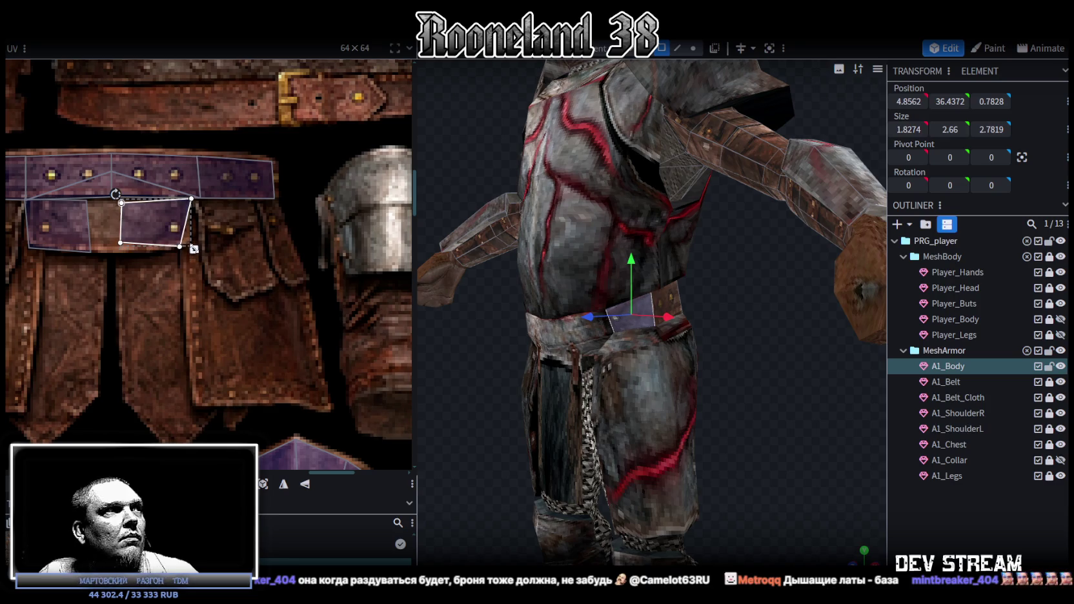
{"action": "mouse_move", "coordinate": [419, 342]}
{"action": "middle_mouse_down"}
{"action": "mouse_move", "coordinate": [440, 375]}
{"action": "mouse_move", "coordinate": [610, 391]}
{"action": "middle_mouse_up"}
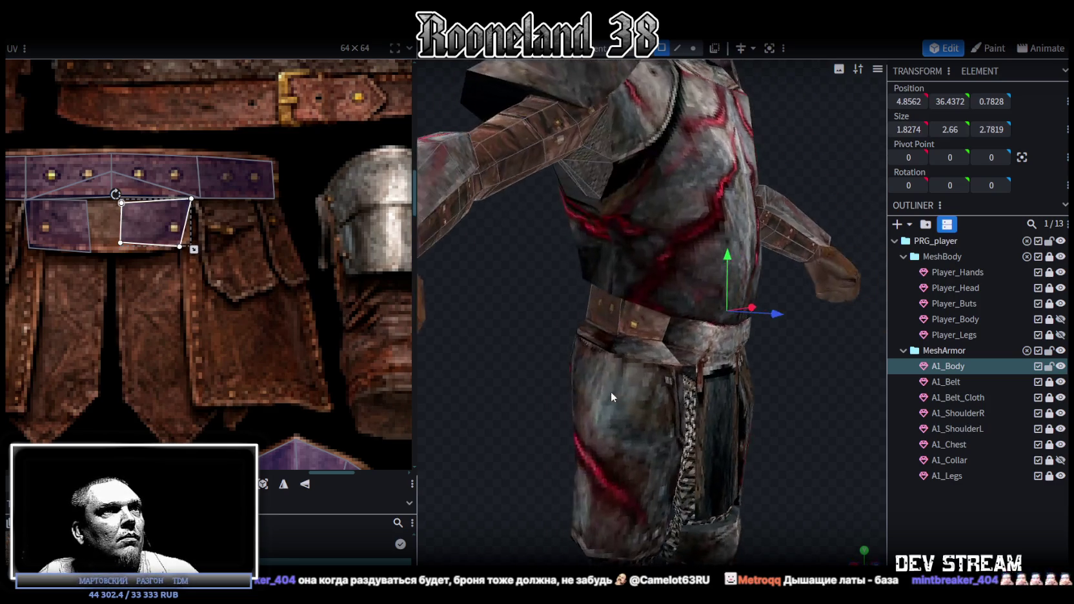
{"action": "left_click", "coordinate": [643, 320]}
- Hide A1_Chest, both shoulder pads, A1_Belt_Cloth and A1_Belt in the Outliner
{"action": "scroll", "coordinate": [697, 364], "scroll_direction": "down", "scroll_amount": 5}
{"action": "left_click", "coordinate": [696, 364]}
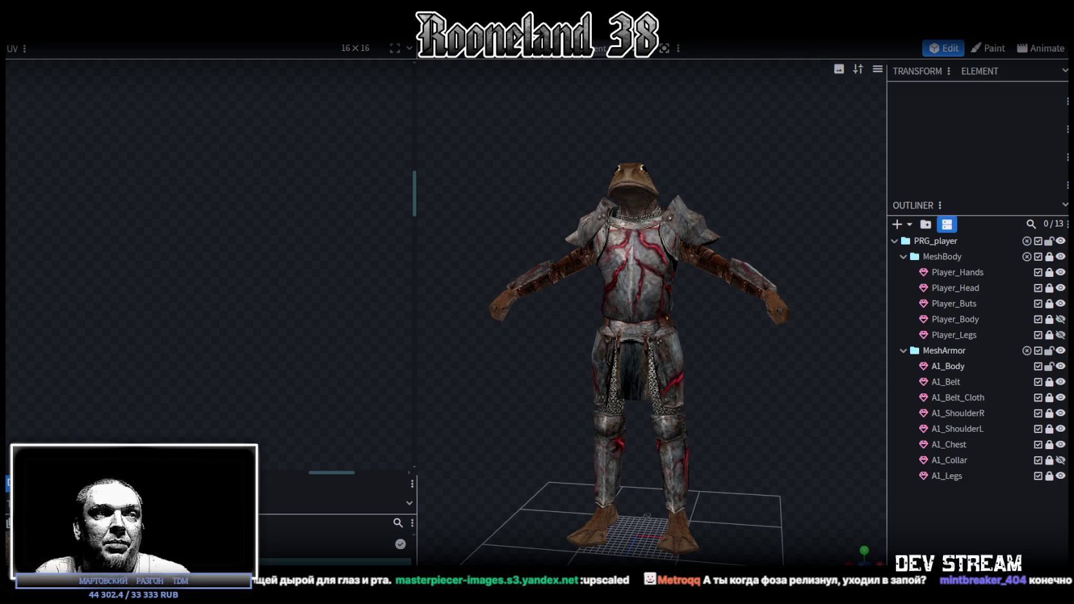
{"action": "scroll", "coordinate": [767, 362], "scroll_direction": "up", "scroll_amount": 1}
{"action": "scroll", "coordinate": [770, 343], "scroll_direction": "up", "scroll_amount": 1}
{"action": "scroll", "coordinate": [732, 369], "scroll_direction": "up", "scroll_amount": 2}
{"action": "scroll", "coordinate": [732, 369], "scroll_direction": "up", "scroll_amount": 1}
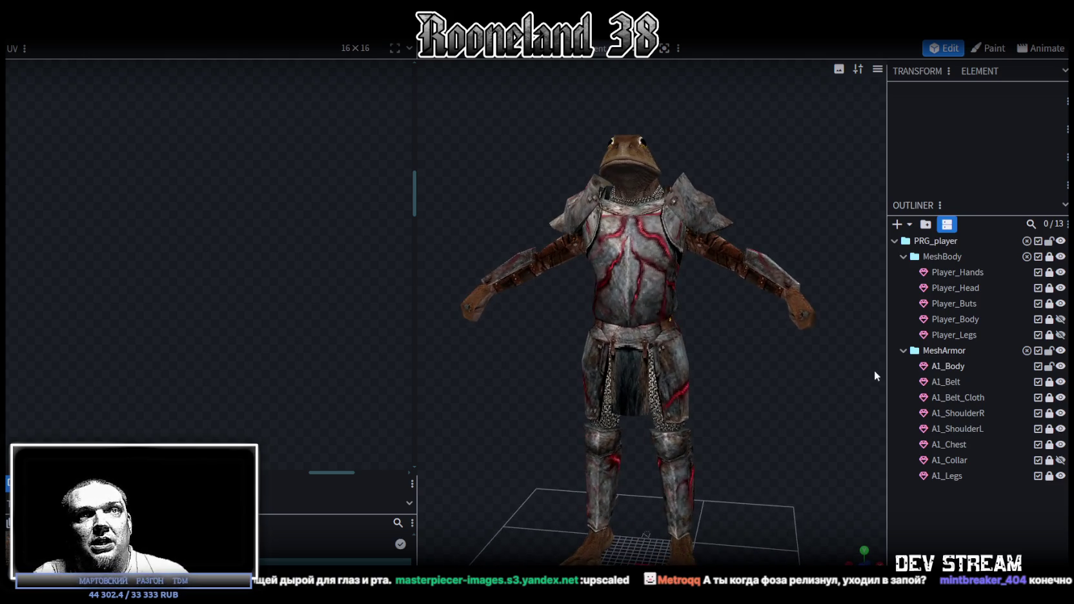
{"action": "left_click", "coordinate": [1060, 443]}
{"action": "left_click", "coordinate": [1060, 428]}
{"action": "left_click", "coordinate": [1060, 413]}
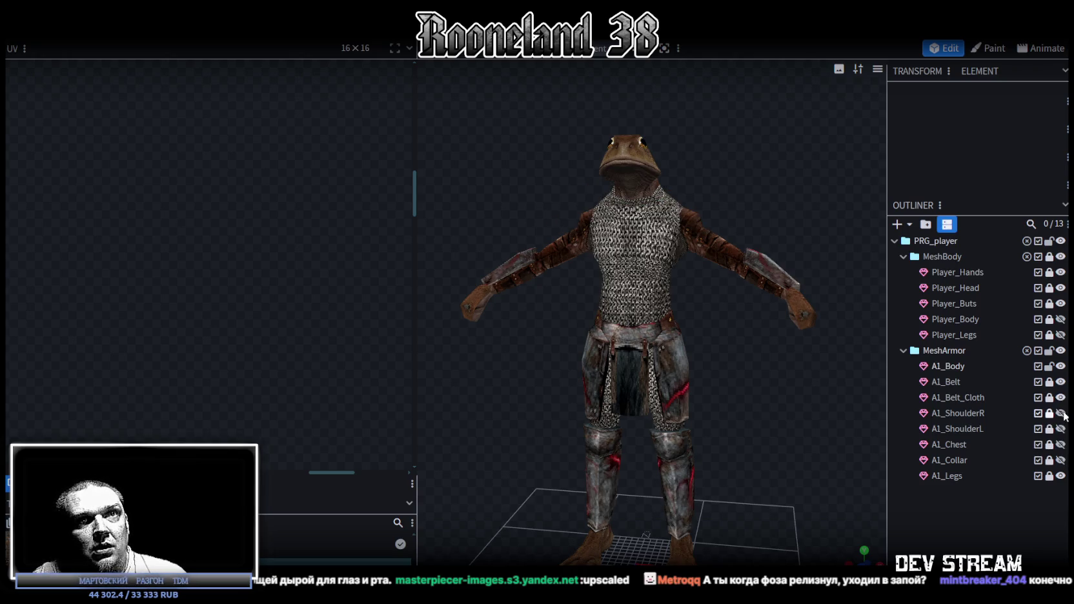
{"action": "left_click", "coordinate": [1060, 397]}
{"action": "left_click", "coordinate": [1060, 398]}
{"action": "left_click", "coordinate": [1061, 397]}
{"action": "left_click", "coordinate": [1060, 382]}
- Save the model as RPGchars.bbmodel and orbit to view the frog's right side
{"action": "mouse_move", "coordinate": [733, 388]}
{"action": "left_mouse_down"}
{"action": "mouse_move", "coordinate": [594, 381]}
{"action": "mouse_move", "coordinate": [489, 391]}
{"action": "mouse_move", "coordinate": [742, 363]}
{"action": "left_mouse_up"}
{"action": "scroll", "coordinate": [748, 387], "scroll_direction": "up", "scroll_amount": 3}
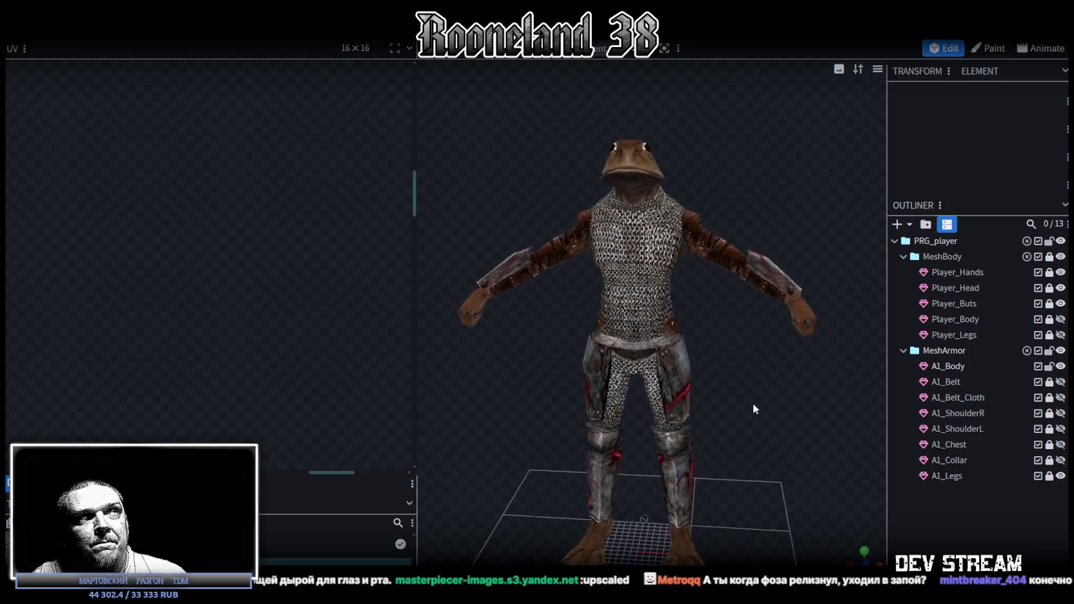
{"action": "key", "text": "ctrl+s"}
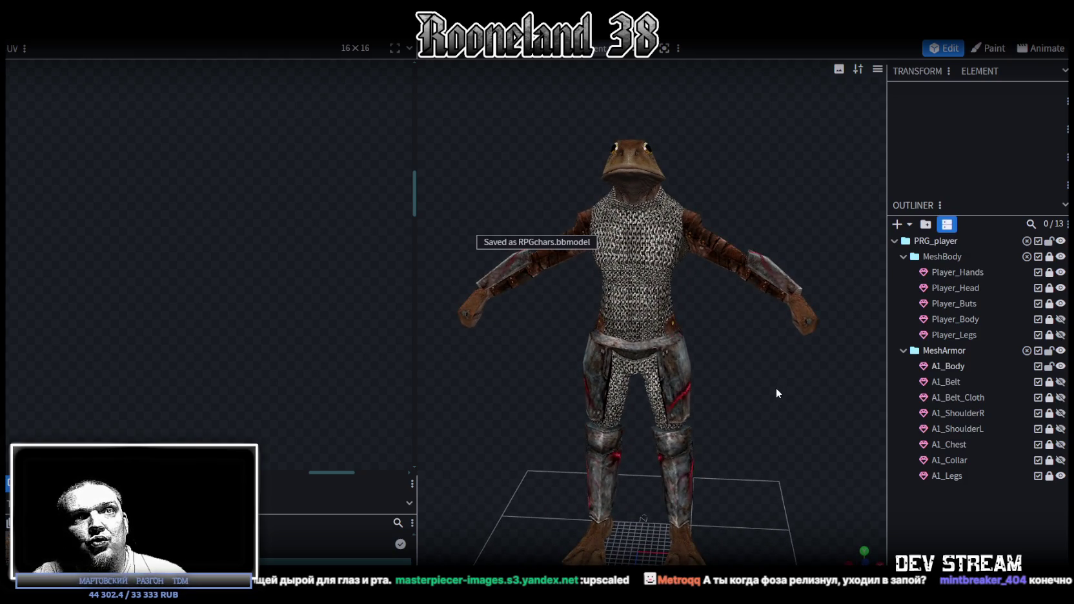
{"action": "left_click_drag", "start_coordinate": [776, 388], "coordinate": [780, 390]}
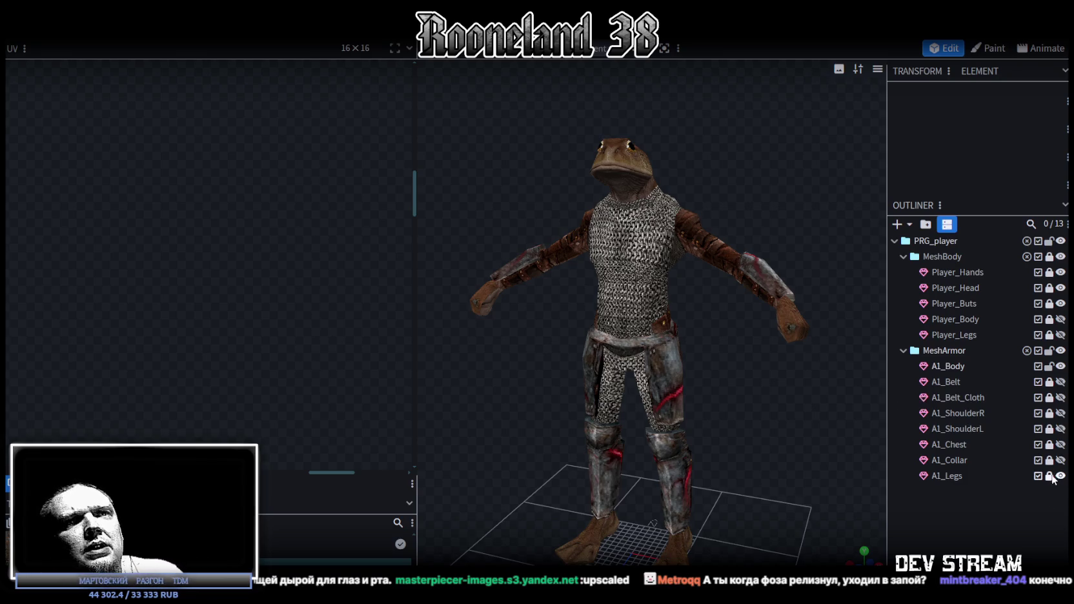
{"action": "scroll", "coordinate": [740, 421], "scroll_direction": "up", "scroll_amount": 3}
{"action": "mouse_move", "coordinate": [793, 437]}
{"action": "left_mouse_down"}
{"action": "mouse_move", "coordinate": [708, 424]}
{"action": "mouse_move", "coordinate": [717, 418]}
{"action": "mouse_move", "coordinate": [614, 271]}
{"action": "left_mouse_up"}
- Select two A1_Body belt faces and stretch their UVs across the leather belt strap
{"action": "left_click", "coordinate": [631, 311]}
{"action": "left_click", "coordinate": [645, 327]}
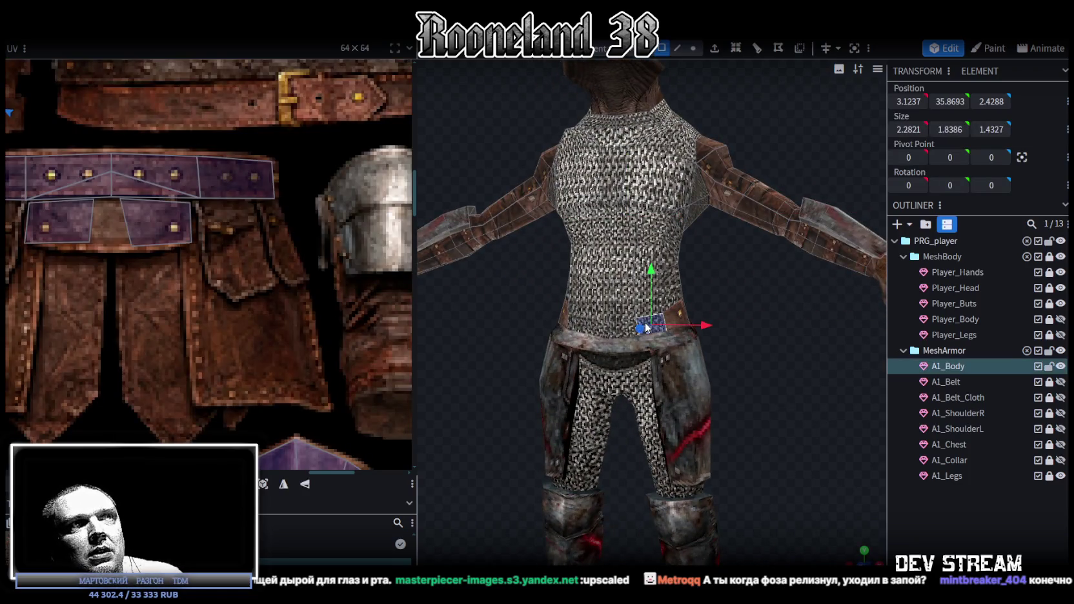
{"action": "left_click", "coordinate": [608, 332], "text": "shift"}
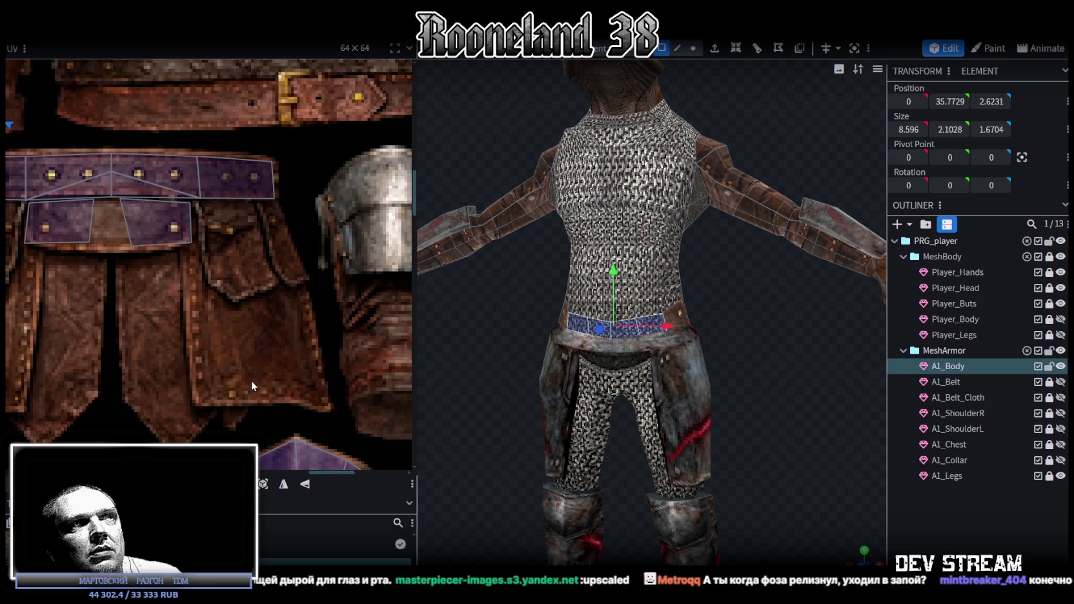
{"action": "scroll", "coordinate": [250, 377], "scroll_direction": "down", "scroll_amount": 3}
{"action": "scroll", "coordinate": [157, 253], "scroll_direction": "up", "scroll_amount": 2}
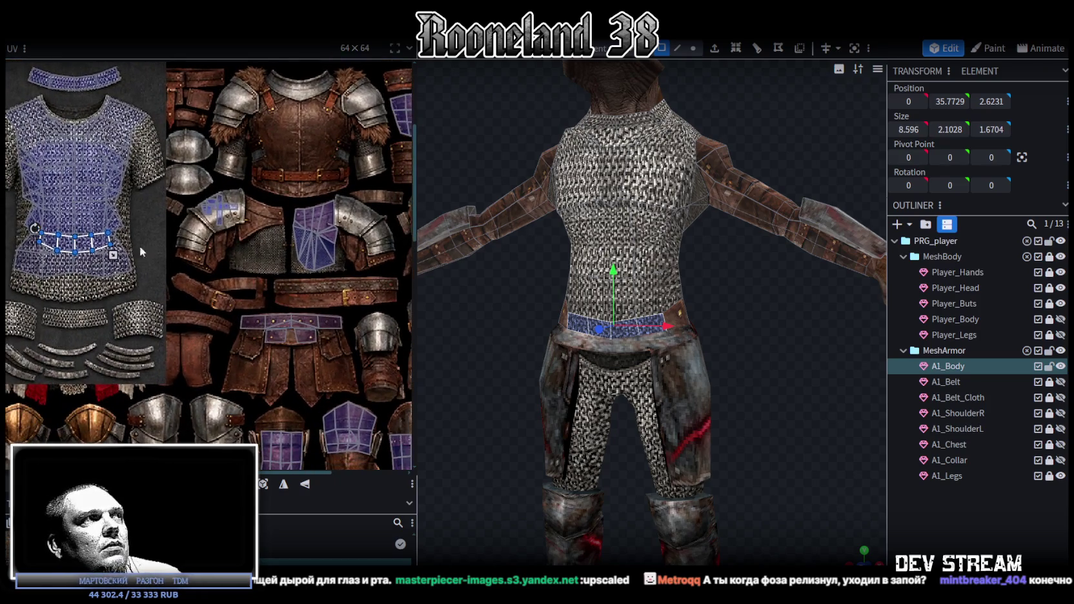
{"action": "left_click_drag", "start_coordinate": [105, 248], "coordinate": [329, 283]}
{"action": "scroll", "coordinate": [344, 287], "scroll_direction": "up", "scroll_amount": 5}
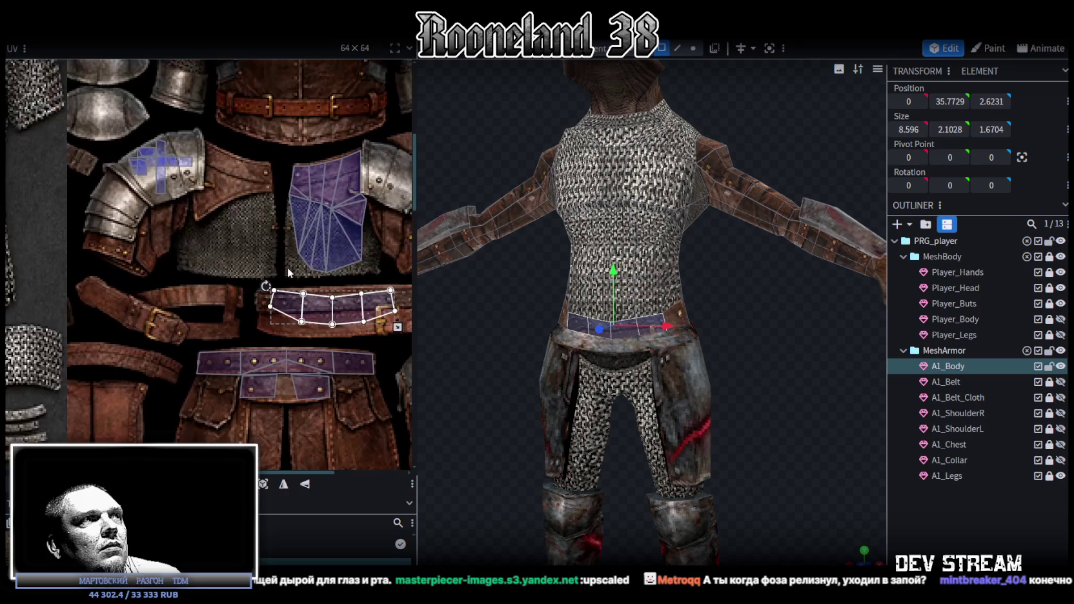
{"action": "middle_click_drag", "start_coordinate": [278, 322], "coordinate": [195, 275]}
{"action": "left_click_drag", "start_coordinate": [195, 275], "coordinate": [185, 297]}
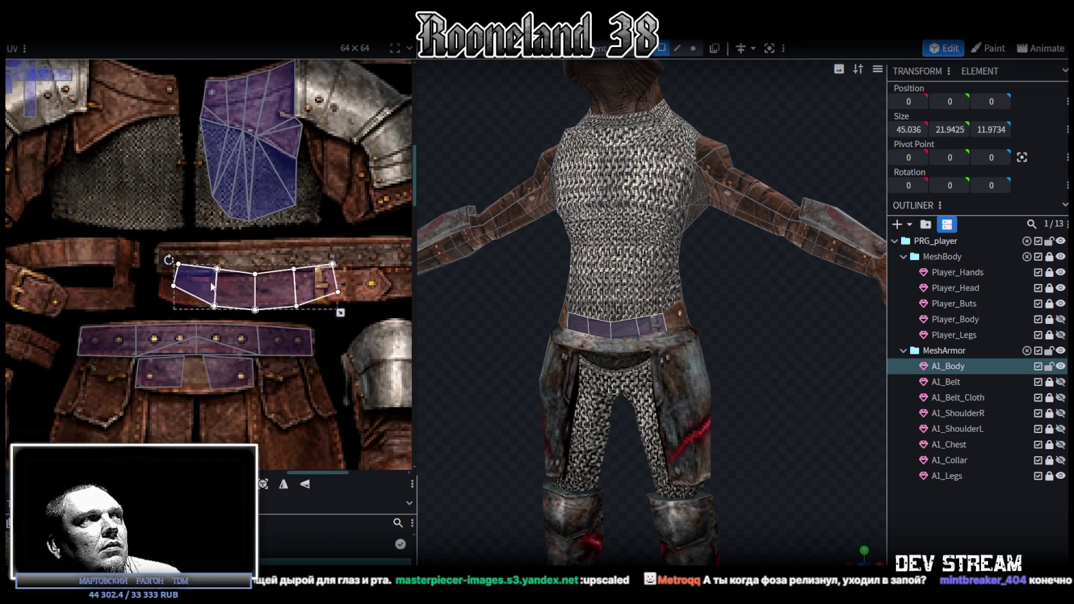
{"action": "middle_click_drag", "start_coordinate": [330, 332], "coordinate": [241, 310]}
{"action": "mouse_move", "coordinate": [241, 310]}
{"action": "left_mouse_down"}
{"action": "mouse_move", "coordinate": [349, 289]}
{"action": "mouse_move", "coordinate": [340, 288]}
{"action": "left_mouse_up"}
- Shrink the belt mapping, pull its top-right corner up and raise its top edge
{"action": "scroll", "coordinate": [185, 248], "scroll_direction": "up", "scroll_amount": 1}
{"action": "scroll", "coordinate": [300, 250], "scroll_direction": "up", "scroll_amount": 2}
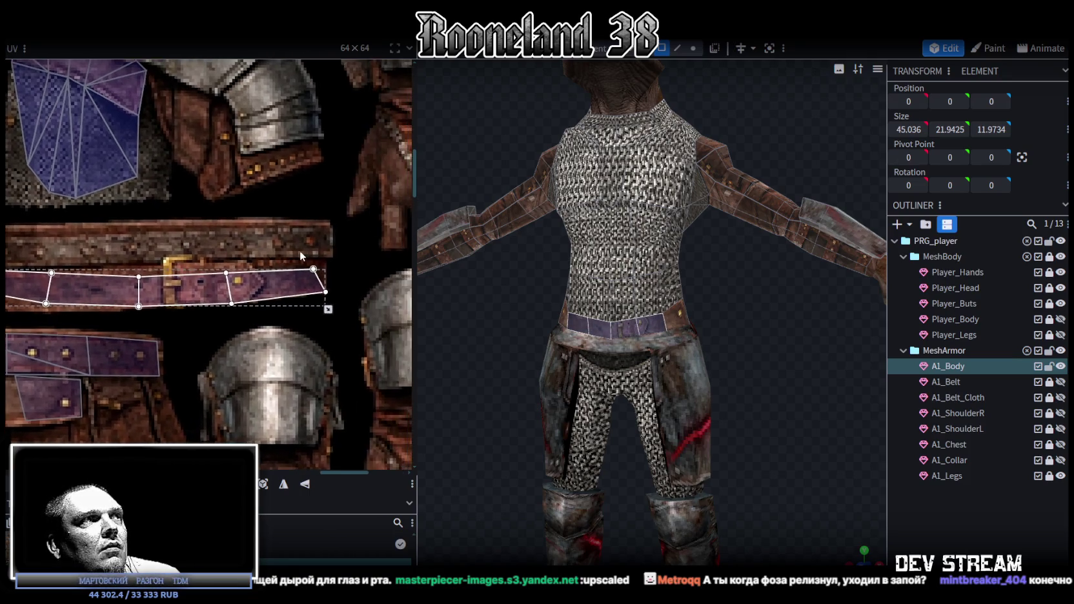
{"action": "scroll", "coordinate": [327, 295], "scroll_direction": "up", "scroll_amount": 2}
{"action": "scroll", "coordinate": [328, 295], "scroll_direction": "up", "scroll_amount": 2}
{"action": "left_click_drag", "start_coordinate": [296, 336], "coordinate": [293, 328]}
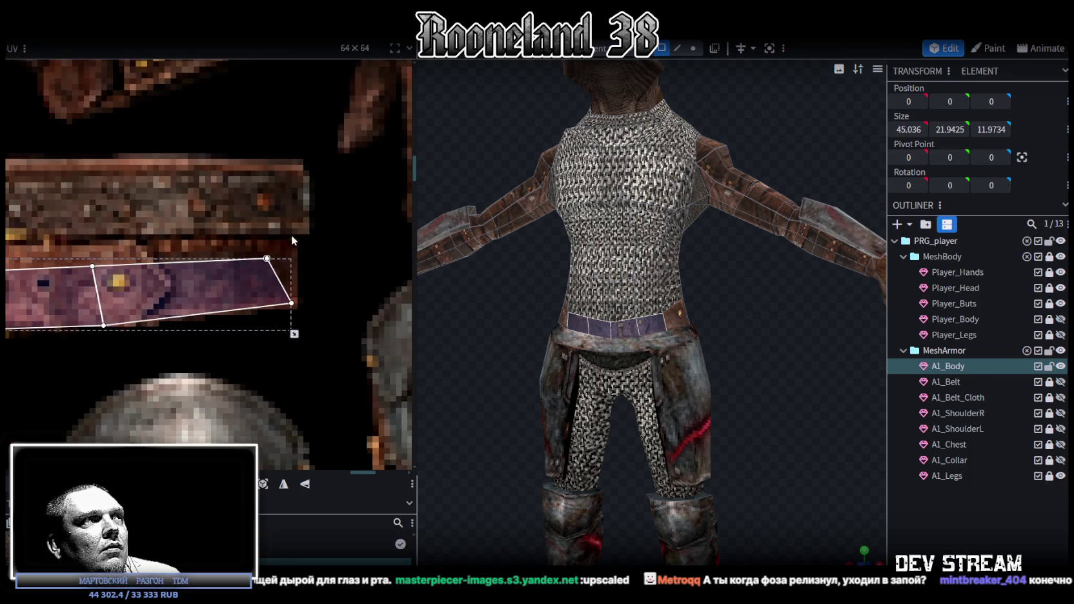
{"action": "left_click", "coordinate": [267, 258]}
{"action": "left_click_drag", "start_coordinate": [265, 259], "coordinate": [296, 236]}
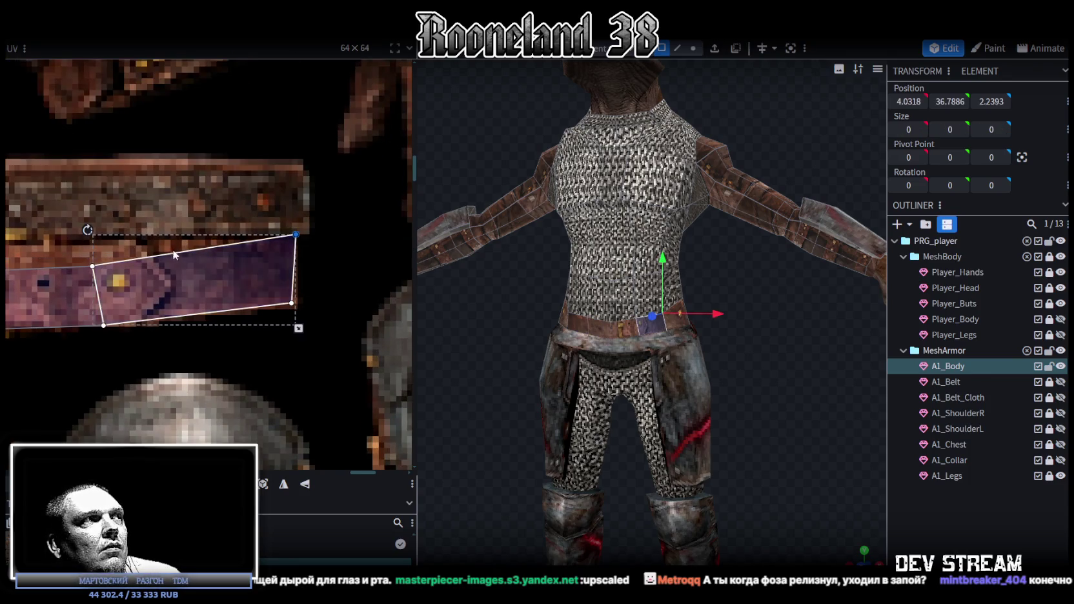
{"action": "scroll", "coordinate": [171, 249], "scroll_direction": "down", "scroll_amount": 1}
{"action": "scroll", "coordinate": [74, 242], "scroll_direction": "down", "scroll_amount": 1}
{"action": "mouse_move", "coordinate": [74, 243]}
{"action": "left_mouse_down"}
{"action": "mouse_move", "coordinate": [248, 278]}
{"action": "mouse_move", "coordinate": [229, 245]}
{"action": "left_mouse_up"}
{"action": "scroll", "coordinate": [333, 275], "scroll_direction": "up", "scroll_amount": 2}
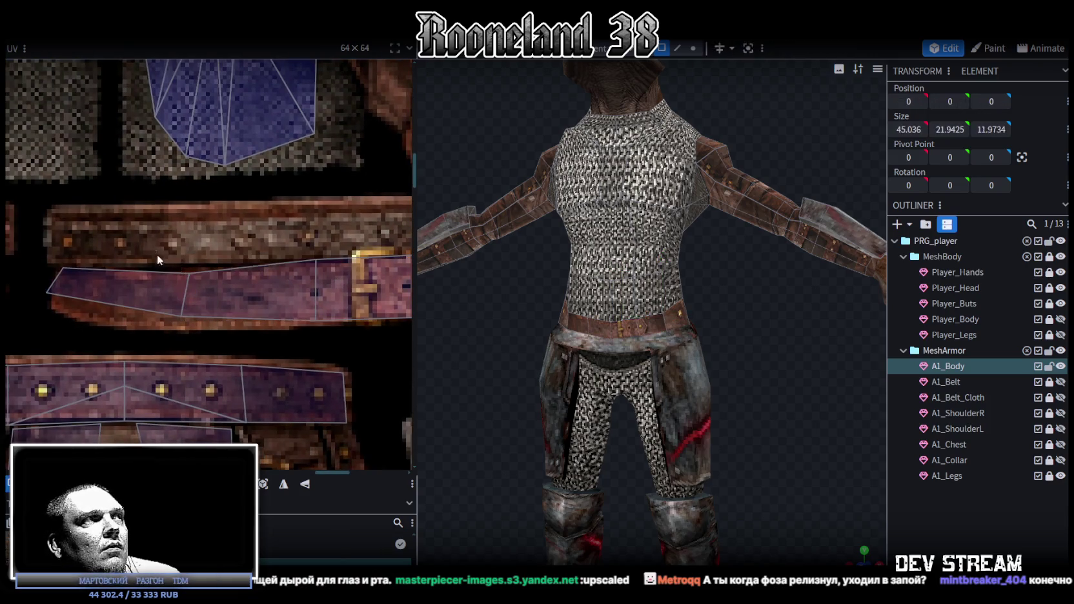
- Adjust the mapping points of the left belt faces on the strap
{"action": "left_click", "coordinate": [155, 258]}
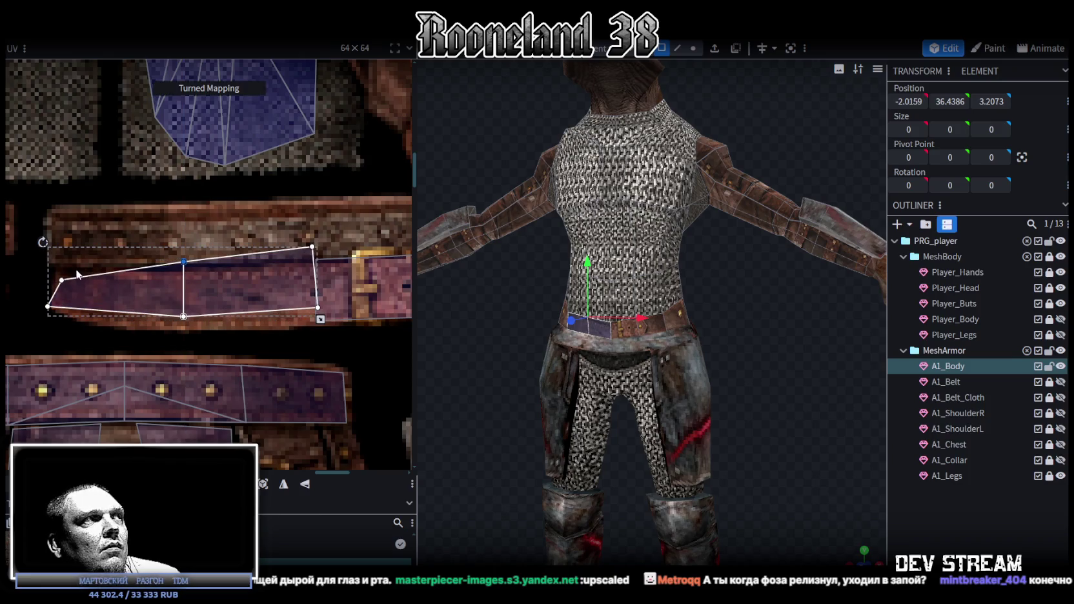
{"action": "left_click_drag", "start_coordinate": [39, 234], "coordinate": [90, 278]}
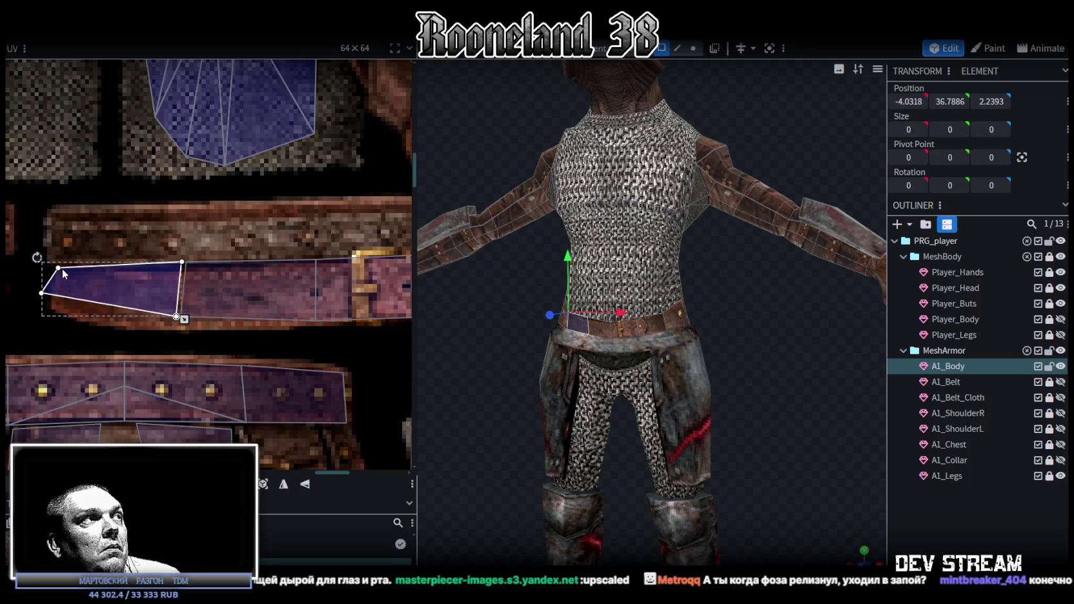
{"action": "left_click", "coordinate": [48, 292]}
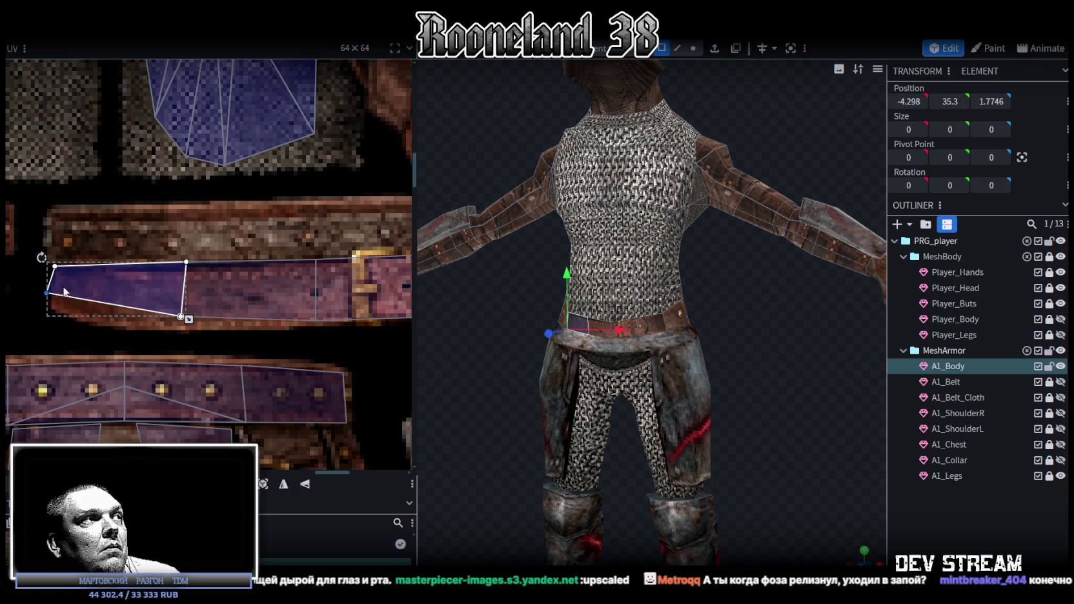
{"action": "left_click", "coordinate": [205, 300]}
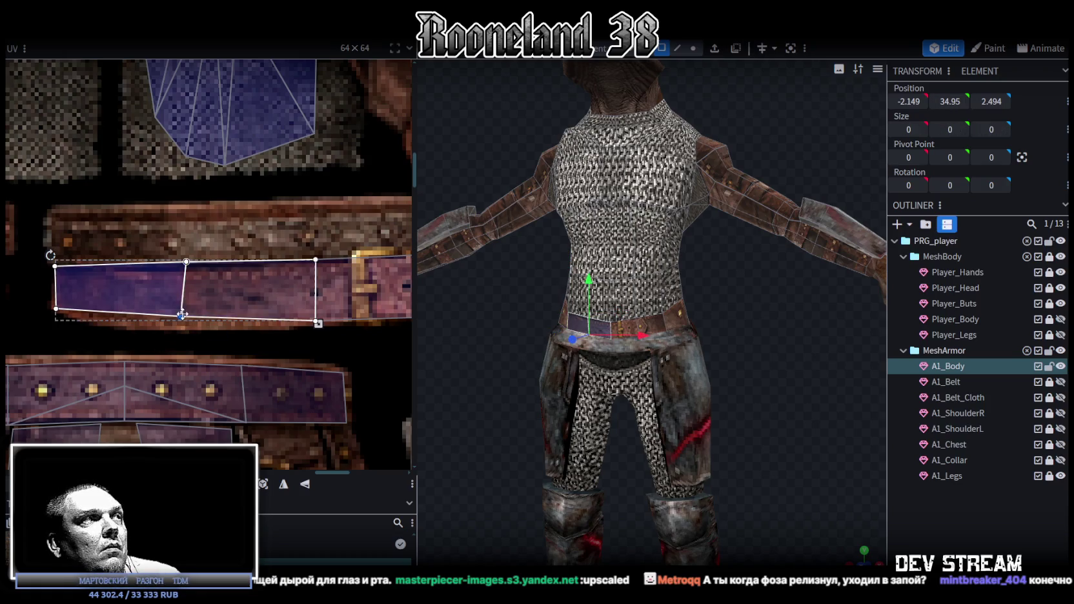
{"action": "left_click", "coordinate": [802, 460]}
{"action": "mouse_move", "coordinate": [881, 419]}
{"action": "left_mouse_down"}
{"action": "mouse_move", "coordinate": [741, 405]}
{"action": "mouse_move", "coordinate": [782, 395]}
{"action": "mouse_move", "coordinate": [752, 377]}
{"action": "left_mouse_up"}
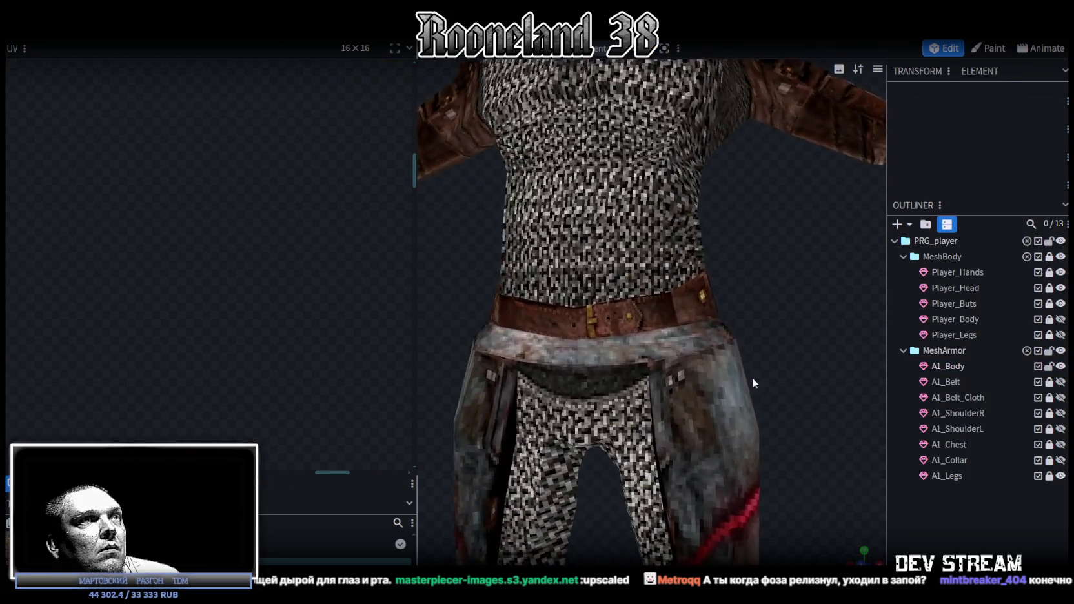
- Narrow the rightmost belt face's mapping and align the mirrored neighbouring face
{"action": "left_click", "coordinate": [685, 313]}
{"action": "scroll", "coordinate": [181, 329], "scroll_direction": "down", "scroll_amount": 2}
{"action": "scroll", "coordinate": [186, 322], "scroll_direction": "down", "scroll_amount": 2}
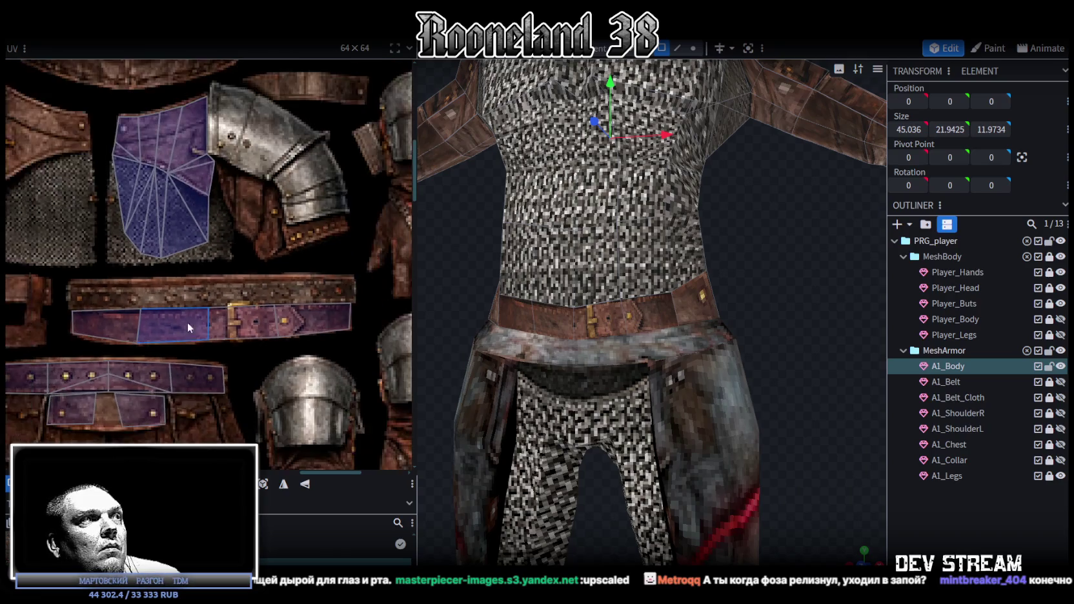
{"action": "left_click", "coordinate": [325, 298]}
{"action": "scroll", "coordinate": [332, 304], "scroll_direction": "up", "scroll_amount": 1}
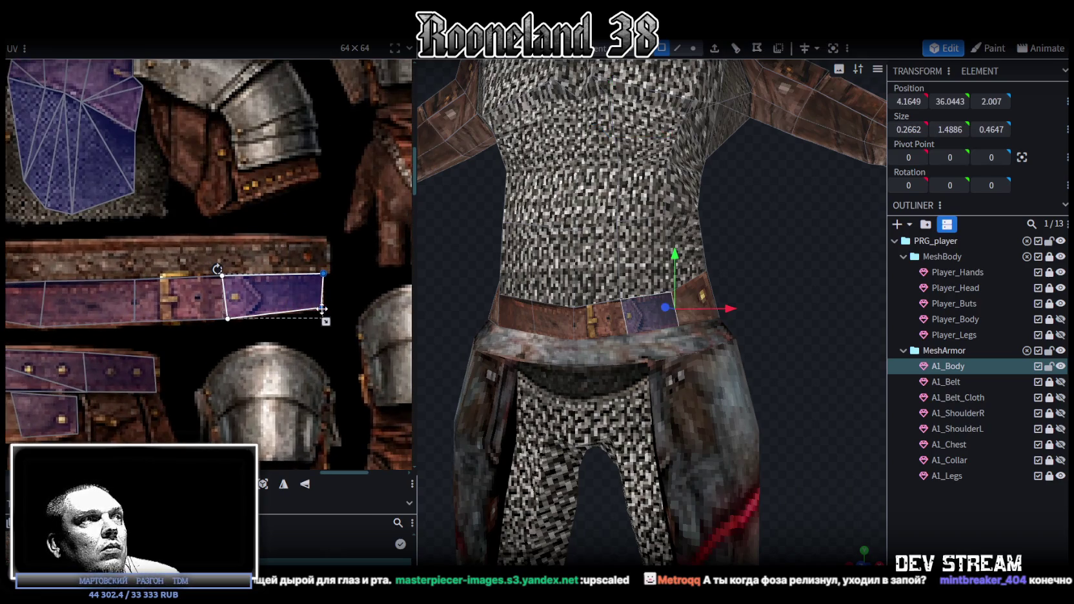
{"action": "left_click_drag", "start_coordinate": [316, 309], "coordinate": [276, 310]}
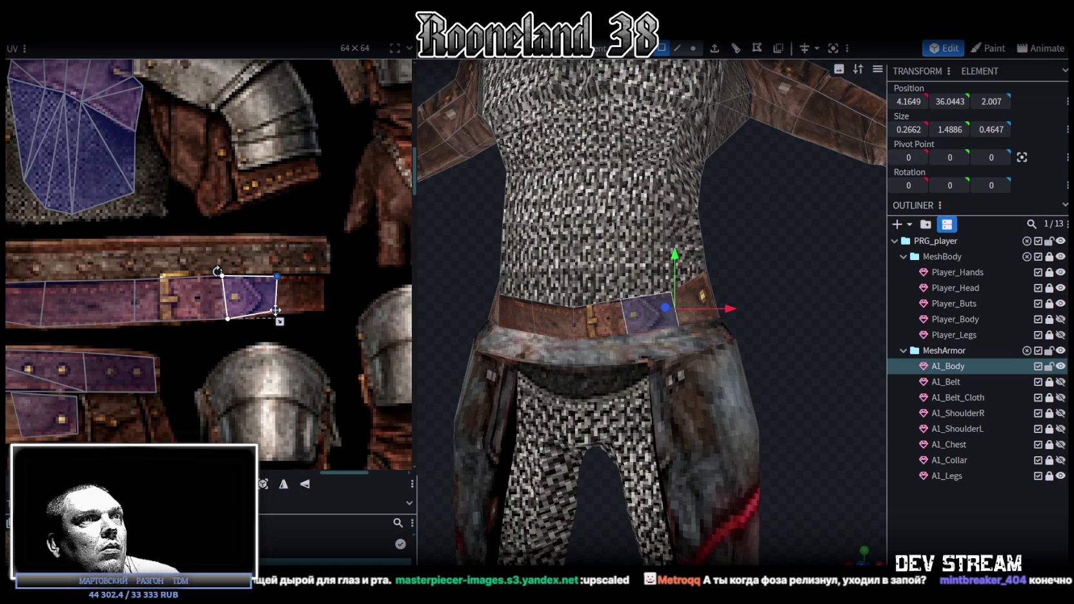
{"action": "mouse_move", "coordinate": [119, 262]}
{"action": "left_mouse_down"}
{"action": "mouse_move", "coordinate": [184, 331]}
{"action": "mouse_move", "coordinate": [196, 320]}
{"action": "left_mouse_up"}
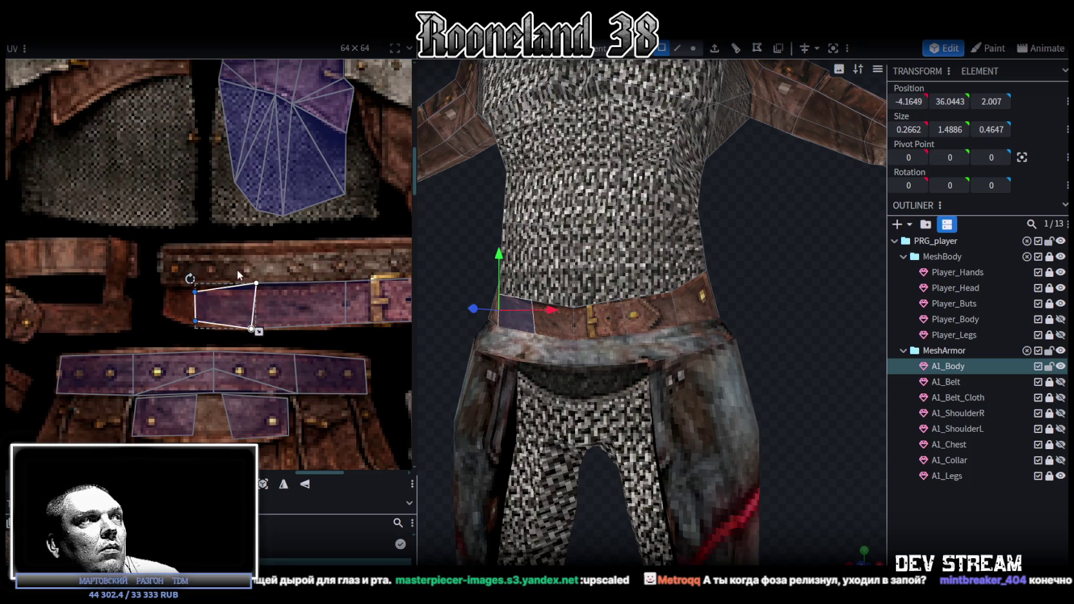
{"action": "left_click", "coordinate": [257, 281], "text": "shift"}
{"action": "left_click", "coordinate": [963, 490]}
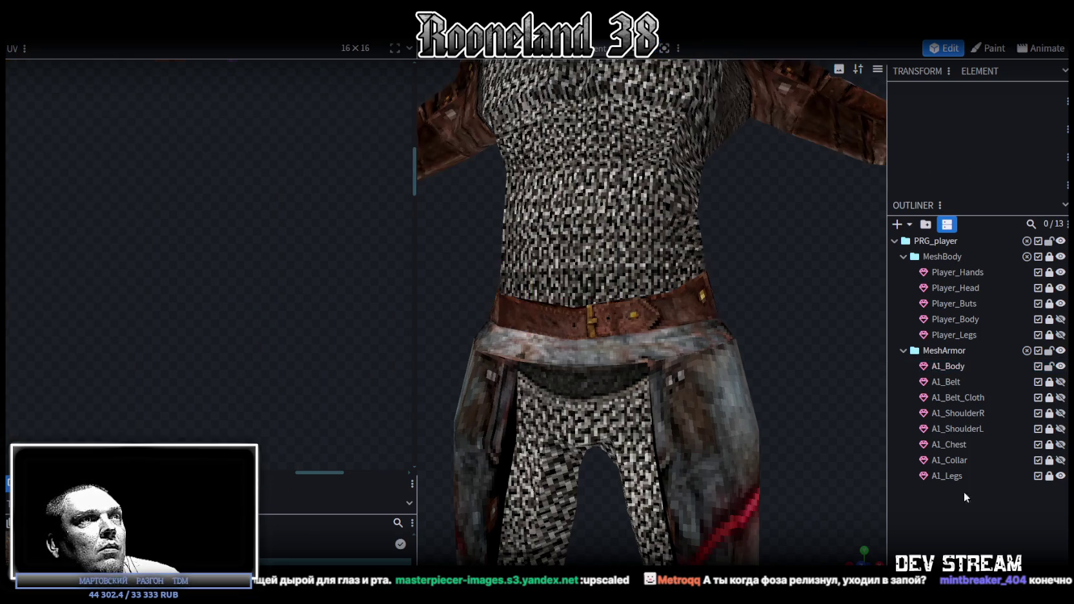
{"action": "mouse_move", "coordinate": [785, 409]}
{"action": "left_mouse_down"}
{"action": "mouse_move", "coordinate": [801, 416]}
{"action": "mouse_move", "coordinate": [694, 424]}
{"action": "mouse_move", "coordinate": [803, 424]}
{"action": "mouse_move", "coordinate": [826, 412]}
{"action": "mouse_move", "coordinate": [543, 311]}
{"action": "left_mouse_up"}
- Inspect the belt from the side and save RPGchars.bbmodel again
{"action": "left_click", "coordinate": [545, 315]}
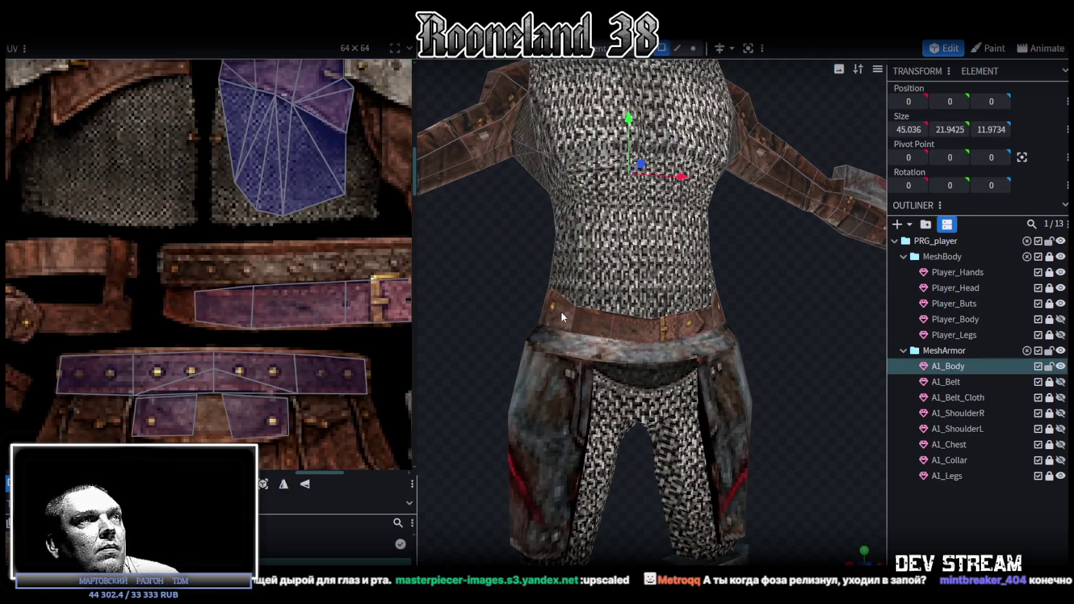
{"action": "scroll", "coordinate": [188, 316], "scroll_direction": "down", "scroll_amount": 2}
{"action": "scroll", "coordinate": [192, 318], "scroll_direction": "up", "scroll_amount": 2}
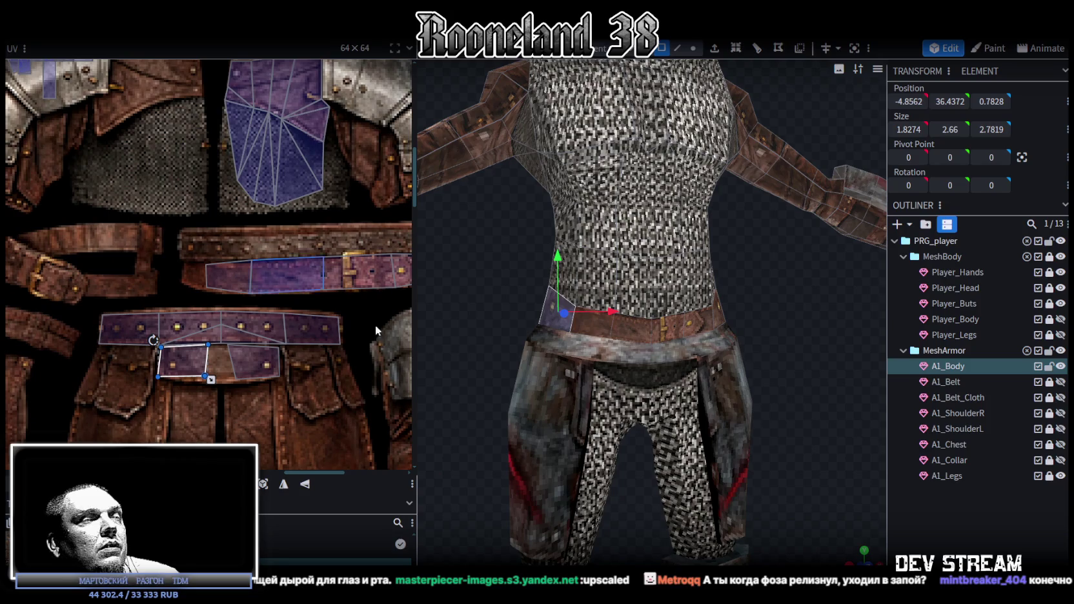
{"action": "left_click", "coordinate": [998, 507]}
{"action": "mouse_move", "coordinate": [792, 380]}
{"action": "left_mouse_down"}
{"action": "mouse_move", "coordinate": [635, 366]}
{"action": "mouse_move", "coordinate": [581, 386]}
{"action": "mouse_move", "coordinate": [618, 368]}
{"action": "mouse_move", "coordinate": [786, 369]}
{"action": "mouse_move", "coordinate": [776, 392]}
{"action": "mouse_move", "coordinate": [734, 341]}
{"action": "mouse_move", "coordinate": [736, 323]}
{"action": "mouse_move", "coordinate": [715, 329]}
{"action": "mouse_move", "coordinate": [771, 313]}
{"action": "mouse_move", "coordinate": [860, 365]}
{"action": "left_mouse_up"}
{"action": "key", "text": "ctrl+s"}
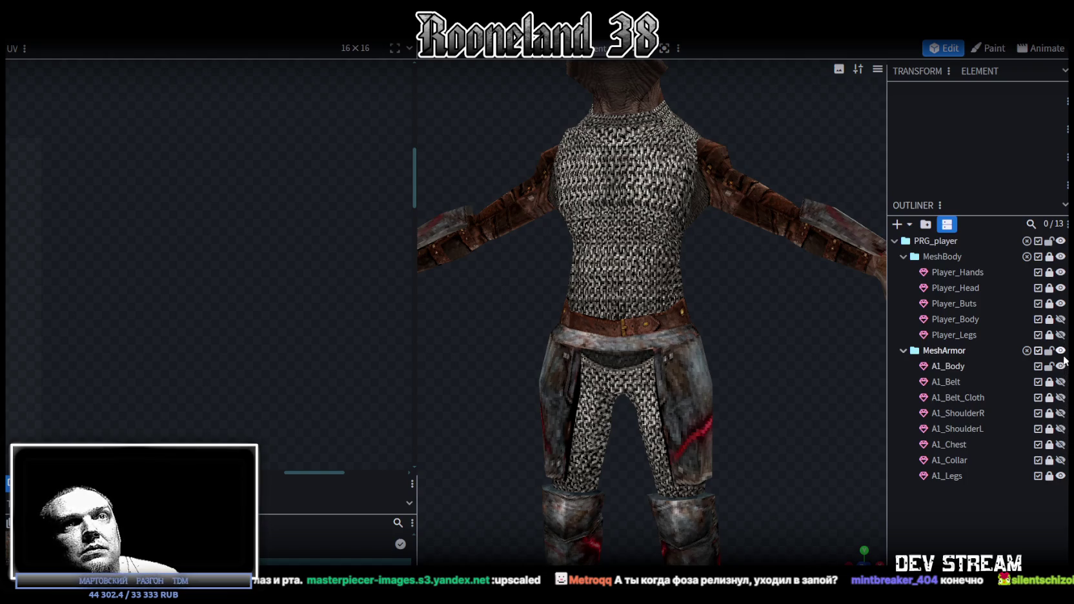
- Show all MeshArmor pieces and orbit around the fully armored frog
{"action": "left_click", "coordinate": [1061, 352]}
{"action": "scroll", "coordinate": [807, 396], "scroll_direction": "down", "scroll_amount": 5}
{"action": "mouse_move", "coordinate": [736, 376]}
{"action": "left_mouse_down"}
{"action": "mouse_move", "coordinate": [605, 413]}
{"action": "mouse_move", "coordinate": [533, 382]}
{"action": "mouse_move", "coordinate": [759, 362]}
{"action": "left_mouse_up"}
{"action": "scroll", "coordinate": [753, 359], "scroll_direction": "down", "scroll_amount": 3}
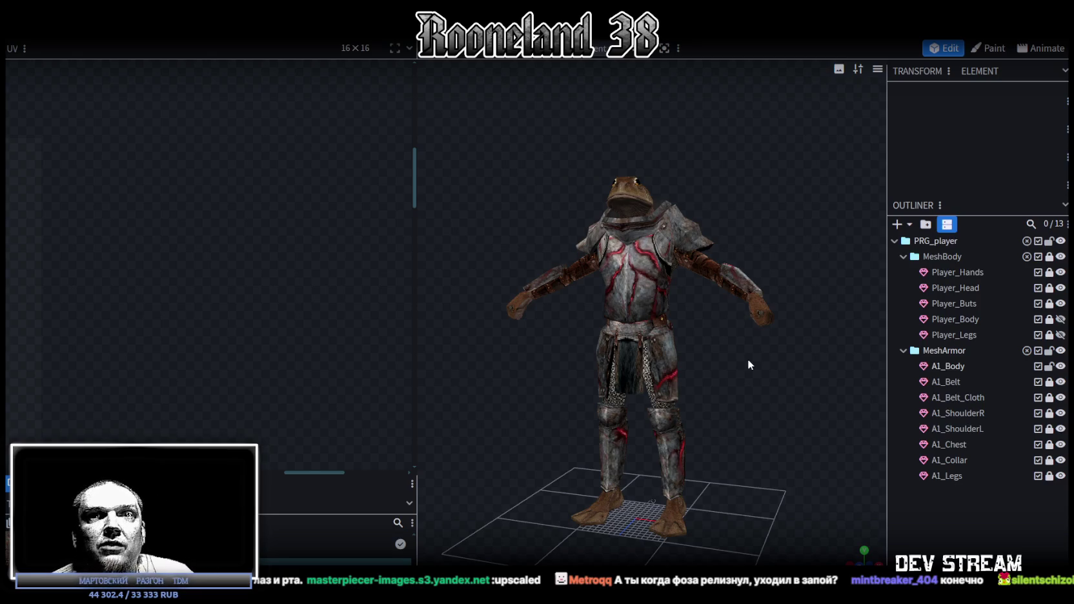
{"action": "scroll", "coordinate": [746, 312], "scroll_direction": "up", "scroll_amount": 3}
{"action": "mouse_move", "coordinate": [745, 373]}
{"action": "left_mouse_down"}
{"action": "mouse_move", "coordinate": [663, 389]}
{"action": "mouse_move", "coordinate": [596, 382]}
{"action": "mouse_move", "coordinate": [553, 359]}
{"action": "mouse_move", "coordinate": [500, 373]}
{"action": "mouse_move", "coordinate": [541, 315]}
{"action": "mouse_move", "coordinate": [652, 262]}
{"action": "left_mouse_up"}
{"action": "scroll", "coordinate": [663, 390], "scroll_direction": "up", "scroll_amount": 3}
{"action": "scroll", "coordinate": [596, 369], "scroll_direction": "up", "scroll_amount": 2}
- Hide the A1_Body, A1_Collar and A1_Legs armor, leaving A1_Chest selected on its own
{"action": "left_click", "coordinate": [652, 262]}
{"action": "left_click", "coordinate": [654, 263]}
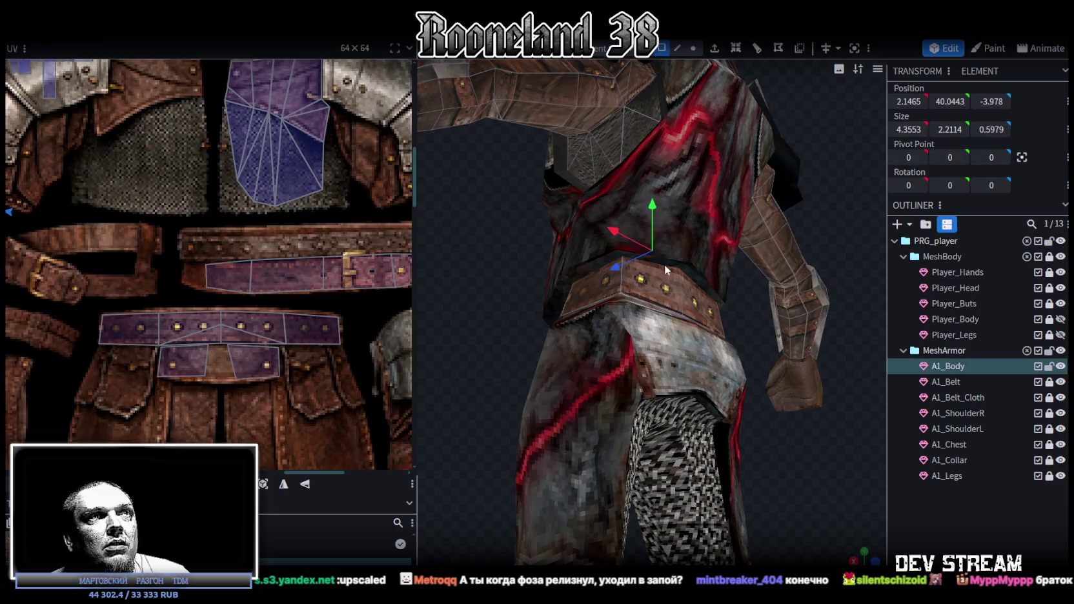
{"action": "mouse_move", "coordinate": [865, 323]}
{"action": "left_mouse_down"}
{"action": "mouse_move", "coordinate": [818, 305]}
{"action": "mouse_move", "coordinate": [775, 220]}
{"action": "mouse_move", "coordinate": [809, 226]}
{"action": "mouse_move", "coordinate": [752, 269]}
{"action": "mouse_move", "coordinate": [876, 248]}
{"action": "mouse_move", "coordinate": [826, 284]}
{"action": "mouse_move", "coordinate": [717, 277]}
{"action": "mouse_move", "coordinate": [731, 282]}
{"action": "left_mouse_up"}
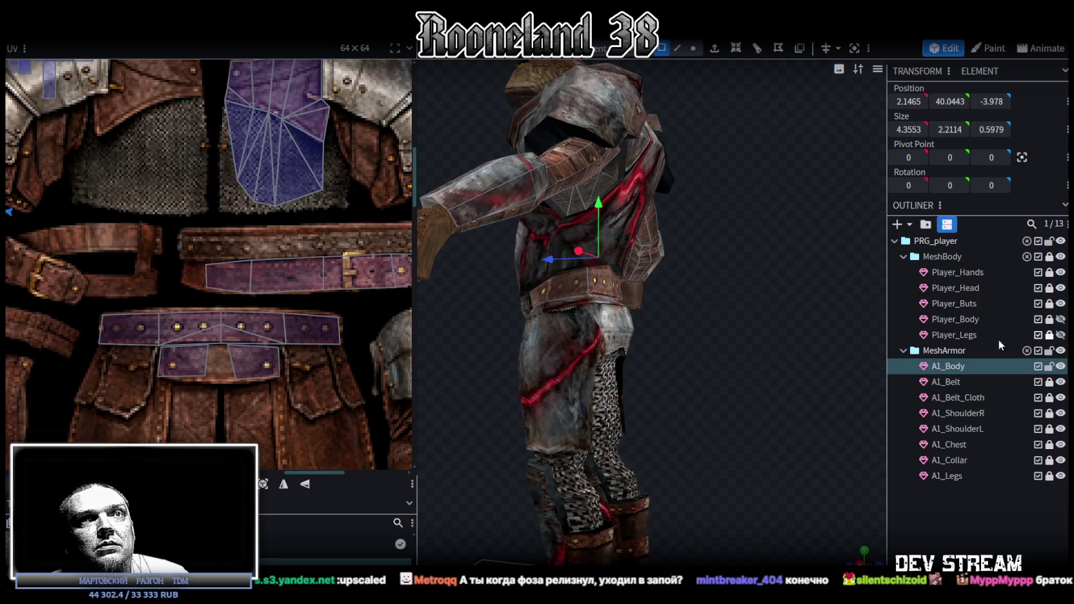
{"action": "left_click_drag", "start_coordinate": [1061, 367], "coordinate": [1061, 475]}
{"action": "mouse_move", "coordinate": [839, 336]}
{"action": "left_mouse_down"}
{"action": "mouse_move", "coordinate": [782, 253]}
{"action": "mouse_move", "coordinate": [606, 274]}
{"action": "mouse_move", "coordinate": [780, 283]}
{"action": "mouse_move", "coordinate": [1047, 349]}
{"action": "left_mouse_up"}
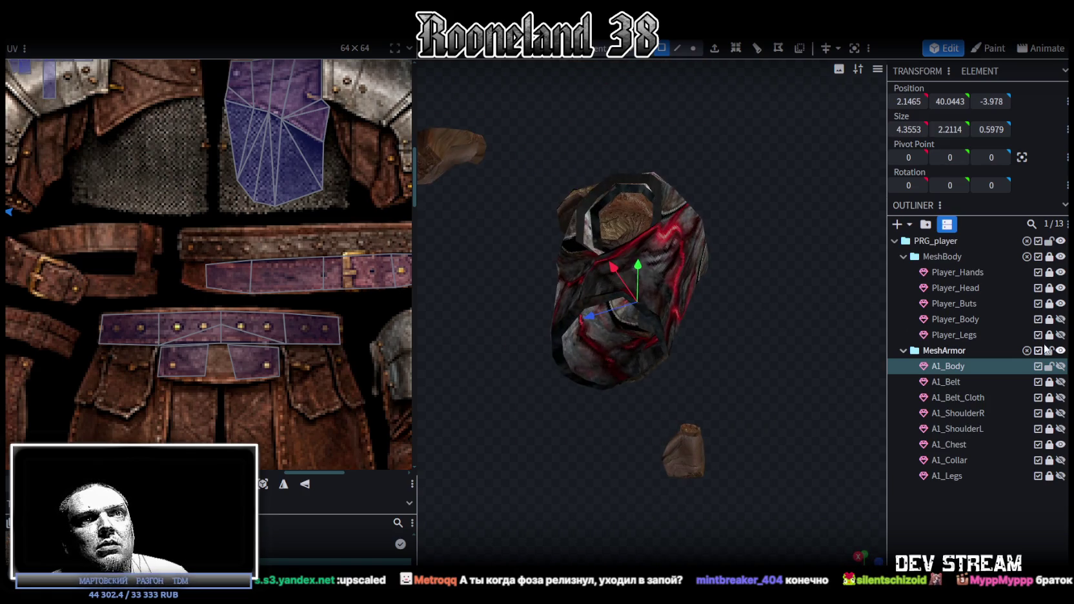
{"action": "left_click", "coordinate": [947, 444]}
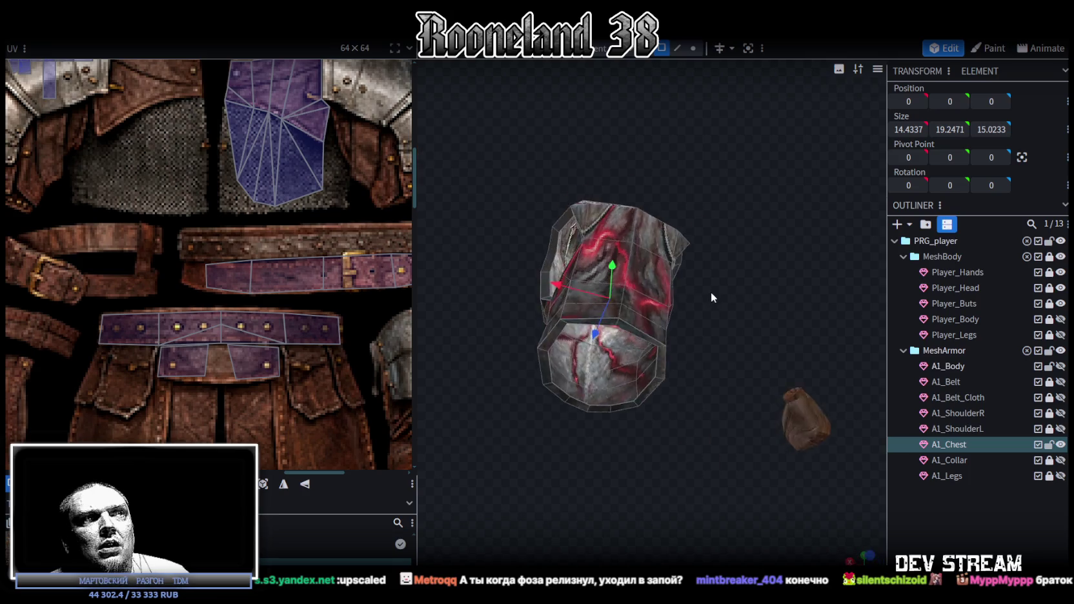
- Start selecting the rim vertices around the chest armor's neck opening
{"action": "scroll", "coordinate": [710, 292], "scroll_direction": "up", "scroll_amount": 3}
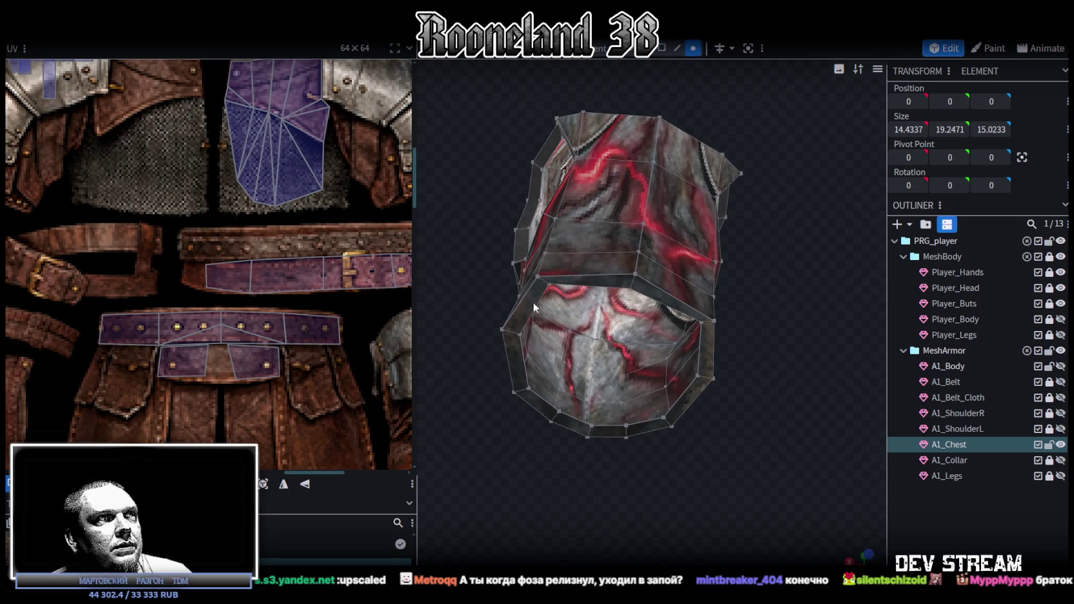
{"action": "left_click", "coordinate": [548, 286]}
{"action": "mouse_move", "coordinate": [711, 261]}
{"action": "left_mouse_down"}
{"action": "mouse_move", "coordinate": [830, 350]}
{"action": "mouse_move", "coordinate": [899, 382]}
{"action": "mouse_move", "coordinate": [917, 375]}
{"action": "mouse_move", "coordinate": [841, 394]}
{"action": "mouse_move", "coordinate": [869, 359]}
{"action": "mouse_move", "coordinate": [889, 376]}
{"action": "left_mouse_up"}
{"action": "left_click", "coordinate": [686, 164]}
{"action": "left_click_drag", "start_coordinate": [703, 226], "coordinate": [664, 202]}
{"action": "left_click", "coordinate": [663, 198], "text": "shift"}
{"action": "left_click", "coordinate": [660, 253], "text": "shift"}
{"action": "left_click", "coordinate": [684, 283], "text": "shift"}
- Add the remaining rim vertices and orbit to check the whole opening ring
{"action": "mouse_move", "coordinate": [774, 305]}
{"action": "left_mouse_down"}
{"action": "mouse_move", "coordinate": [517, 396]}
{"action": "mouse_move", "coordinate": [519, 382]}
{"action": "mouse_move", "coordinate": [594, 342]}
{"action": "mouse_move", "coordinate": [791, 479]}
{"action": "mouse_move", "coordinate": [790, 422]}
{"action": "left_mouse_up"}
{"action": "left_click", "coordinate": [585, 264], "text": "shift"}
{"action": "left_click", "coordinate": [585, 174], "text": "shift"}
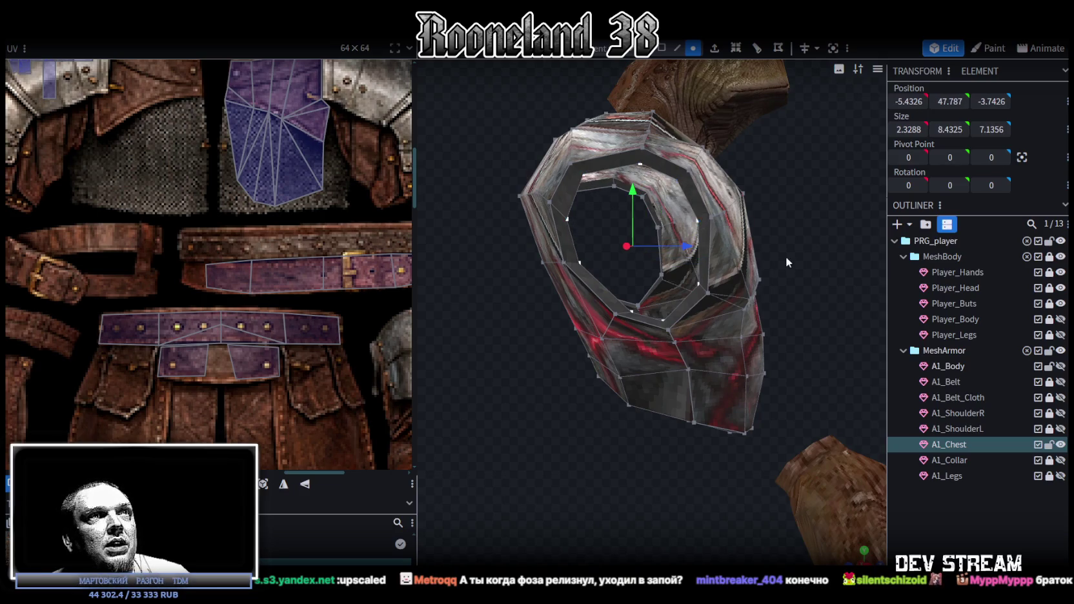
{"action": "mouse_move", "coordinate": [785, 255]}
{"action": "left_mouse_down"}
{"action": "mouse_move", "coordinate": [830, 267]}
{"action": "mouse_move", "coordinate": [797, 245]}
{"action": "left_mouse_up"}
{"action": "left_click", "coordinate": [688, 171], "text": "shift"}
{"action": "mouse_move", "coordinate": [693, 173]}
{"action": "left_mouse_down"}
{"action": "mouse_move", "coordinate": [814, 270]}
{"action": "mouse_move", "coordinate": [842, 268]}
{"action": "mouse_move", "coordinate": [441, 260]}
{"action": "mouse_move", "coordinate": [402, 281]}
{"action": "left_mouse_up"}
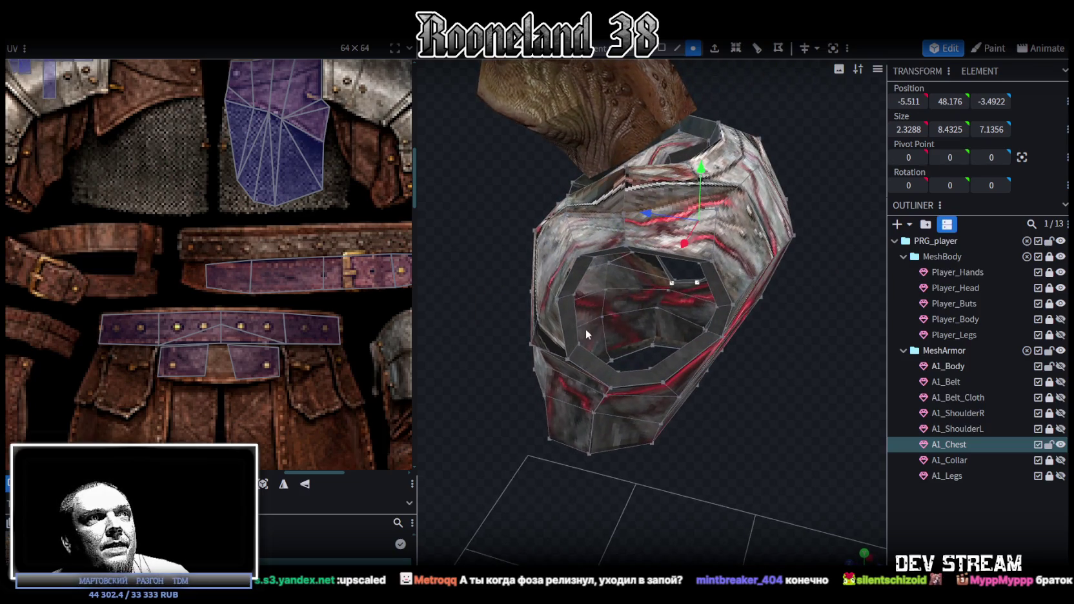
{"action": "left_click", "coordinate": [579, 345], "text": "shift"}
{"action": "left_click", "coordinate": [649, 367], "text": "shift"}
{"action": "mouse_move", "coordinate": [649, 367]}
{"action": "left_mouse_down"}
{"action": "mouse_move", "coordinate": [627, 422]}
{"action": "mouse_move", "coordinate": [747, 400]}
{"action": "mouse_move", "coordinate": [727, 317]}
{"action": "left_mouse_up"}
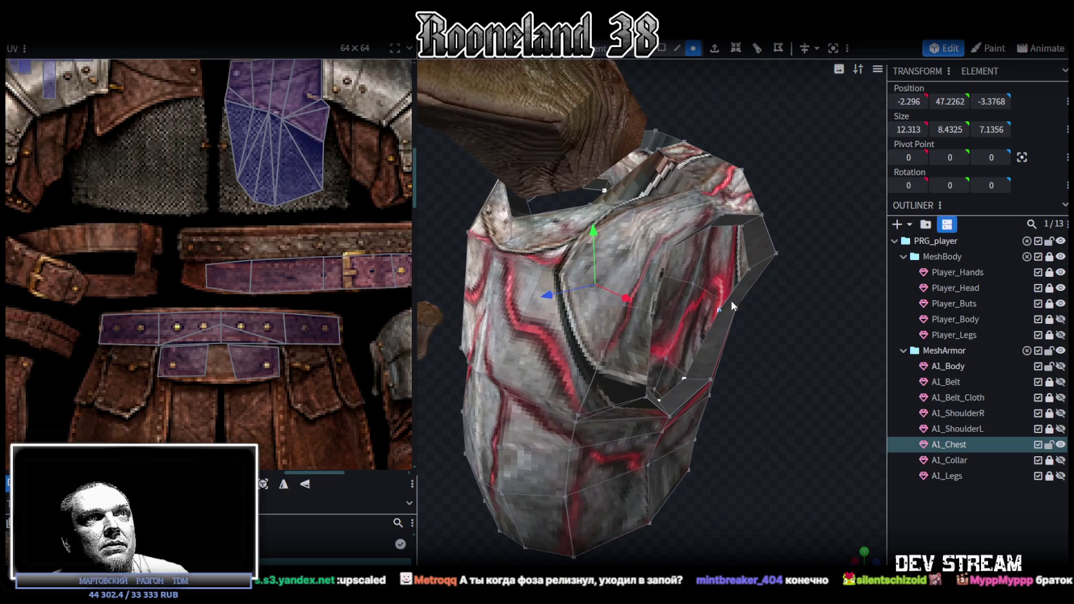
{"action": "left_click", "coordinate": [749, 266], "text": "shift"}
{"action": "left_click_drag", "start_coordinate": [748, 267], "coordinate": [786, 300]}
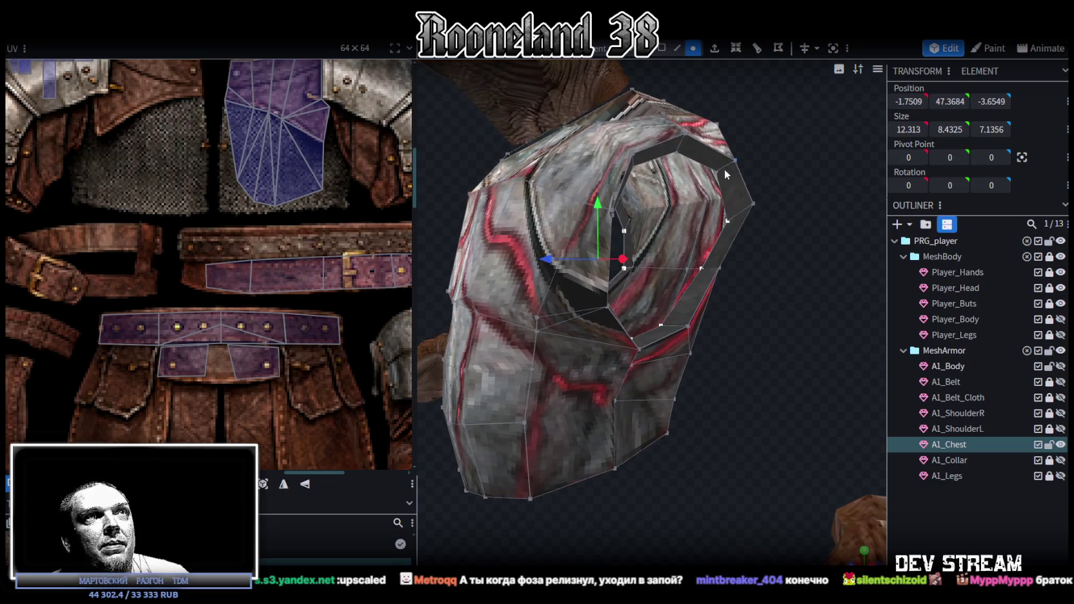
{"action": "left_click_drag", "start_coordinate": [694, 171], "coordinate": [723, 295]}
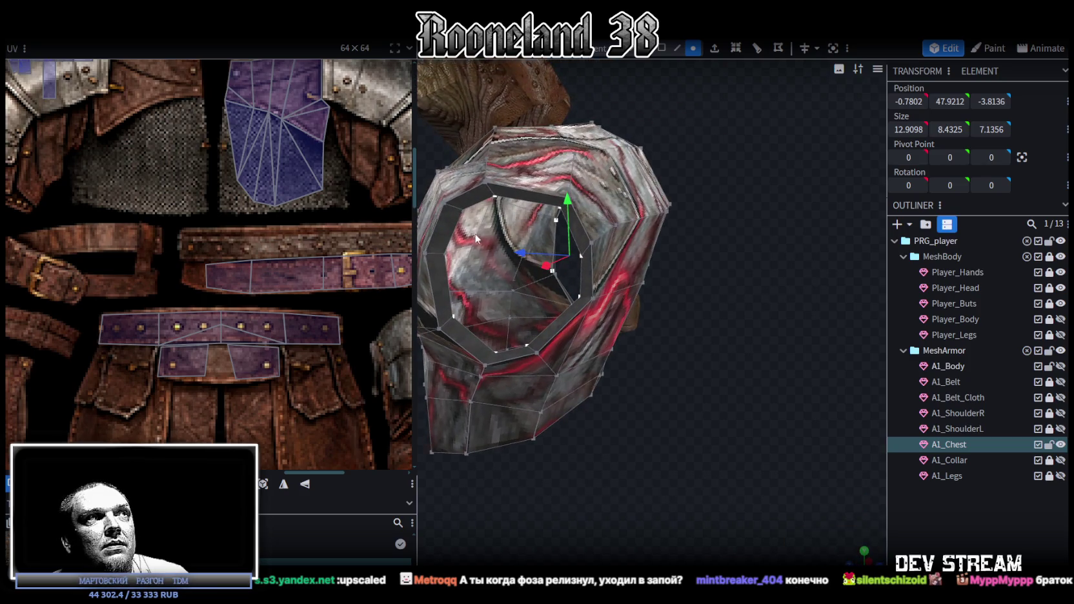
{"action": "mouse_move", "coordinate": [453, 316]}
{"action": "left_mouse_down"}
{"action": "mouse_move", "coordinate": [658, 332]}
{"action": "mouse_move", "coordinate": [718, 356]}
{"action": "mouse_move", "coordinate": [635, 318]}
{"action": "left_mouse_up"}
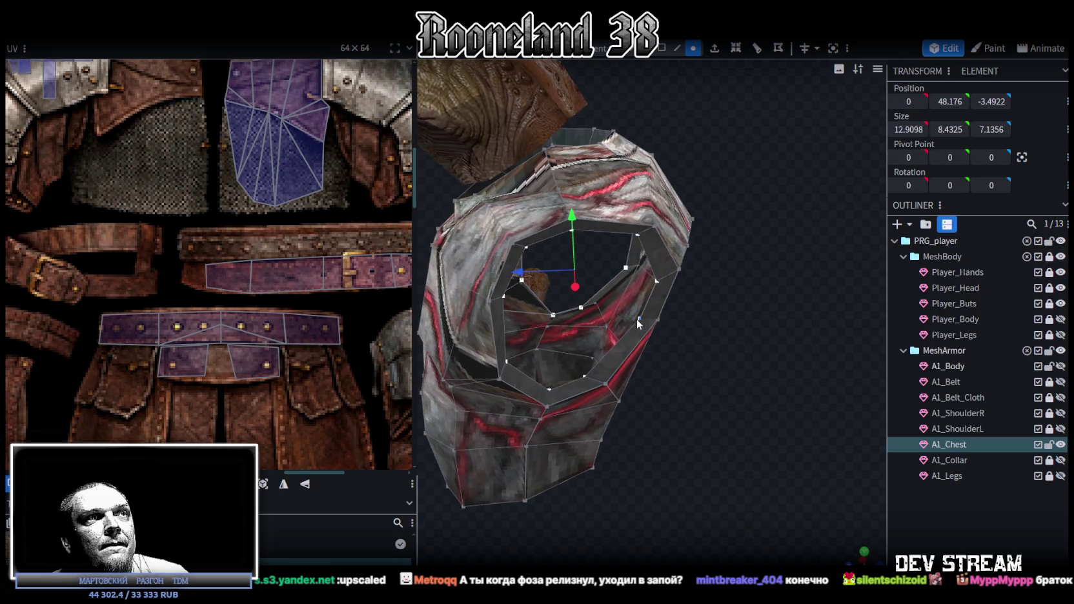
- Merge the rim ring into one centre point with Merge All in Center
{"action": "right_click", "coordinate": [636, 319]}
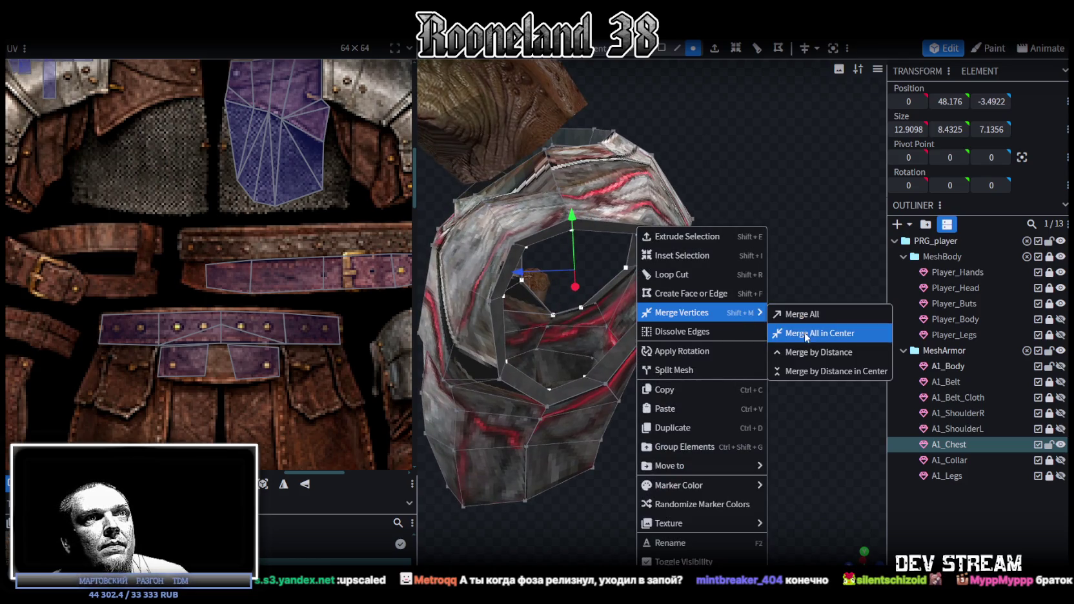
{"action": "left_click", "coordinate": [806, 335]}
{"action": "mouse_move", "coordinate": [781, 330]}
{"action": "left_mouse_down"}
{"action": "mouse_move", "coordinate": [707, 322]}
{"action": "mouse_move", "coordinate": [792, 284]}
{"action": "mouse_move", "coordinate": [759, 309]}
{"action": "mouse_move", "coordinate": [777, 179]}
{"action": "mouse_move", "coordinate": [800, 165]}
{"action": "mouse_move", "coordinate": [802, 188]}
{"action": "left_mouse_up"}
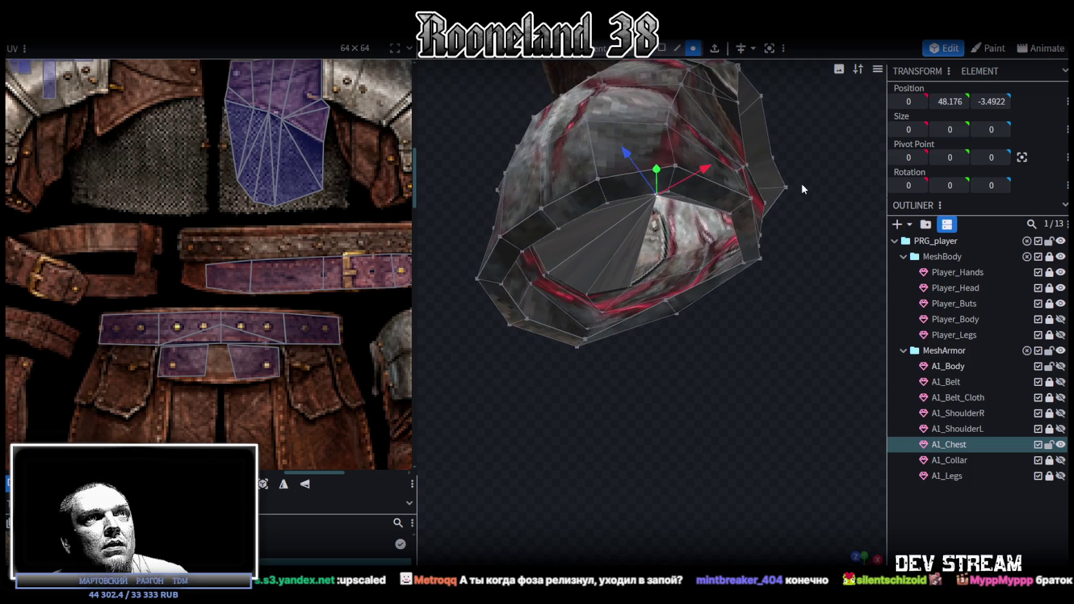
- Select stray chest vertices and hide the body meshes to isolate the chest
{"action": "left_click", "coordinate": [743, 262]}
{"action": "left_click", "coordinate": [665, 301], "text": "shift"}
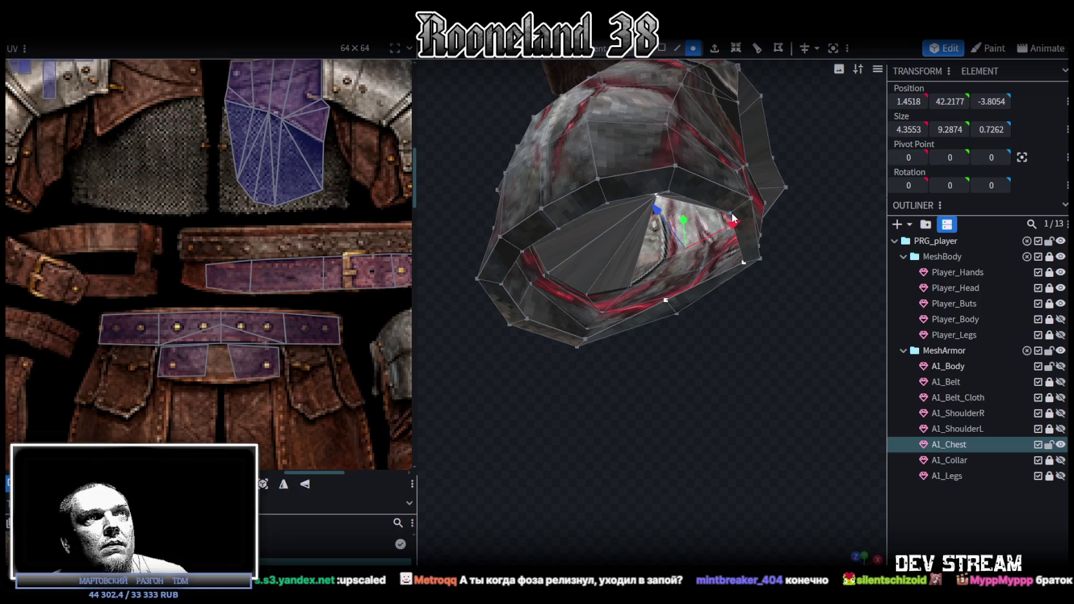
{"action": "left_click", "coordinate": [668, 190], "text": "shift"}
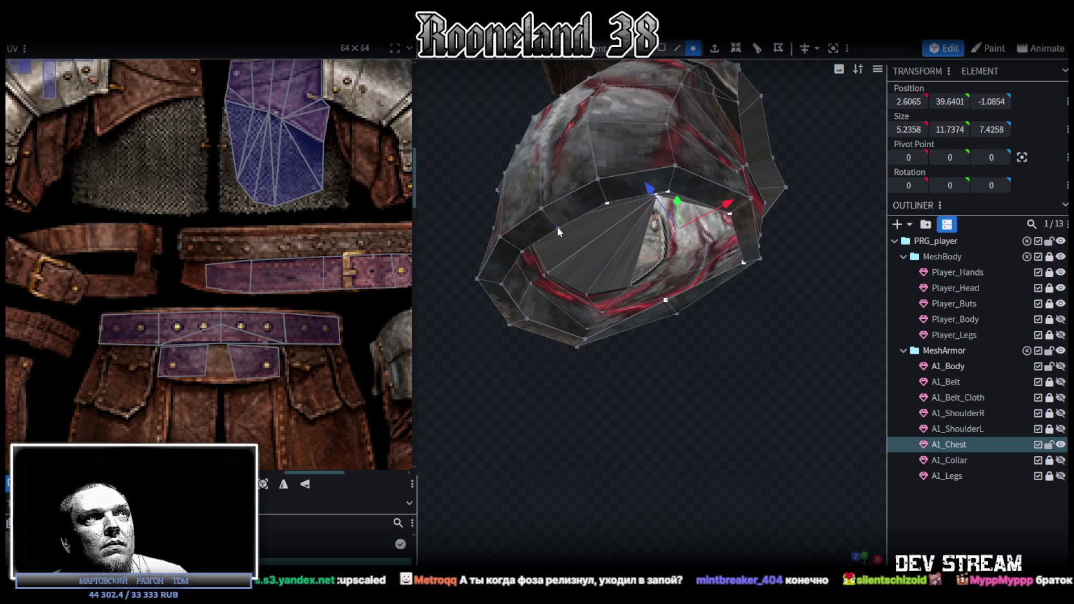
{"action": "left_click", "coordinate": [527, 319], "text": "shift"}
{"action": "mouse_move", "coordinate": [586, 343]}
{"action": "left_mouse_down"}
{"action": "mouse_move", "coordinate": [756, 328]}
{"action": "mouse_move", "coordinate": [705, 293]}
{"action": "mouse_move", "coordinate": [736, 247]}
{"action": "mouse_move", "coordinate": [771, 200]}
{"action": "mouse_move", "coordinate": [802, 187]}
{"action": "mouse_move", "coordinate": [839, 213]}
{"action": "left_mouse_up"}
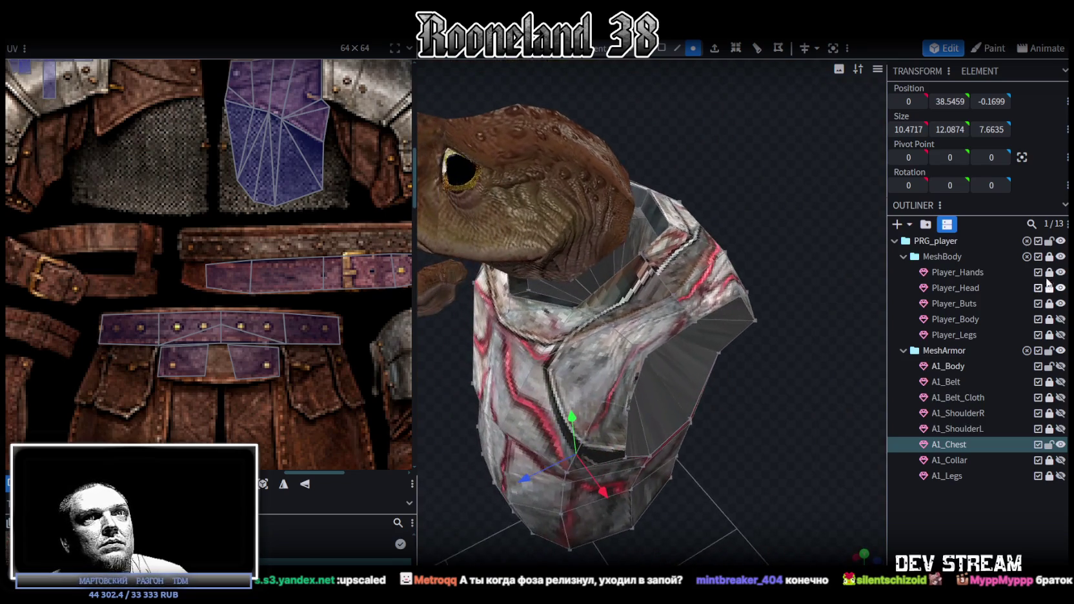
{"action": "left_click", "coordinate": [1060, 256]}
- Merge the vertices around the other opening's centre into a single point with Merge All
{"action": "mouse_move", "coordinate": [761, 155]}
{"action": "left_mouse_down"}
{"action": "mouse_move", "coordinate": [728, 128]}
{"action": "mouse_move", "coordinate": [745, 138]}
{"action": "mouse_move", "coordinate": [691, 215]}
{"action": "left_mouse_up"}
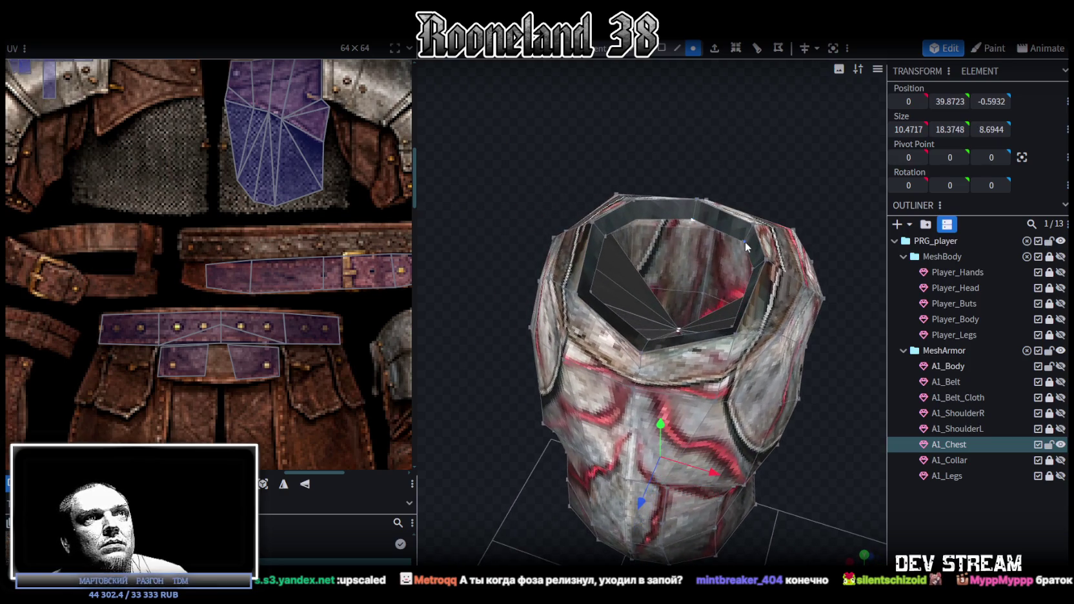
{"action": "mouse_move", "coordinate": [679, 159]}
{"action": "left_mouse_down"}
{"action": "mouse_move", "coordinate": [751, 136]}
{"action": "mouse_move", "coordinate": [719, 271]}
{"action": "left_mouse_up"}
{"action": "left_click", "coordinate": [718, 271], "text": "shift"}
{"action": "left_click", "coordinate": [635, 376], "text": "shift"}
{"action": "left_click", "coordinate": [593, 341], "text": "shift"}
{"action": "left_click", "coordinate": [572, 303], "text": "shift"}
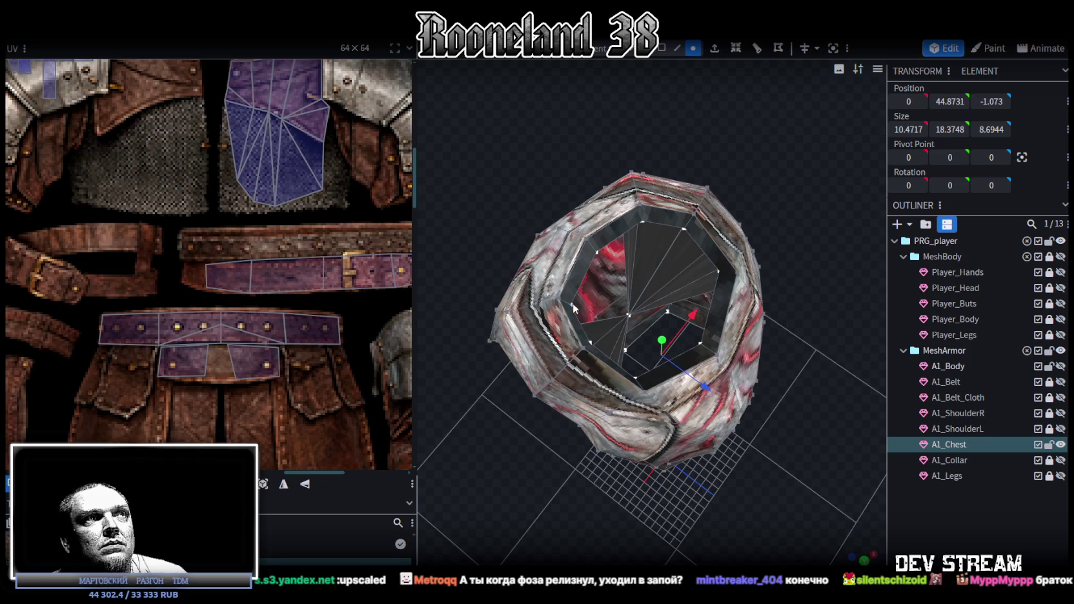
{"action": "right_click", "coordinate": [573, 302]}
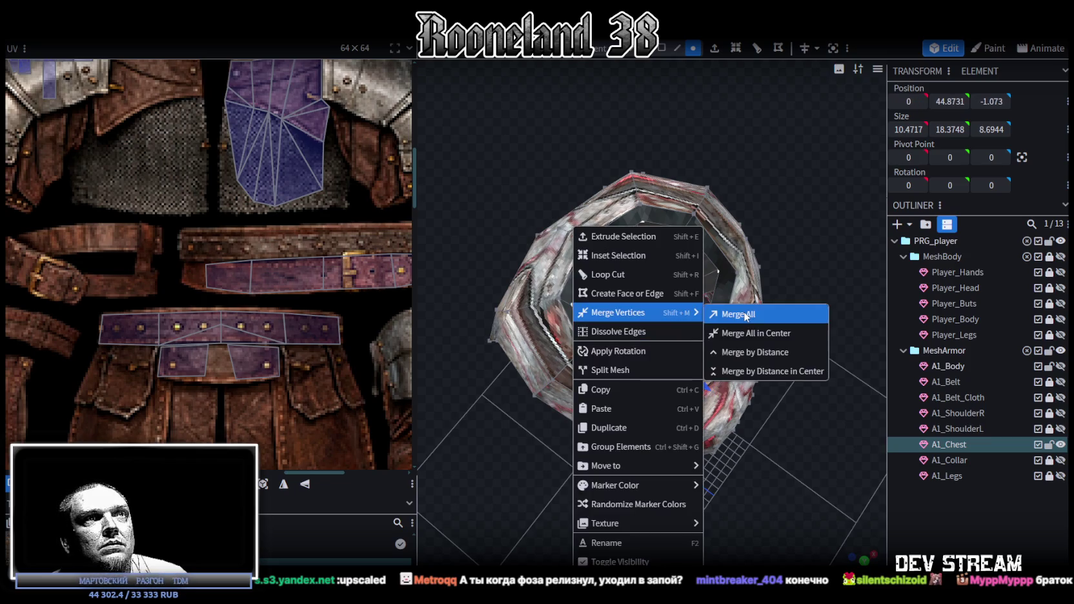
{"action": "left_click", "coordinate": [739, 314]}
- Box-select the new cap faces inside the opening
{"action": "mouse_move", "coordinate": [732, 395]}
{"action": "left_mouse_down"}
{"action": "mouse_move", "coordinate": [739, 174]}
{"action": "mouse_move", "coordinate": [677, 432]}
{"action": "mouse_move", "coordinate": [674, 393]}
{"action": "mouse_move", "coordinate": [700, 374]}
{"action": "left_mouse_up"}
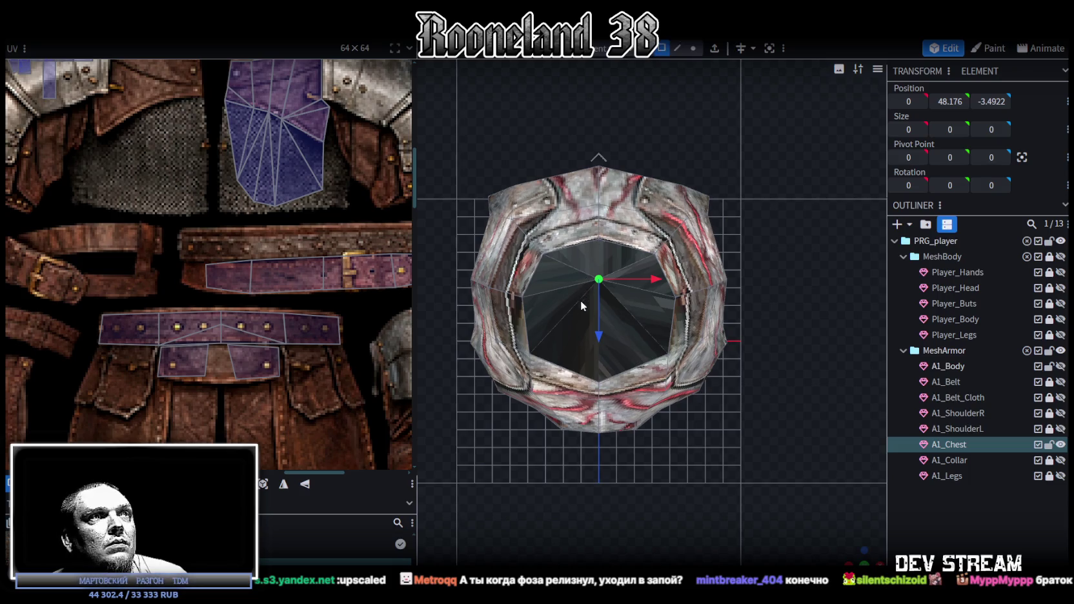
{"action": "left_click_drag", "start_coordinate": [581, 305], "coordinate": [612, 258]}
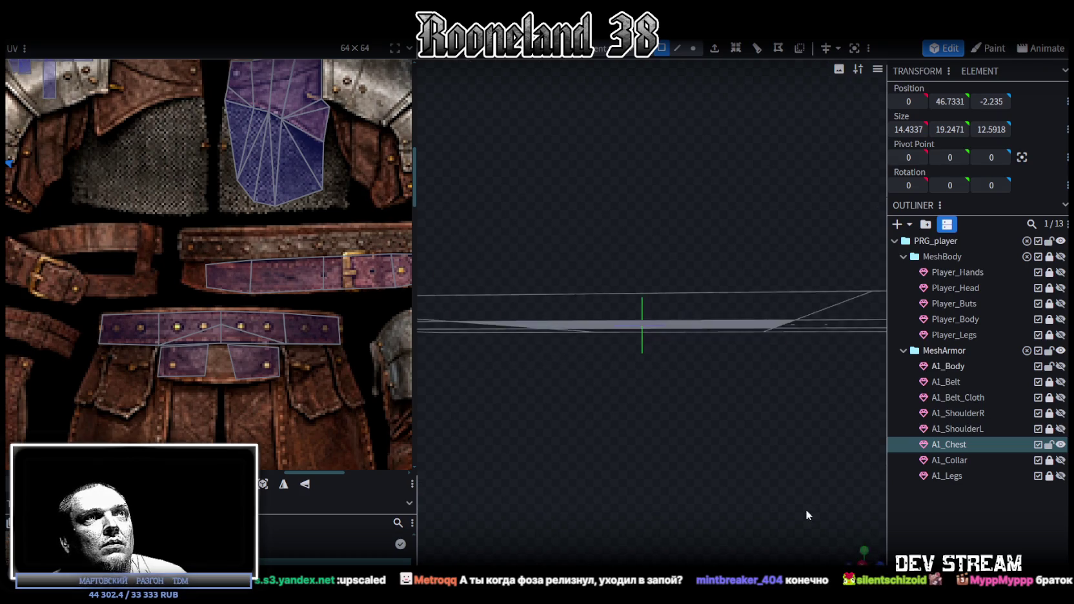
{"action": "mouse_move", "coordinate": [674, 264]}
{"action": "left_mouse_down"}
{"action": "mouse_move", "coordinate": [708, 482]}
{"action": "mouse_move", "coordinate": [643, 356]}
{"action": "mouse_move", "coordinate": [483, 369]}
{"action": "mouse_move", "coordinate": [435, 398]}
{"action": "mouse_move", "coordinate": [473, 493]}
{"action": "left_mouse_up"}
{"action": "scroll", "coordinate": [277, 258], "scroll_direction": "down", "scroll_amount": 2}
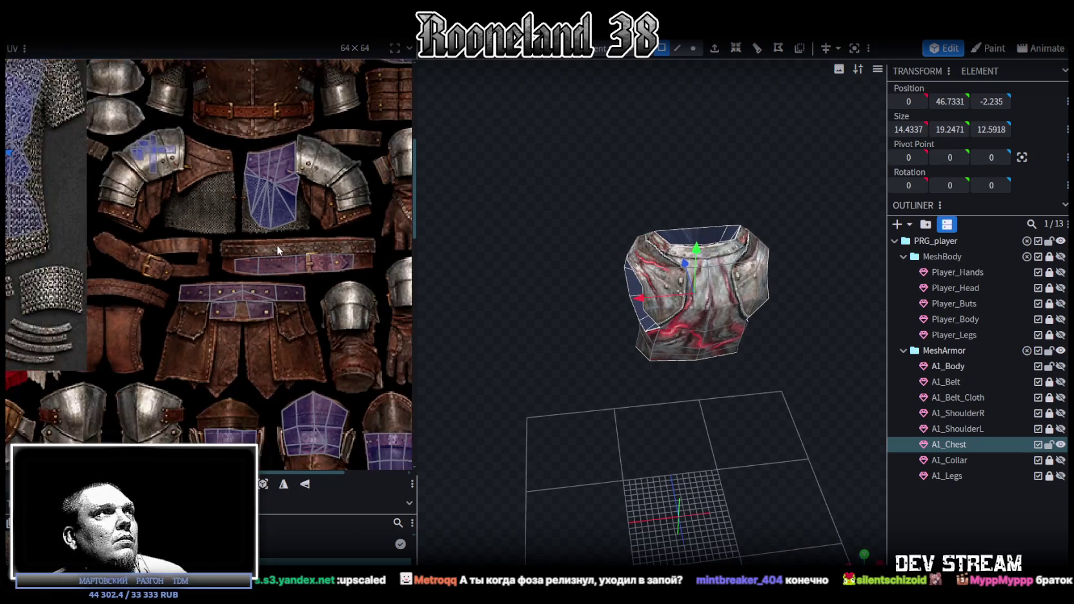
- Snap to an axis view down the opening and UV-project the cap faces from view
{"action": "scroll", "coordinate": [278, 248], "scroll_direction": "down", "scroll_amount": 2}
{"action": "scroll", "coordinate": [322, 290], "scroll_direction": "down", "scroll_amount": 2}
{"action": "scroll", "coordinate": [309, 284], "scroll_direction": "up", "scroll_amount": 3}
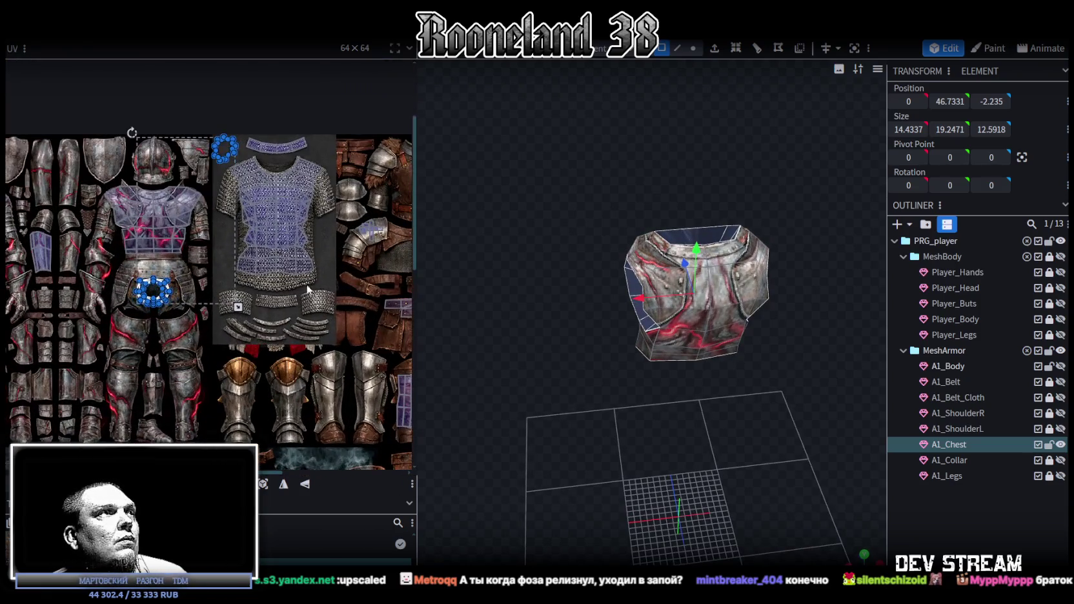
{"action": "middle_click_drag", "start_coordinate": [237, 273], "coordinate": [299, 303]}
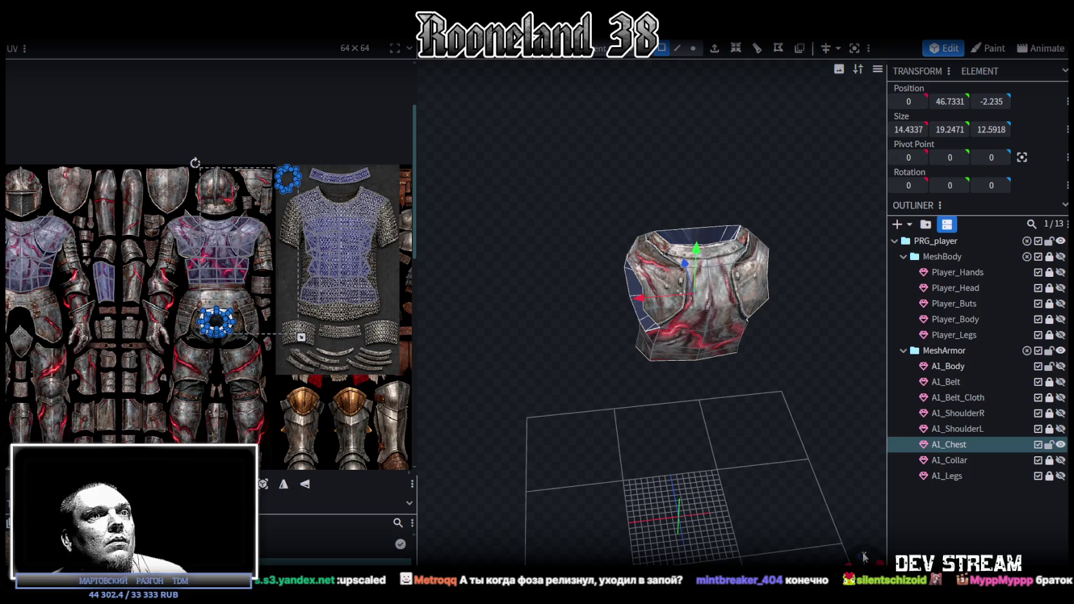
{"action": "left_click", "coordinate": [862, 556]}
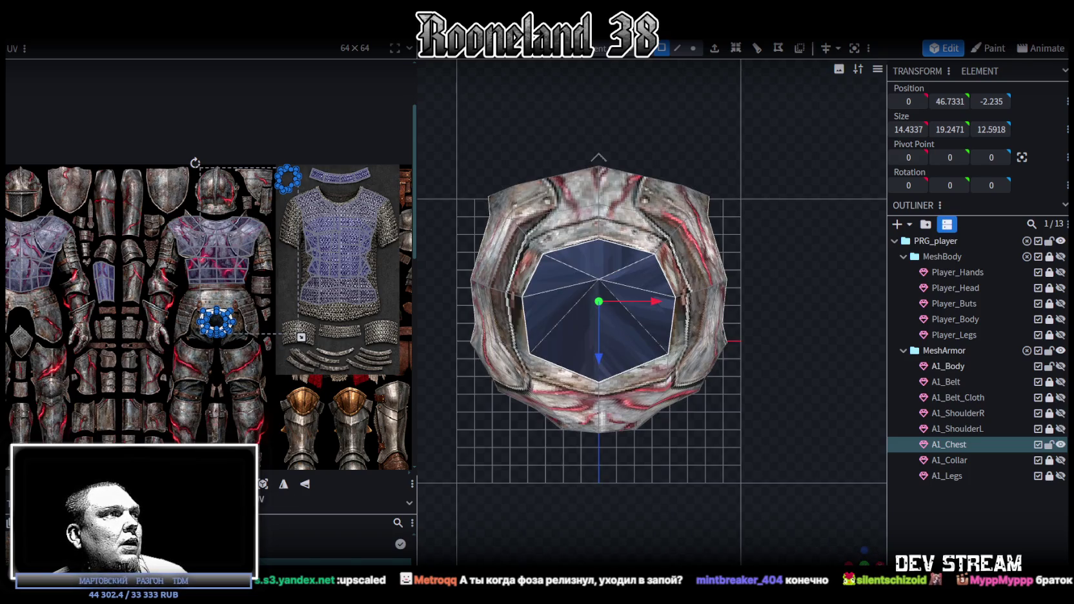
{"action": "left_click", "coordinate": [248, 483]}
- Shrink the cap's UV island to about half size and move it onto the texture's dark gap
{"action": "left_click_drag", "start_coordinate": [324, 317], "coordinate": [220, 258]}
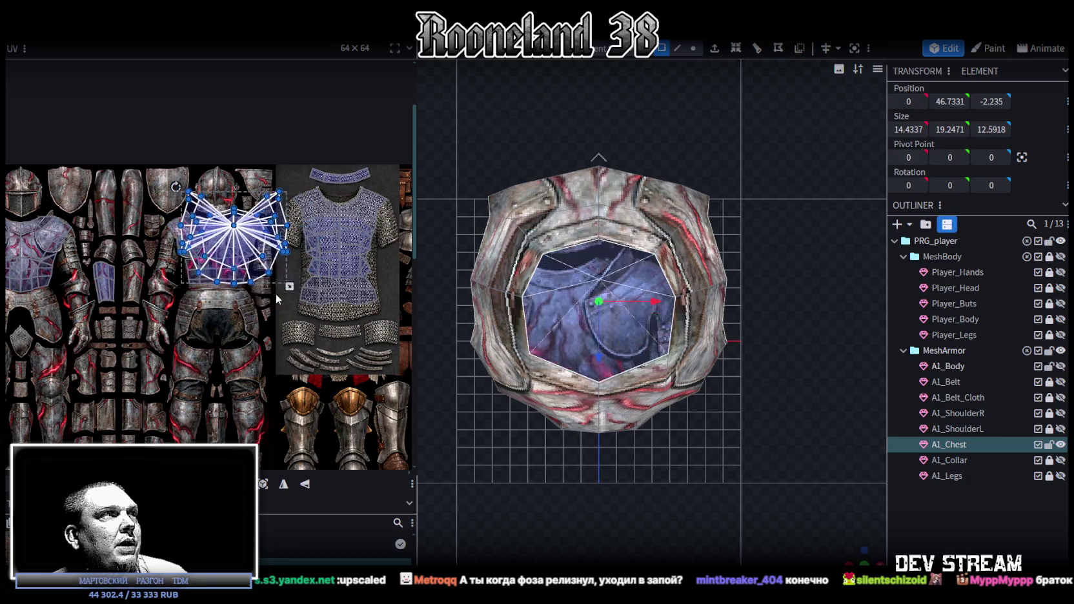
{"action": "scroll", "coordinate": [214, 231], "scroll_direction": "up", "scroll_amount": 3}
{"action": "scroll", "coordinate": [213, 231], "scroll_direction": "down", "scroll_amount": 2}
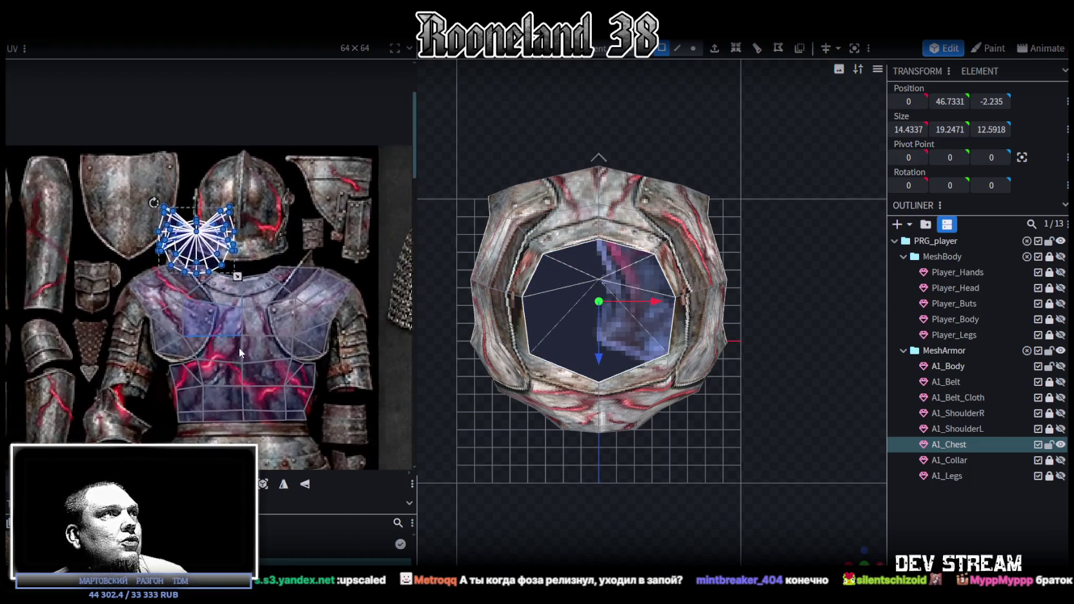
{"action": "scroll", "coordinate": [321, 348], "scroll_direction": "down", "scroll_amount": 3}
{"action": "middle_click_drag", "start_coordinate": [320, 343], "coordinate": [235, 218]}
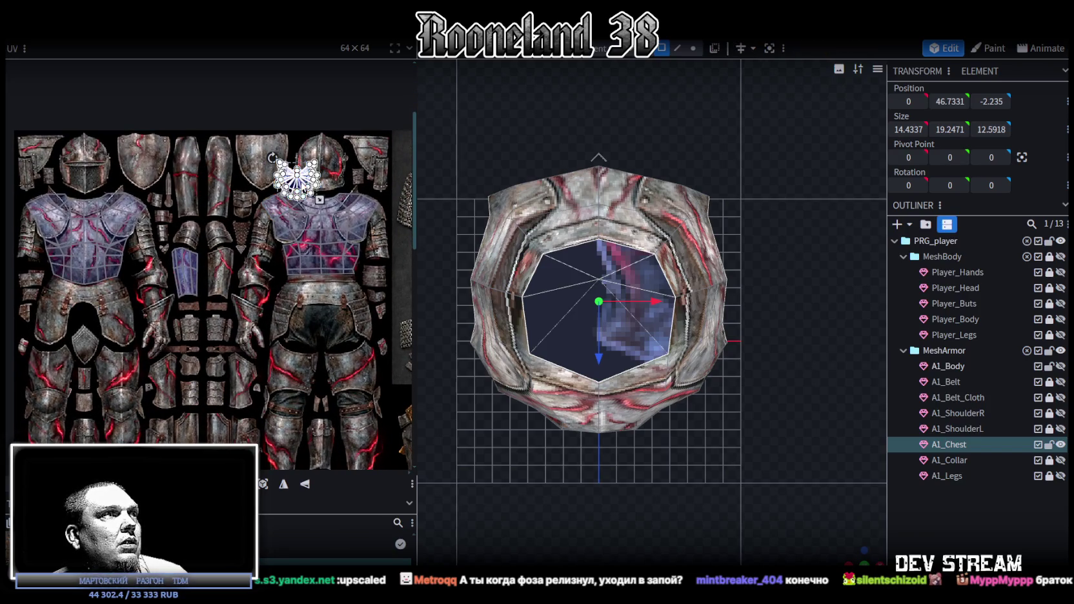
{"action": "left_click_drag", "start_coordinate": [303, 187], "coordinate": [113, 329]}
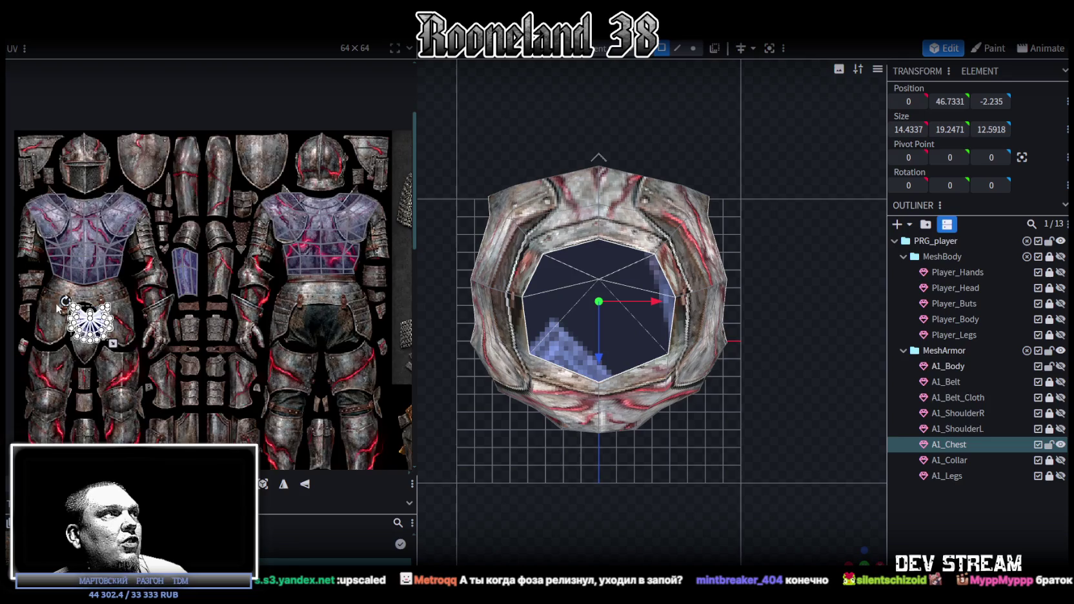
{"action": "scroll", "coordinate": [78, 316], "scroll_direction": "up", "scroll_amount": 2}
{"action": "scroll", "coordinate": [77, 316], "scroll_direction": "up", "scroll_amount": 1}
{"action": "left_click_drag", "start_coordinate": [222, 397], "coordinate": [176, 370]}
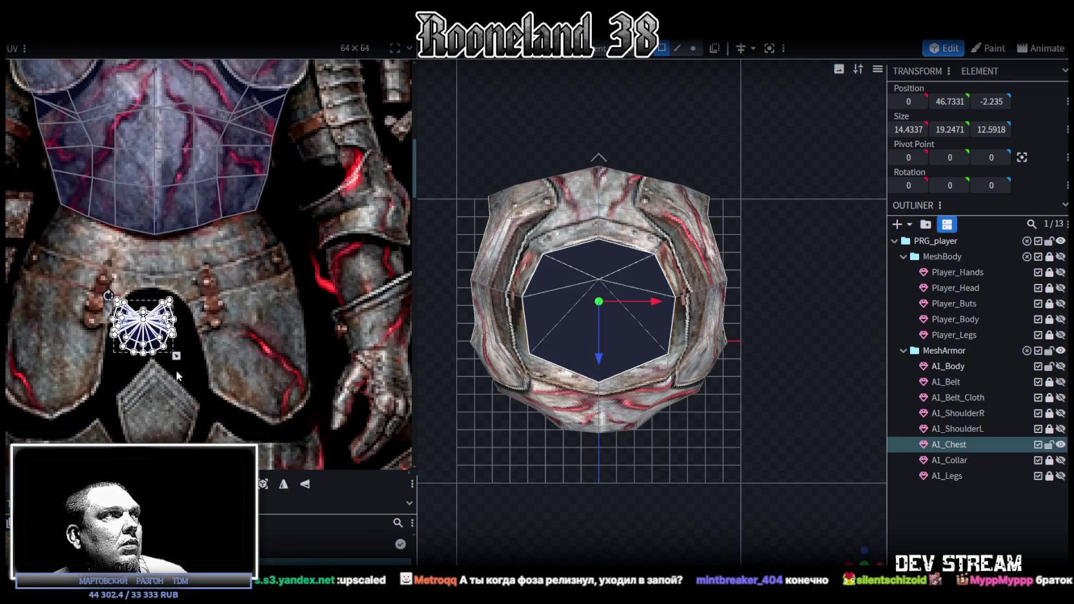
{"action": "scroll", "coordinate": [167, 355], "scroll_direction": "up", "scroll_amount": 2}
{"action": "left_click_drag", "start_coordinate": [172, 338], "coordinate": [198, 346]}
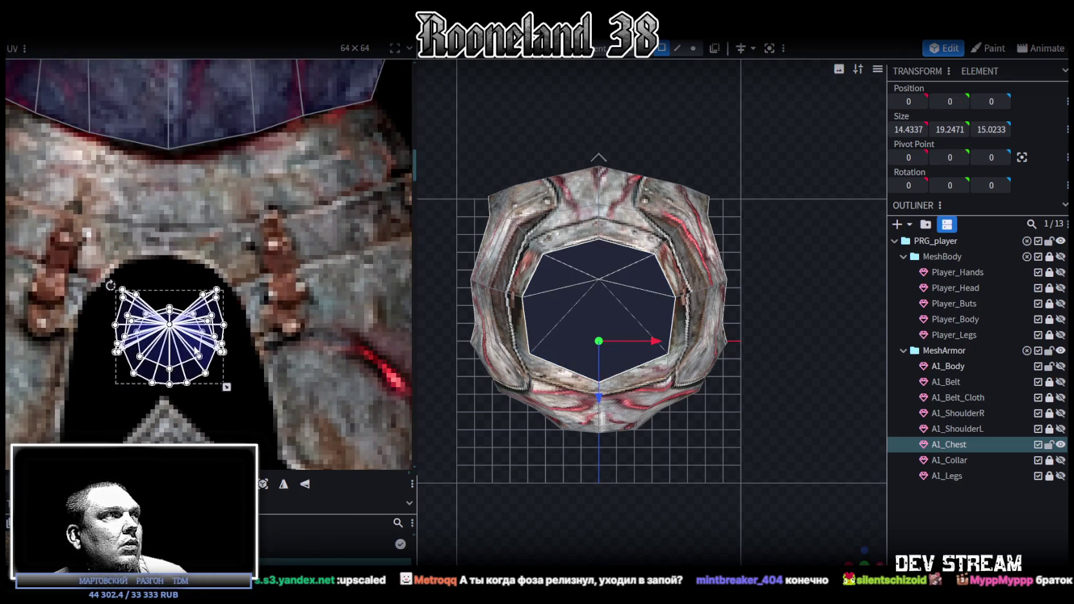
- Return to perspective view and inspect the capped chest in wireframe display
{"action": "left_click", "coordinate": [854, 551]}
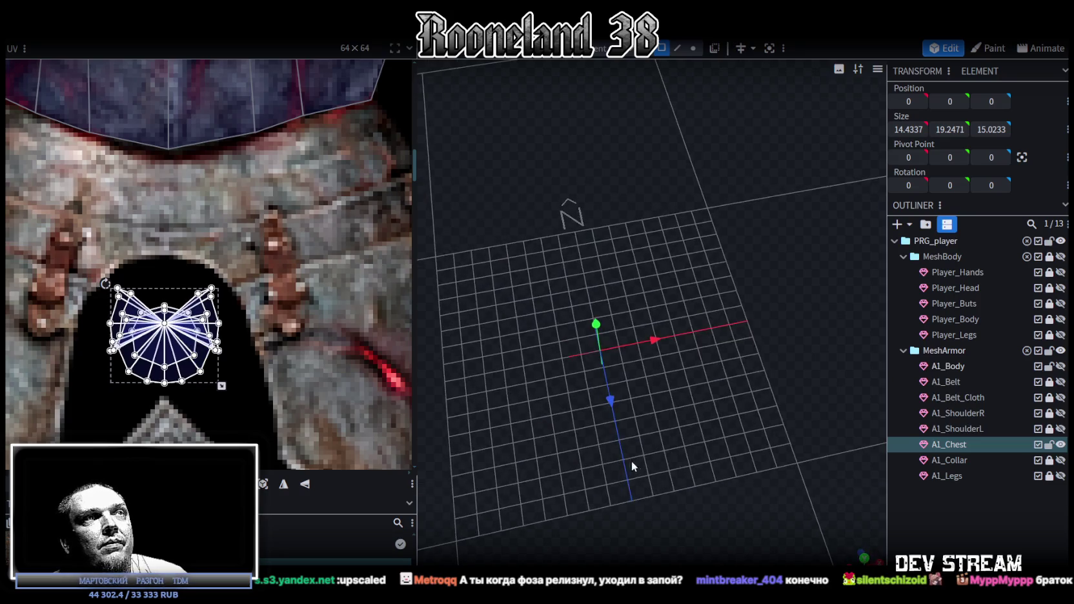
{"action": "mouse_move", "coordinate": [710, 413]}
{"action": "left_mouse_down"}
{"action": "mouse_move", "coordinate": [671, 382]}
{"action": "mouse_move", "coordinate": [624, 287]}
{"action": "mouse_move", "coordinate": [633, 400]}
{"action": "mouse_move", "coordinate": [656, 332]}
{"action": "mouse_move", "coordinate": [622, 411]}
{"action": "left_mouse_up"}
{"action": "key", "text": "z"}
{"action": "key", "text": "z"}
{"action": "key", "text": "z"}
{"action": "mouse_move", "coordinate": [700, 409]}
{"action": "left_mouse_down"}
{"action": "mouse_move", "coordinate": [570, 514]}
{"action": "mouse_move", "coordinate": [684, 452]}
{"action": "mouse_move", "coordinate": [524, 322]}
{"action": "mouse_move", "coordinate": [608, 241]}
{"action": "mouse_move", "coordinate": [724, 428]}
{"action": "left_mouse_up"}
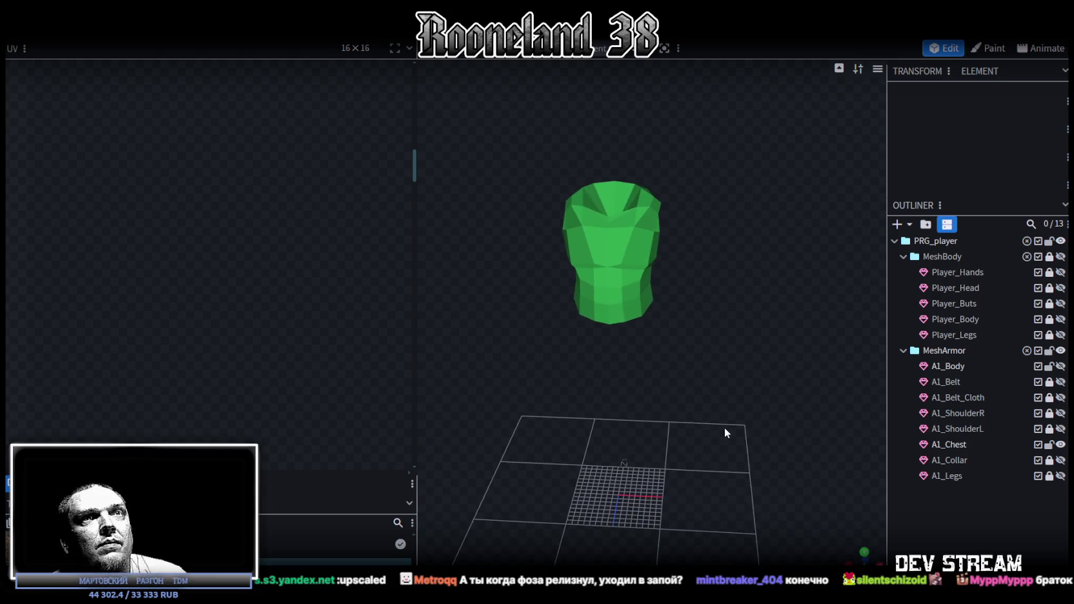
- Return to textured display, show the head and body meshes, but hide Player_Body and Player_Legs
{"action": "key", "text": "z"}
{"action": "left_click", "coordinate": [1060, 288]}
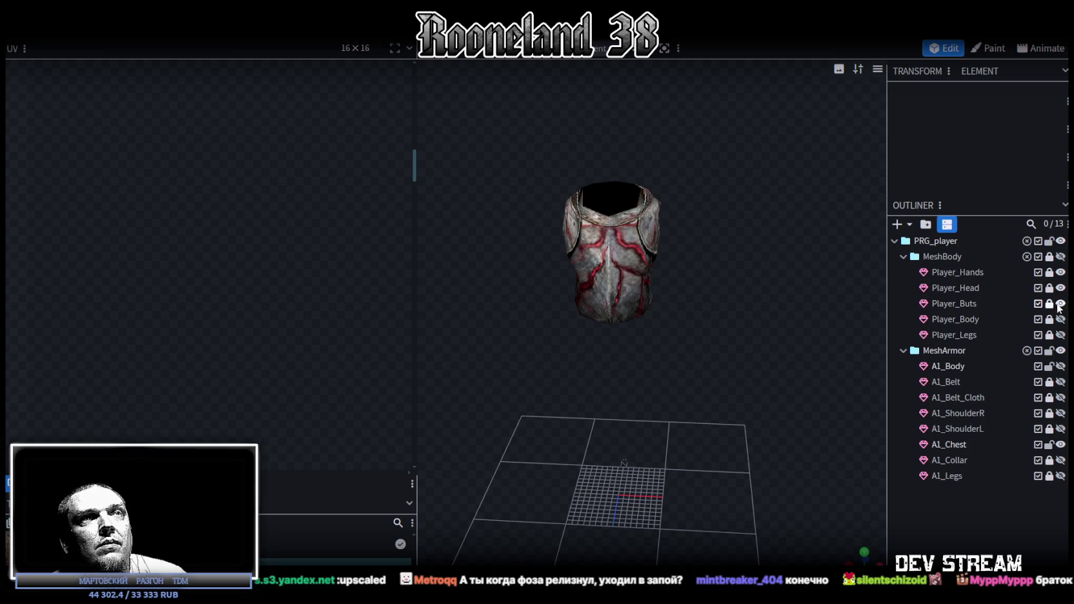
{"action": "scroll", "coordinate": [716, 391], "scroll_direction": "down", "scroll_amount": 3}
{"action": "scroll", "coordinate": [720, 386], "scroll_direction": "down", "scroll_amount": 2}
{"action": "left_click", "coordinate": [1060, 256]}
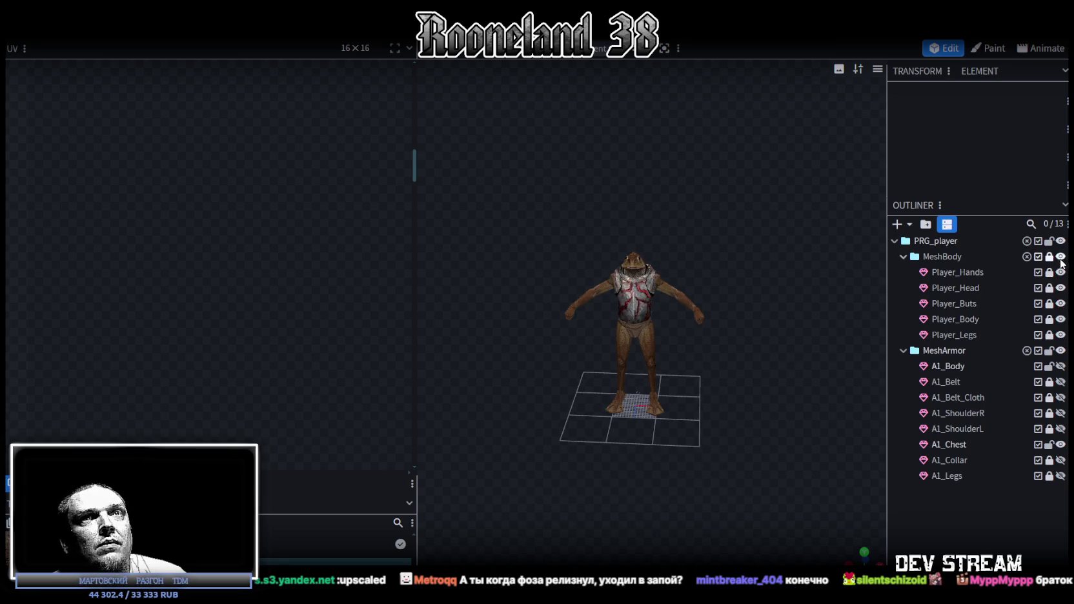
{"action": "left_click", "coordinate": [1060, 318]}
{"action": "left_click", "coordinate": [1060, 334]}
{"action": "scroll", "coordinate": [774, 347], "scroll_direction": "up", "scroll_amount": 5}
{"action": "scroll", "coordinate": [774, 347], "scroll_direction": "up", "scroll_amount": 2}
{"action": "scroll", "coordinate": [744, 418], "scroll_direction": "up", "scroll_amount": 2}
- Save RPGchars.bbmodel and show all armor pieces on the frog
{"action": "key", "text": "ctrl+s"}
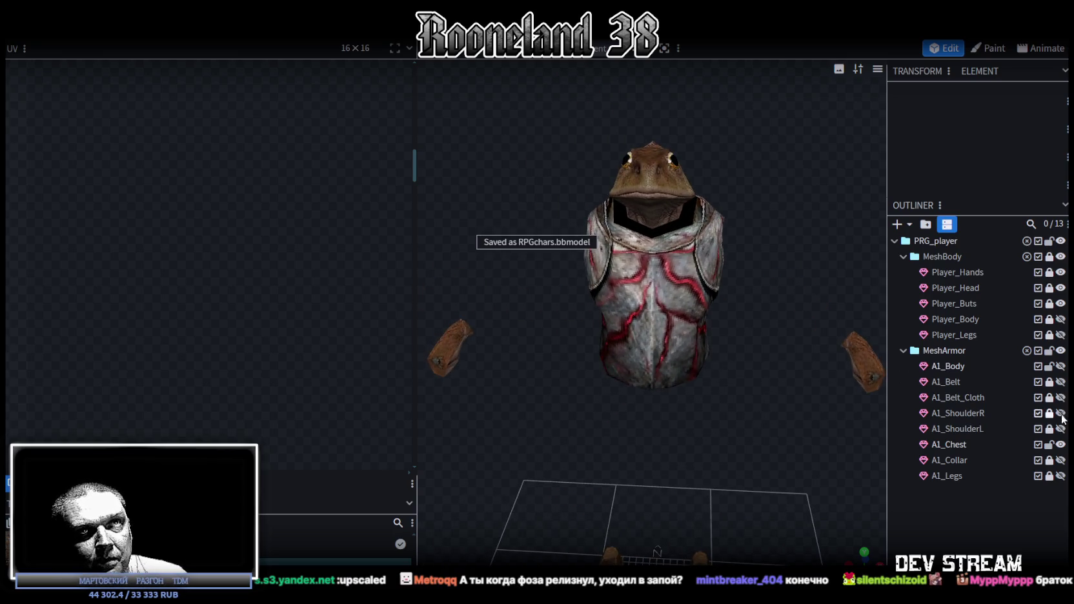
{"action": "left_click", "coordinate": [1060, 350]}
{"action": "left_click", "coordinate": [1060, 351]}
{"action": "scroll", "coordinate": [759, 393], "scroll_direction": "down", "scroll_amount": 2}
{"action": "mouse_move", "coordinate": [759, 392]}
{"action": "left_mouse_down"}
{"action": "mouse_move", "coordinate": [719, 437]}
{"action": "mouse_move", "coordinate": [633, 326]}
{"action": "mouse_move", "coordinate": [558, 332]}
{"action": "mouse_move", "coordinate": [540, 366]}
{"action": "mouse_move", "coordinate": [567, 306]}
{"action": "mouse_move", "coordinate": [672, 249]}
{"action": "mouse_move", "coordinate": [877, 276]}
{"action": "mouse_move", "coordinate": [847, 250]}
{"action": "mouse_move", "coordinate": [817, 255]}
{"action": "mouse_move", "coordinate": [795, 325]}
{"action": "mouse_move", "coordinate": [708, 390]}
{"action": "mouse_move", "coordinate": [785, 385]}
{"action": "mouse_move", "coordinate": [771, 321]}
{"action": "mouse_move", "coordinate": [699, 326]}
{"action": "mouse_move", "coordinate": [657, 344]}
{"action": "mouse_move", "coordinate": [654, 363]}
{"action": "mouse_move", "coordinate": [729, 389]}
{"action": "left_mouse_up"}
{"action": "scroll", "coordinate": [719, 437], "scroll_direction": "up", "scroll_amount": 2}
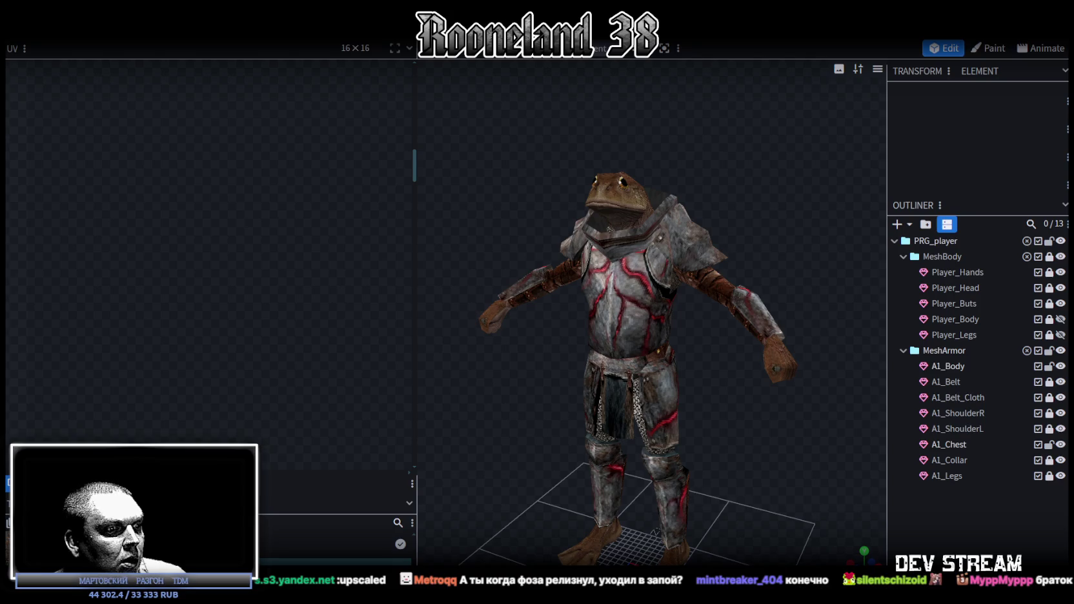
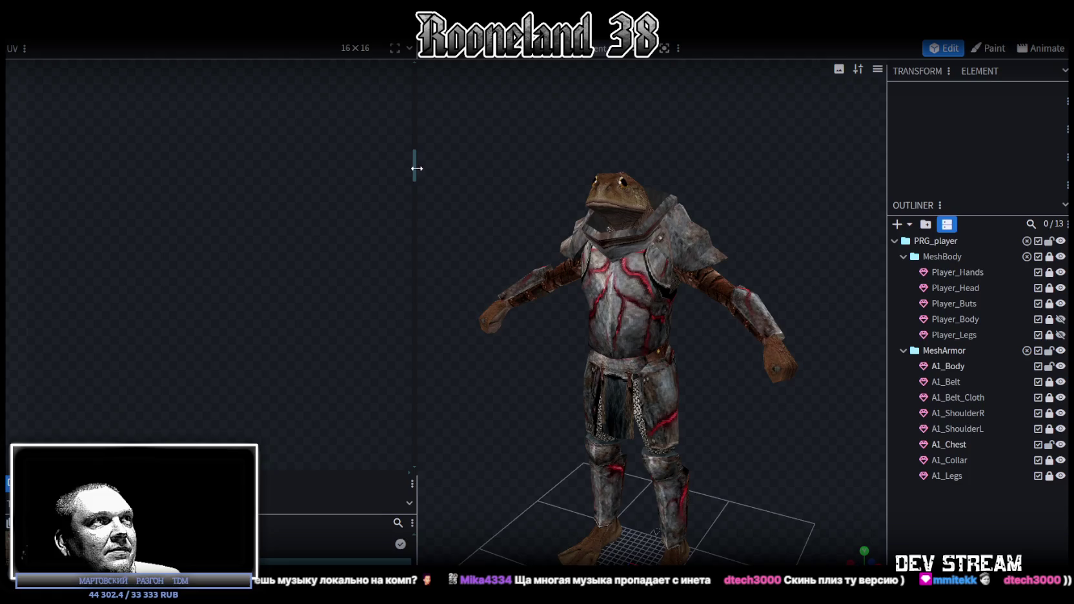
- Widen the 3D viewport at the UV editor's expense and save RPGchars.bbmodel
{"action": "left_click_drag", "start_coordinate": [417, 168], "coordinate": [277, 169]}
{"action": "scroll", "coordinate": [719, 450], "scroll_direction": "up", "scroll_amount": 2}
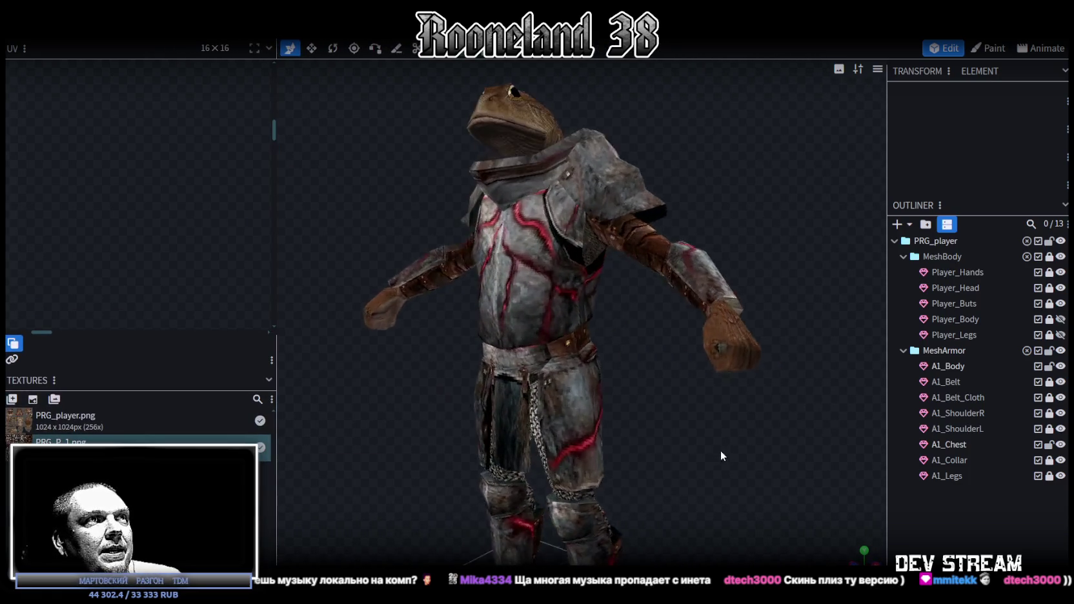
{"action": "key", "text": "ctrl+s"}
- Collapse the MeshBody and MeshArmor groups in the Outliner
{"action": "scroll", "coordinate": [708, 401], "scroll_direction": "down", "scroll_amount": 1}
{"action": "scroll", "coordinate": [735, 416], "scroll_direction": "up", "scroll_amount": 1}
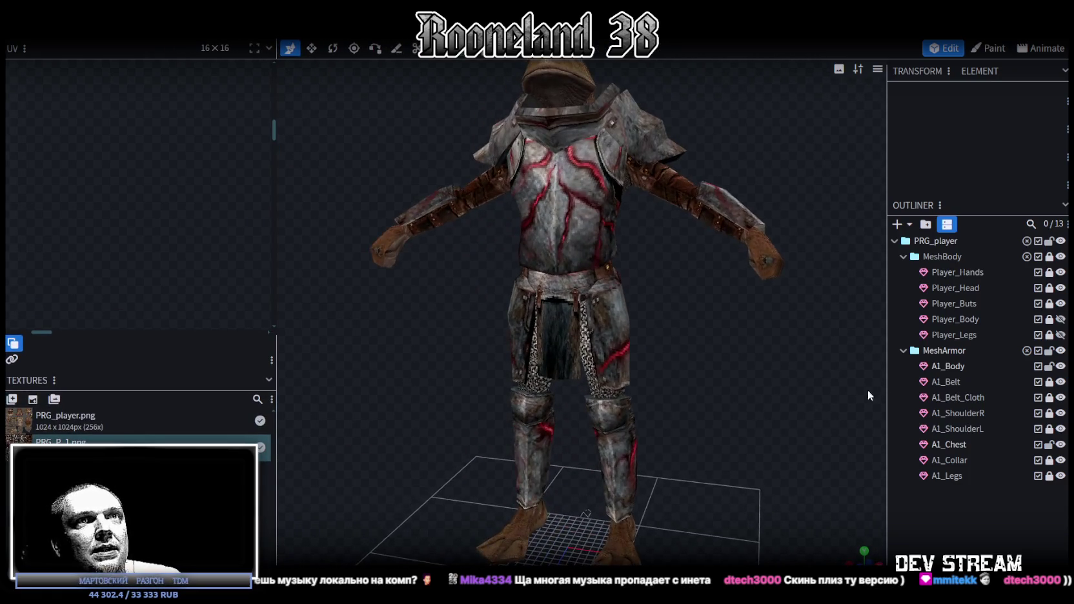
{"action": "left_click", "coordinate": [903, 350]}
{"action": "left_click", "coordinate": [904, 351]}
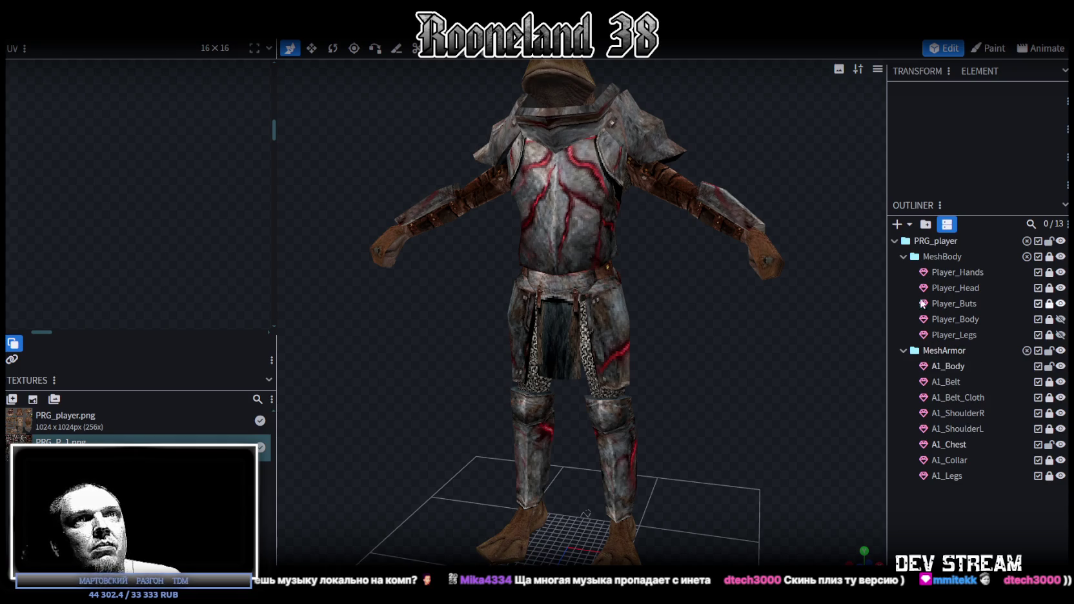
{"action": "left_click", "coordinate": [903, 256]}
{"action": "left_click", "coordinate": [903, 272]}
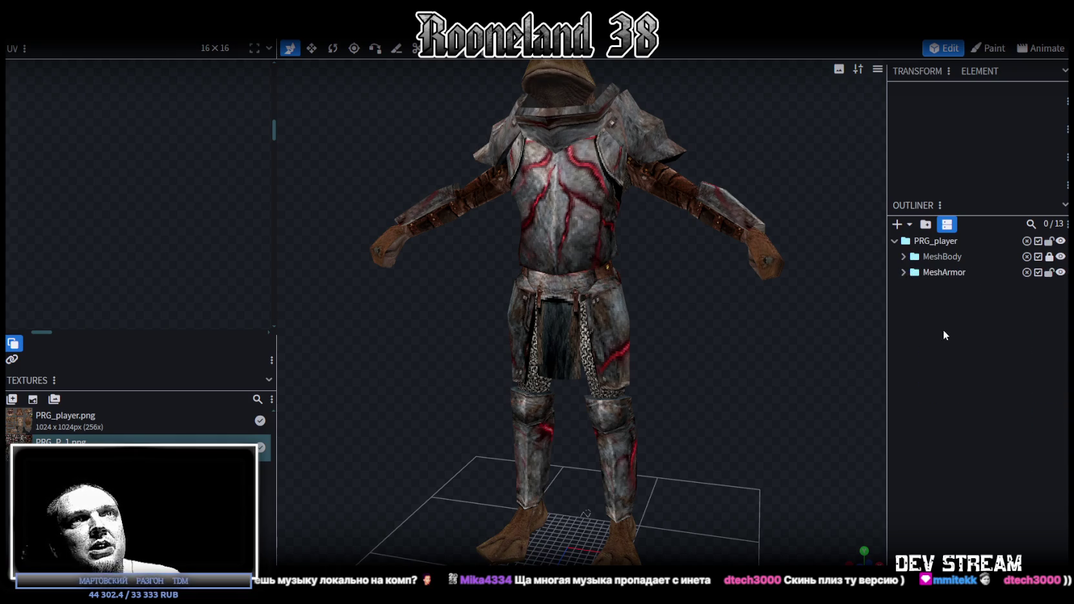
- Add a new group named Plate directly under PRG_player
{"action": "left_click", "coordinate": [926, 224]}
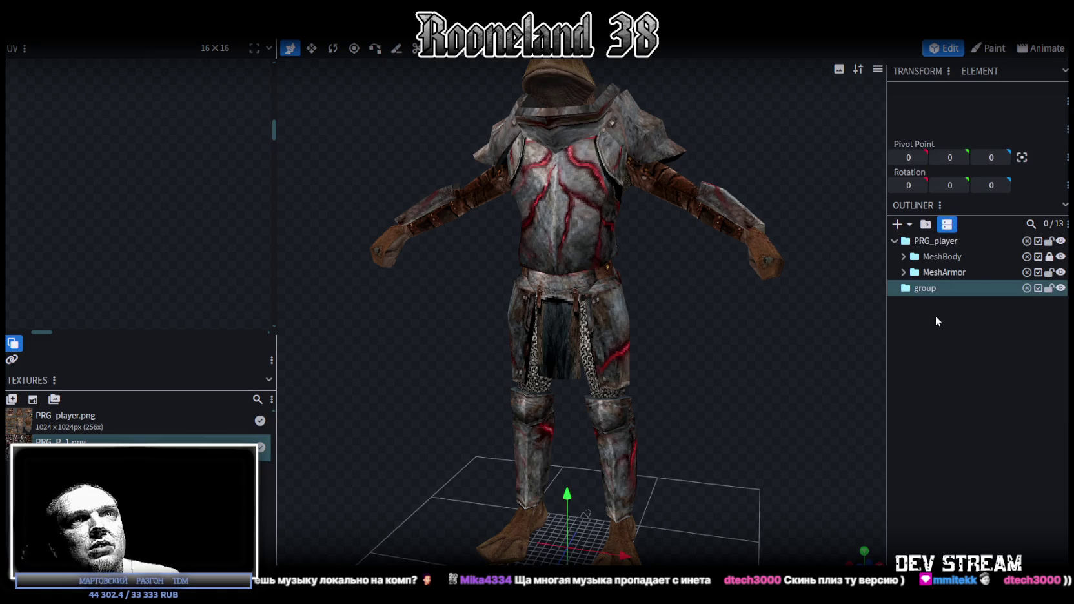
{"action": "double_click", "coordinate": [925, 288]}
{"action": "type", "text": "Pla"}
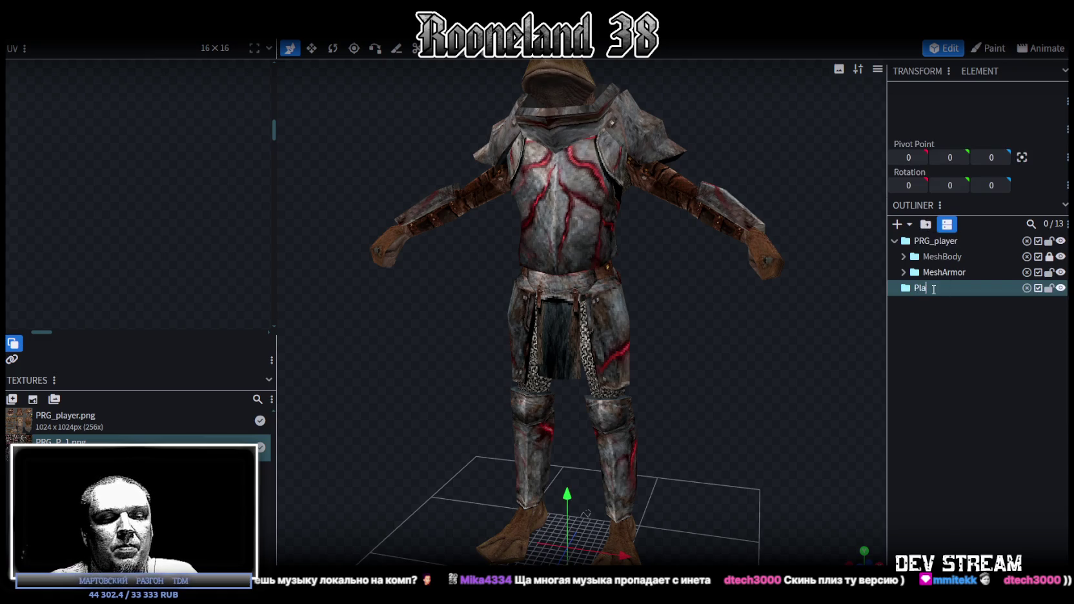
{"action": "type", "text": "te"}
{"action": "key", "text": "Return"}
{"action": "left_click_drag", "start_coordinate": [931, 289], "coordinate": [945, 242]}
{"action": "double_click", "coordinate": [943, 287]}
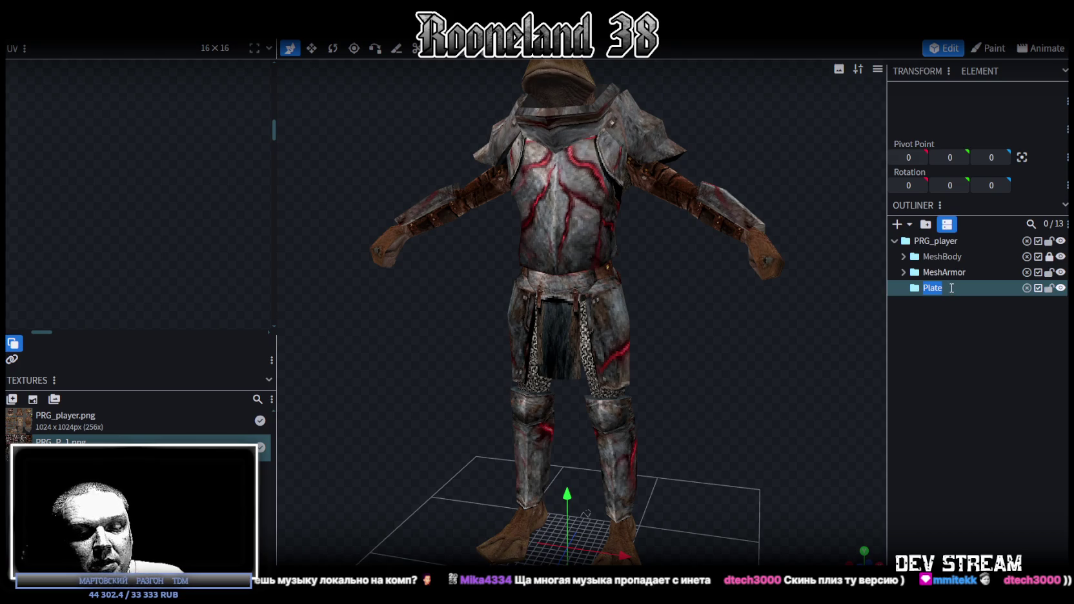
- Create an A1 subgroup inside Plate, then delete it again
{"action": "left_click", "coordinate": [926, 223]}
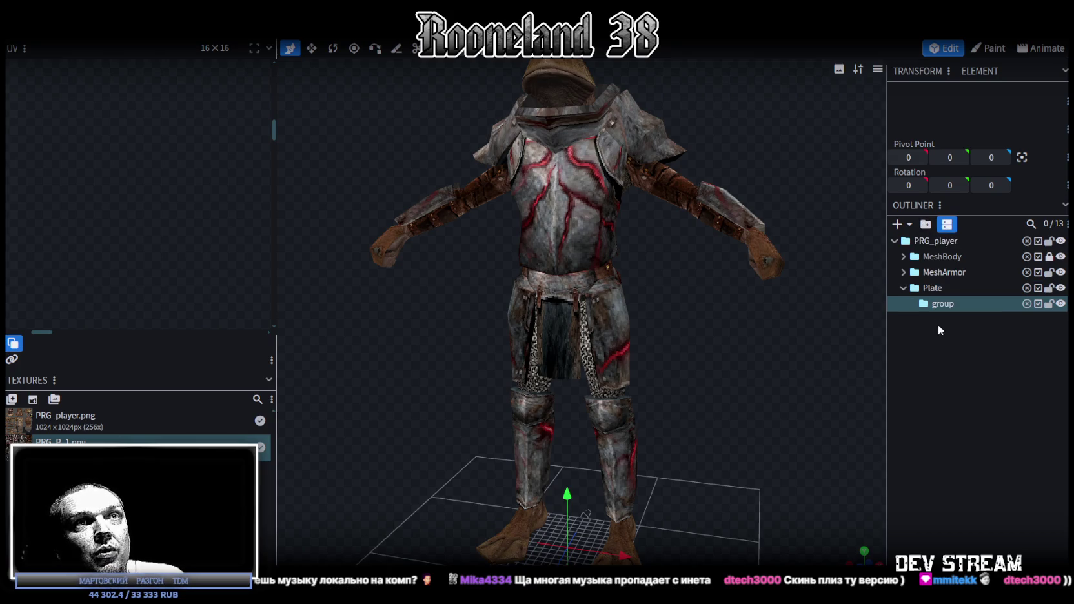
{"action": "double_click", "coordinate": [941, 304]}
{"action": "type", "text": "A1"}
{"action": "key", "text": "Return"}
{"action": "left_click", "coordinate": [904, 273]}
{"action": "left_click", "coordinate": [904, 273]}
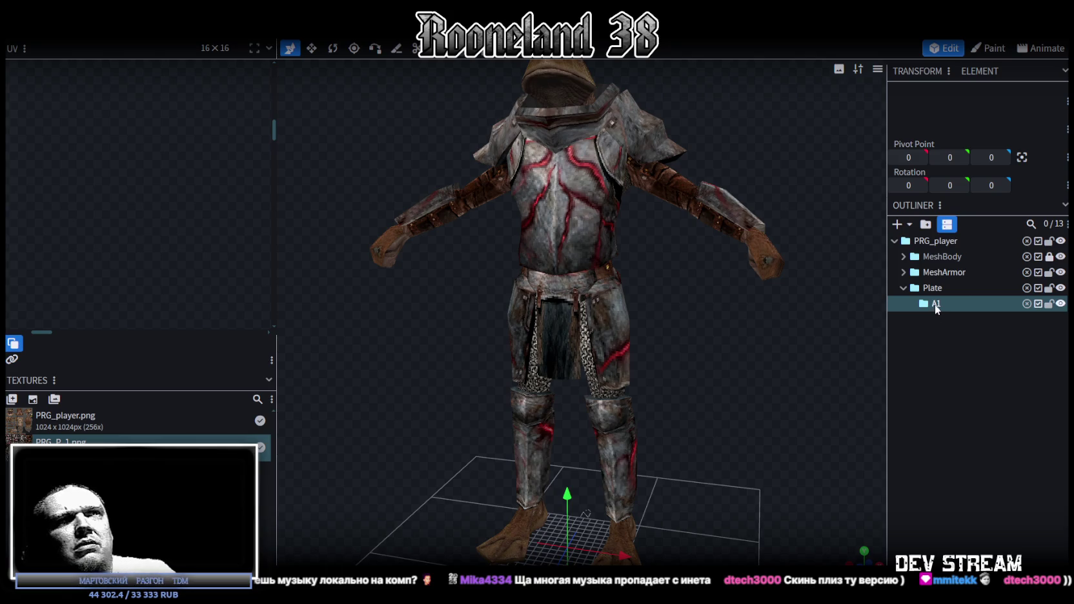
{"action": "key", "text": "Delete"}
- Move A1_Body and A1_Legs from MeshArmor into Plate, then hide MeshArmor
{"action": "left_click", "coordinate": [903, 273]}
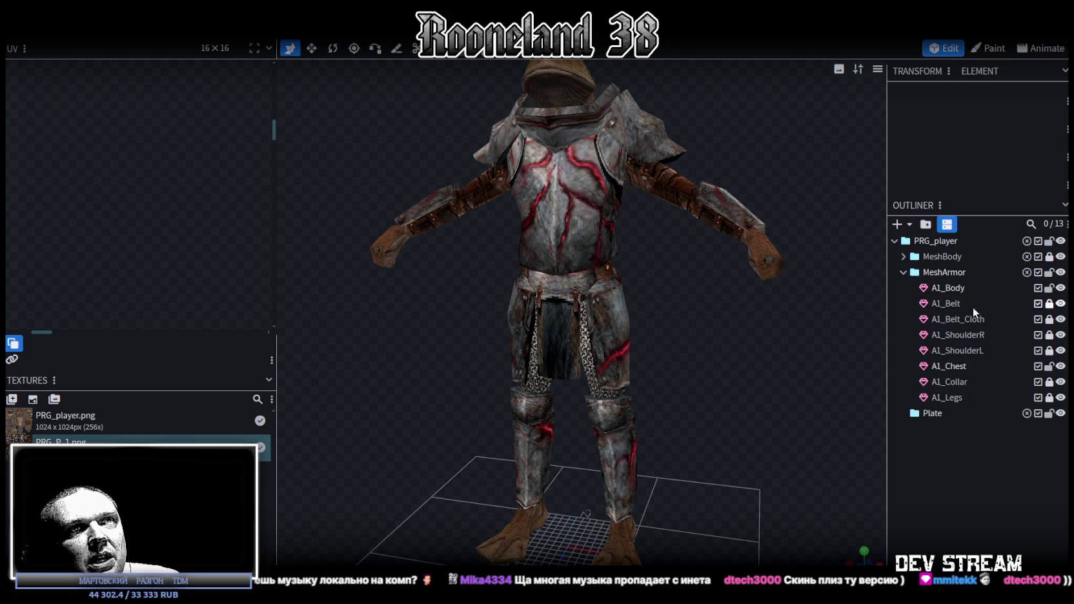
{"action": "left_click", "coordinate": [981, 289]}
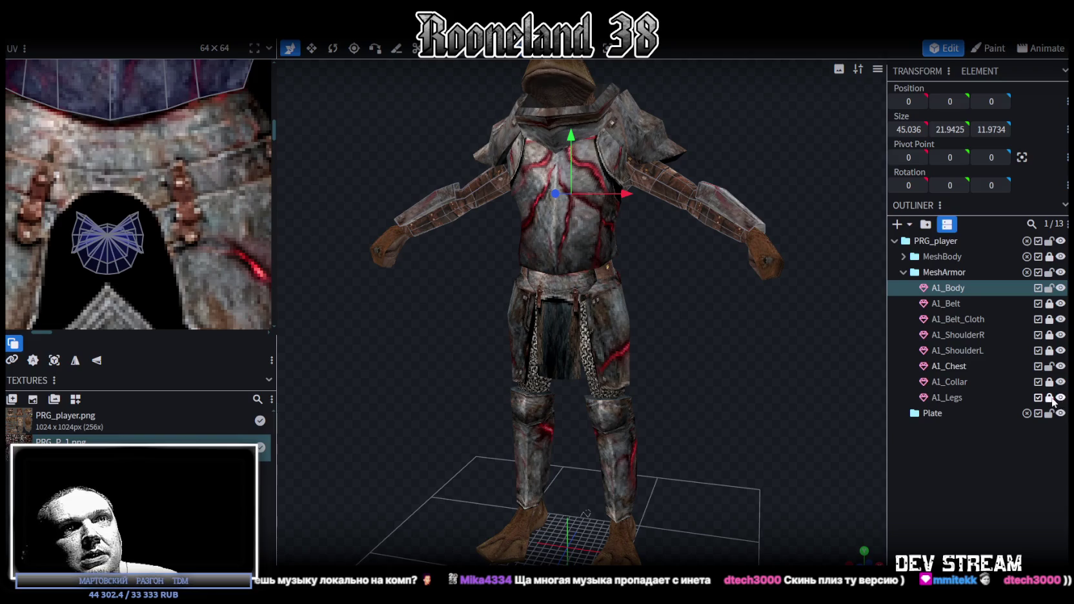
{"action": "left_click", "coordinate": [954, 398], "text": "ctrl"}
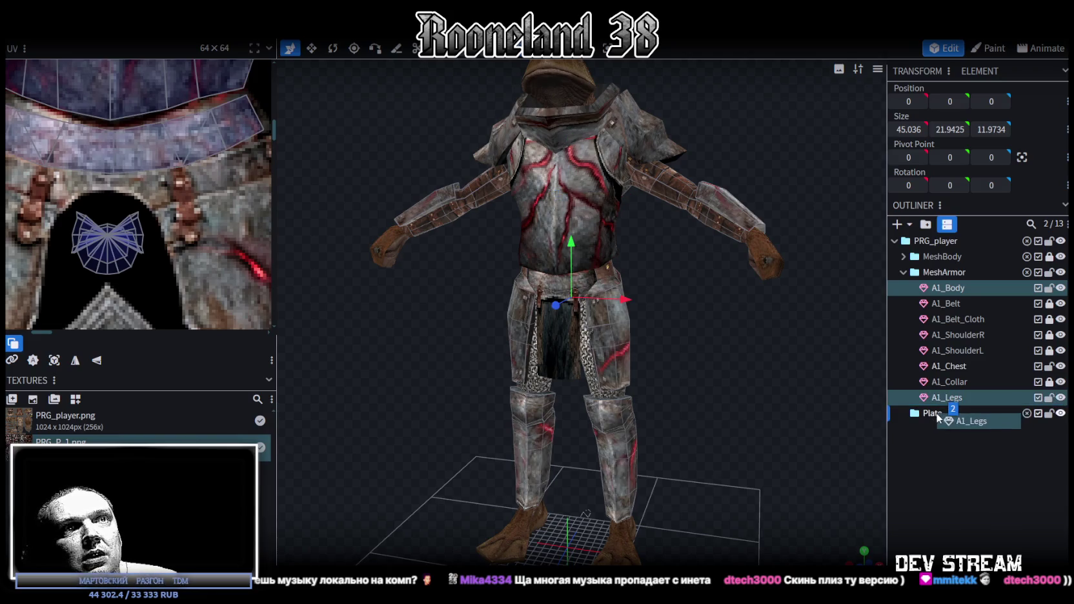
{"action": "left_click_drag", "start_coordinate": [951, 400], "coordinate": [935, 411]}
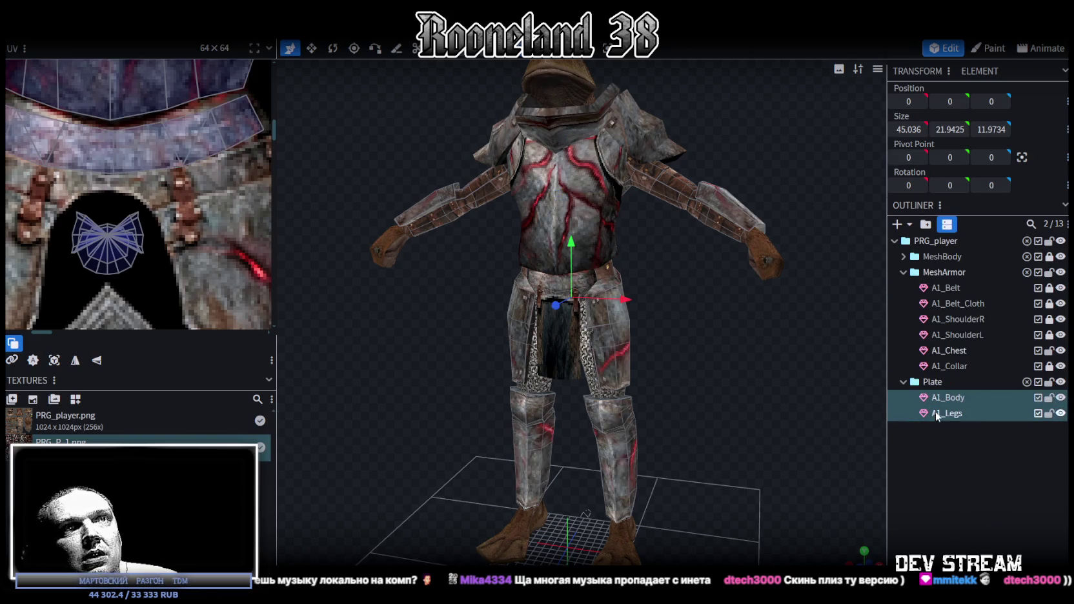
{"action": "left_click", "coordinate": [1060, 272]}
- Check MeshArmor's visibility, leave it hidden, and save the model
{"action": "scroll", "coordinate": [717, 366], "scroll_direction": "down", "scroll_amount": 2}
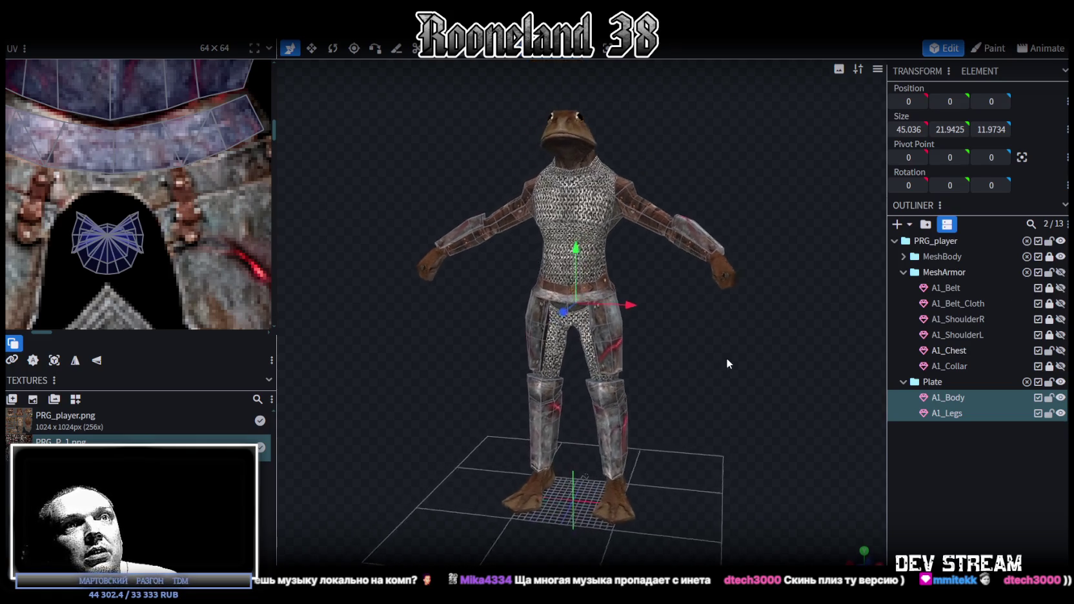
{"action": "scroll", "coordinate": [726, 358], "scroll_direction": "up", "scroll_amount": 3}
{"action": "left_click", "coordinate": [1060, 272]}
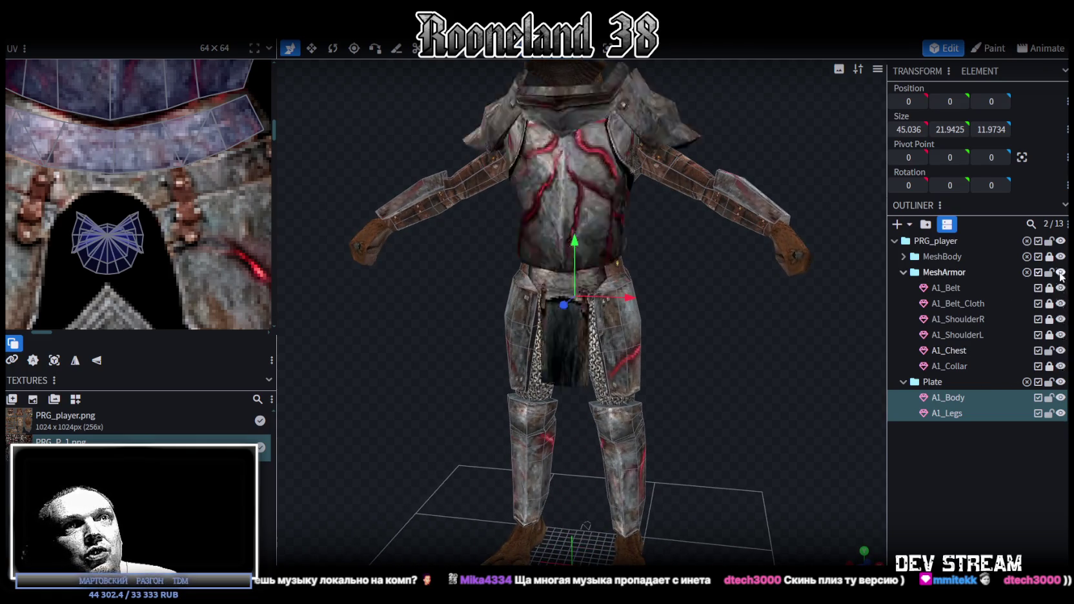
{"action": "left_click", "coordinate": [1061, 272]}
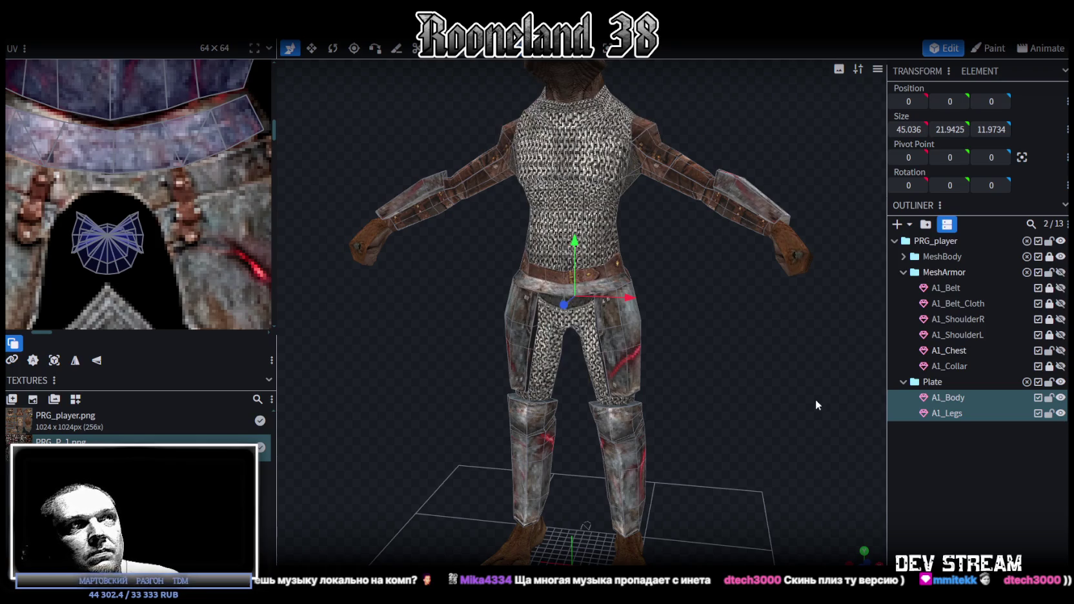
{"action": "scroll", "coordinate": [816, 399], "scroll_direction": "down", "scroll_amount": 2}
{"action": "key", "text": "ctrl+s"}
- Duplicate A1_Body and A1_Legs inside the Plate group
{"action": "mouse_move", "coordinate": [732, 394]}
{"action": "left_mouse_down"}
{"action": "mouse_move", "coordinate": [682, 387]}
{"action": "mouse_move", "coordinate": [727, 384]}
{"action": "mouse_move", "coordinate": [684, 387]}
{"action": "mouse_move", "coordinate": [675, 405]}
{"action": "mouse_move", "coordinate": [838, 430]}
{"action": "left_mouse_up"}
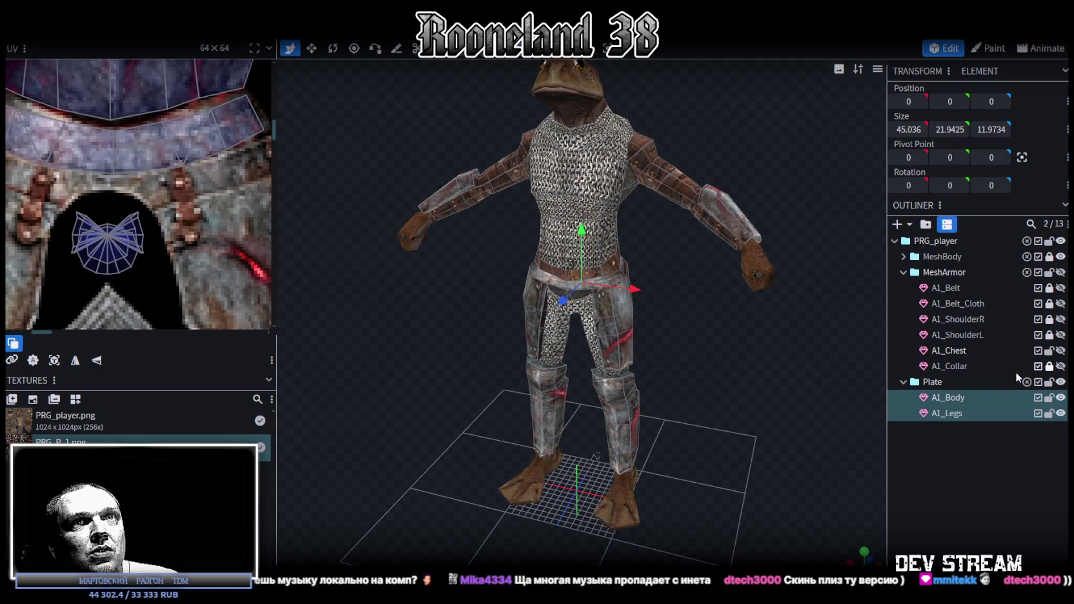
{"action": "mouse_move", "coordinate": [878, 307]}
{"action": "left_mouse_down"}
{"action": "mouse_move", "coordinate": [766, 327]}
{"action": "mouse_move", "coordinate": [724, 371]}
{"action": "mouse_move", "coordinate": [764, 355]}
{"action": "left_mouse_up"}
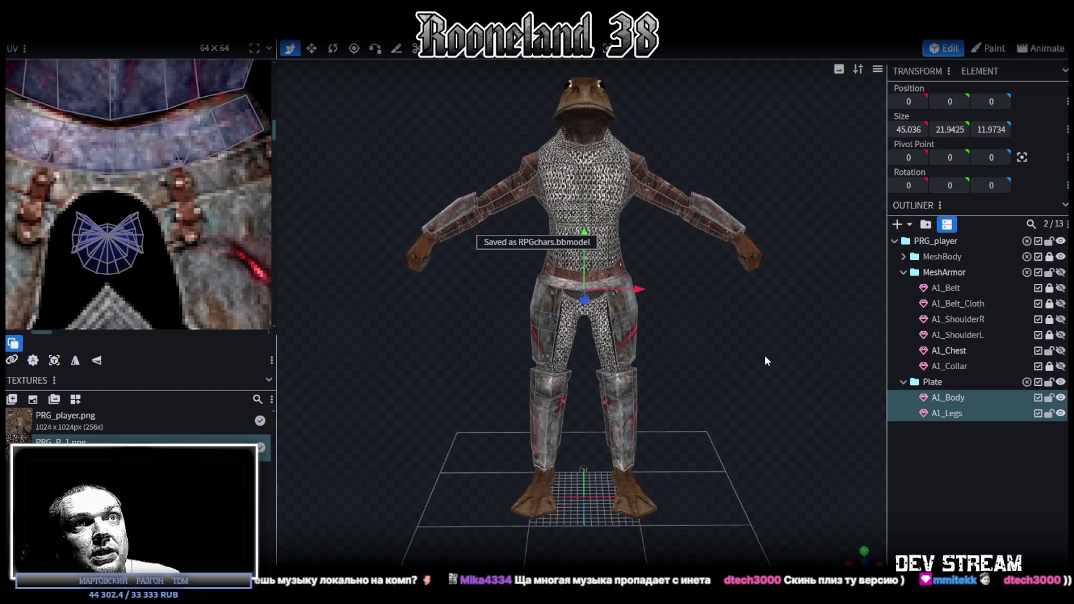
{"action": "left_click", "coordinate": [950, 399]}
{"action": "left_click", "coordinate": [946, 414], "text": "shift"}
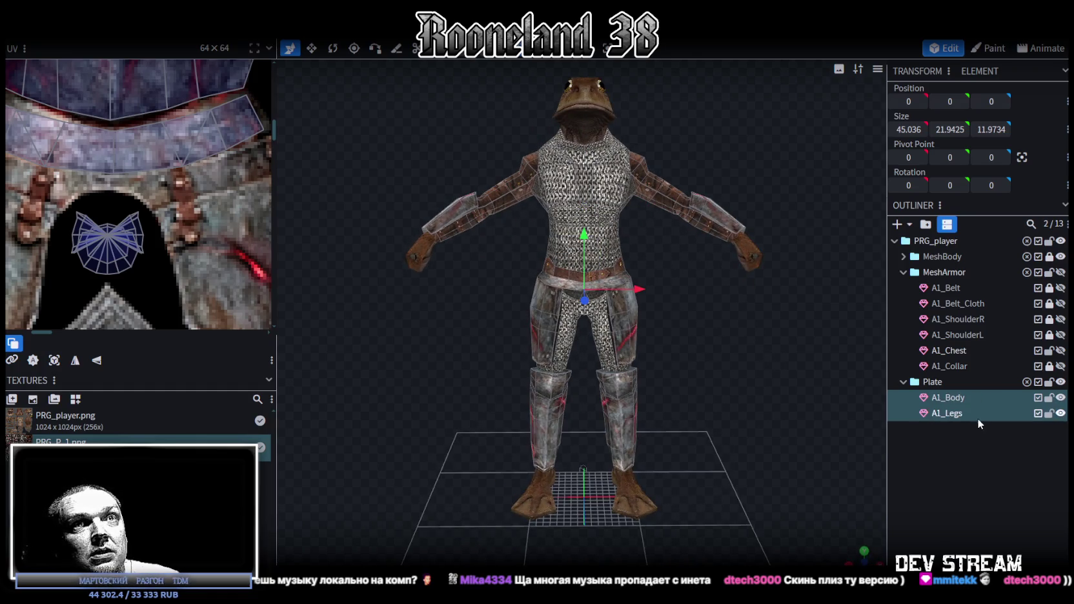
{"action": "key", "text": "ctrl+d"}
- Lock MeshArmor, A1_ShoulderR and the Plate group with its parts
{"action": "left_click", "coordinate": [1049, 272]}
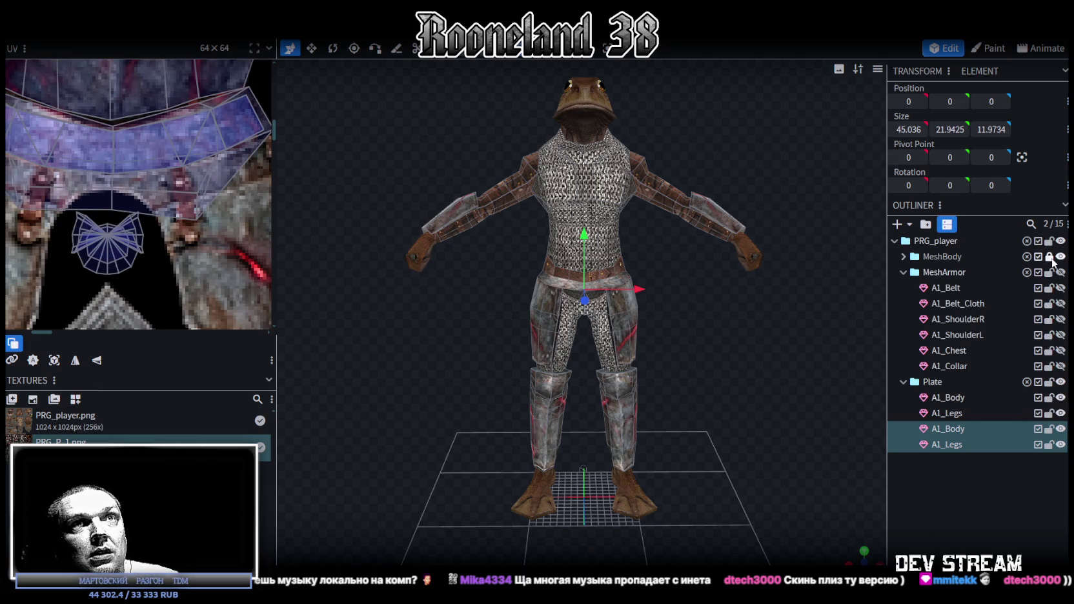
{"action": "left_click", "coordinate": [1049, 272]}
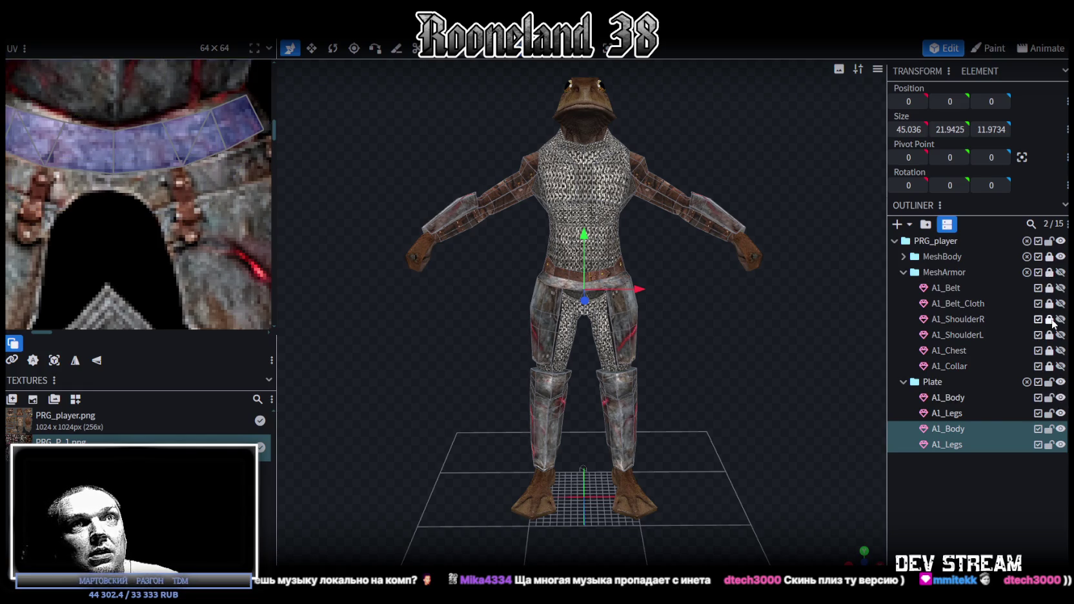
{"action": "left_click", "coordinate": [905, 319]}
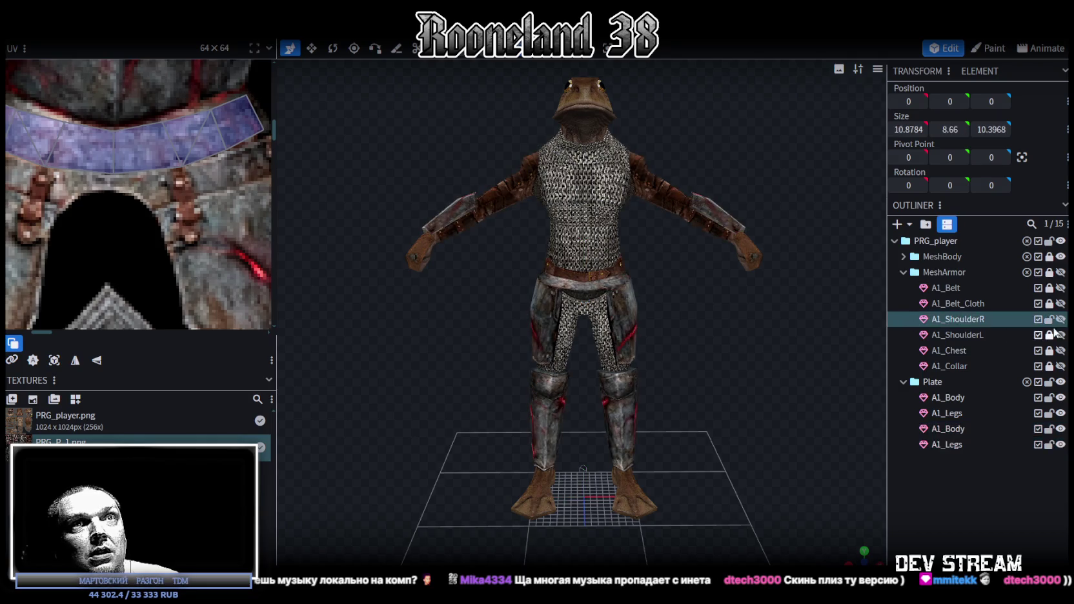
{"action": "left_click", "coordinate": [1049, 318]}
{"action": "left_click", "coordinate": [1049, 382]}
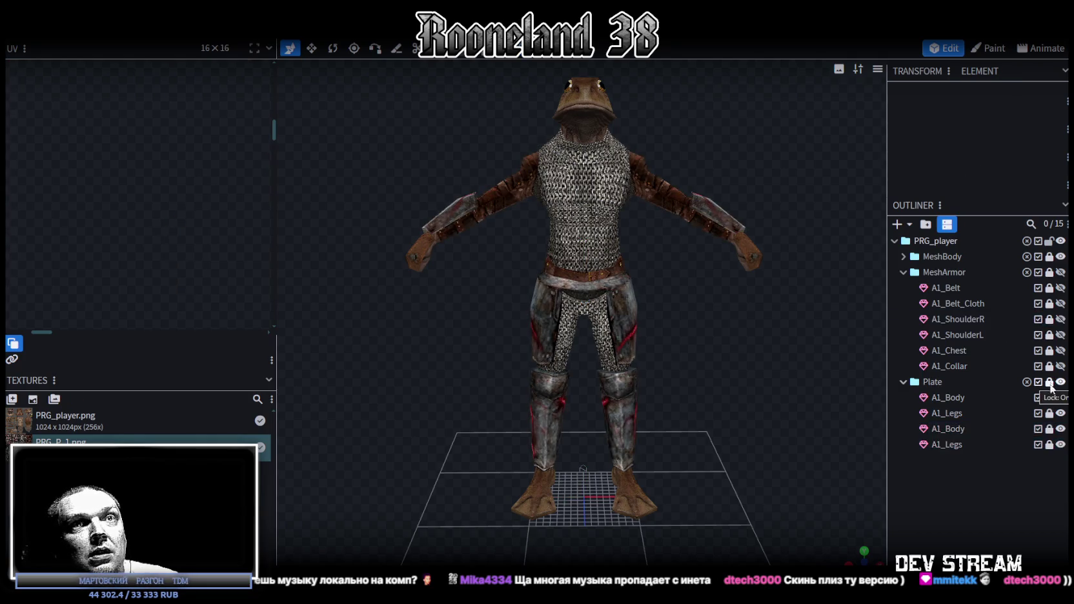
- Hide the original A1_Body and A1_Legs, then unlock and select the duplicates
{"action": "left_click", "coordinate": [949, 430]}
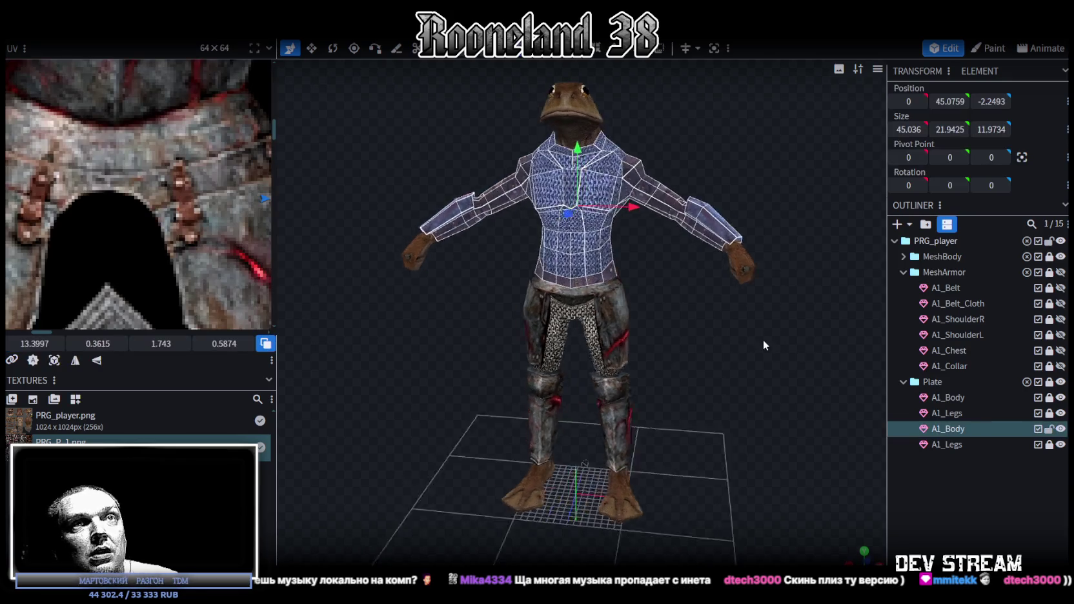
{"action": "left_click", "coordinate": [1060, 398]}
{"action": "left_click", "coordinate": [1060, 413]}
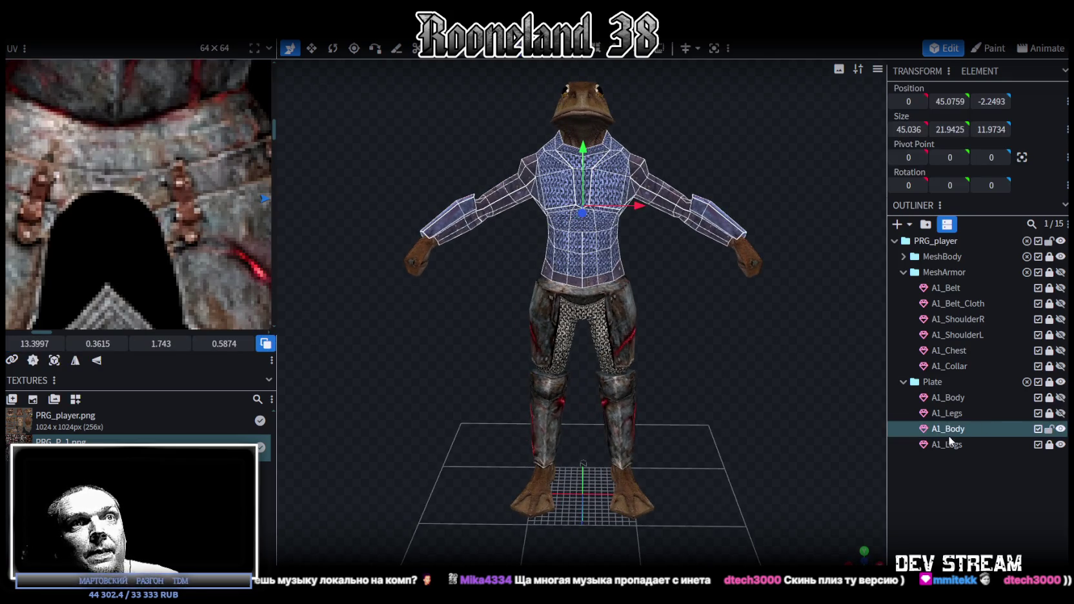
{"action": "key", "text": "Escape"}
{"action": "left_click", "coordinate": [1047, 444]}
{"action": "left_click", "coordinate": [978, 430]}
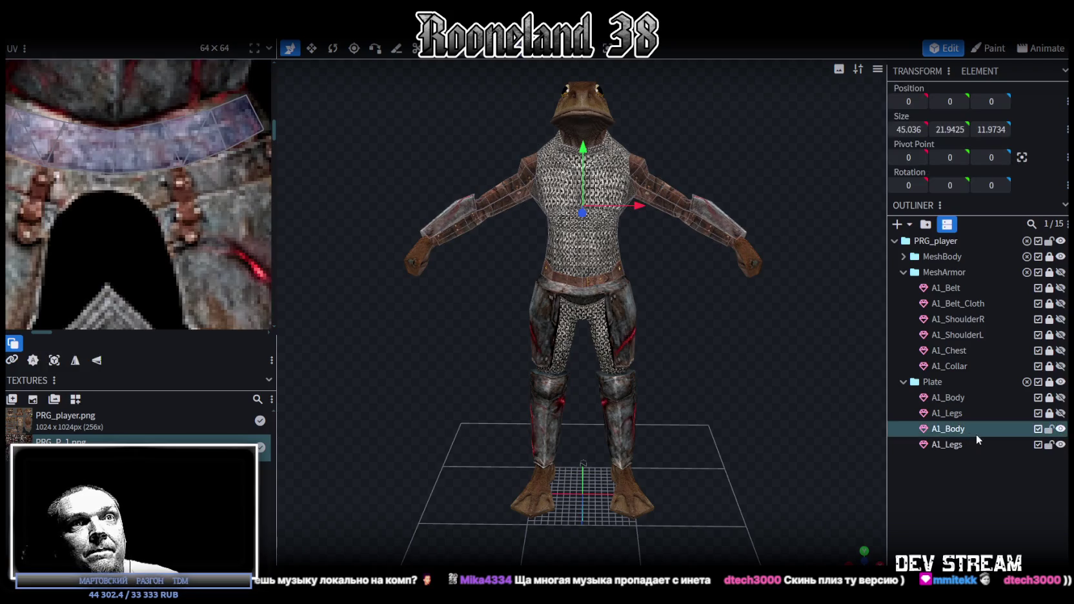
{"action": "left_click", "coordinate": [943, 444]}
- Select the second A1_Body and pick a forearm plate face
{"action": "mouse_move", "coordinate": [747, 367]}
{"action": "left_mouse_down"}
{"action": "mouse_move", "coordinate": [727, 344]}
{"action": "mouse_move", "coordinate": [699, 344]}
{"action": "mouse_move", "coordinate": [726, 345]}
{"action": "left_mouse_up"}
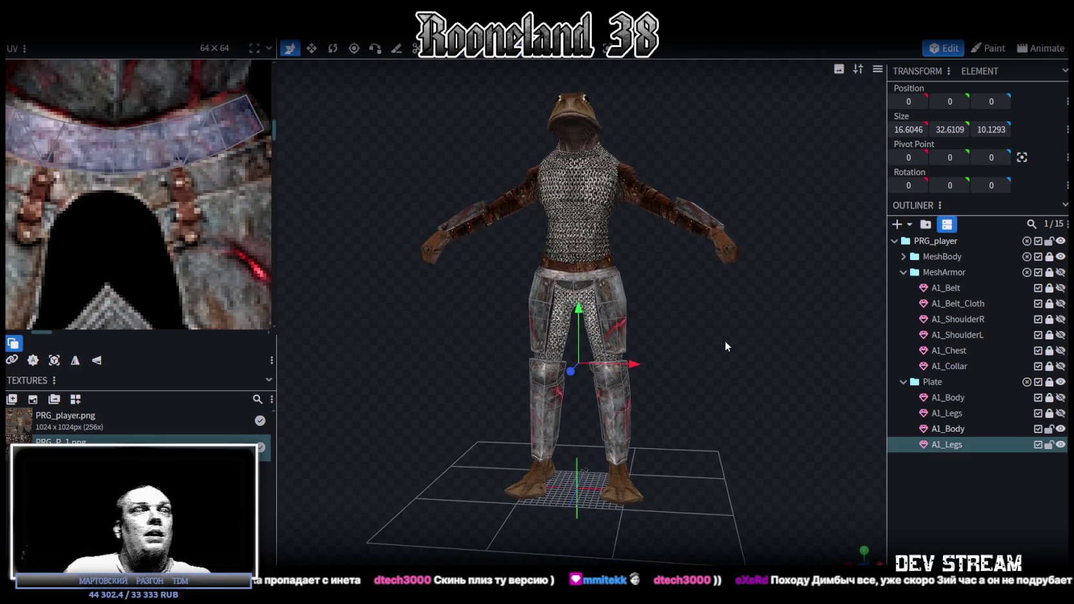
{"action": "mouse_move", "coordinate": [726, 335]}
{"action": "left_mouse_down"}
{"action": "mouse_move", "coordinate": [688, 348]}
{"action": "mouse_move", "coordinate": [748, 374]}
{"action": "left_mouse_up"}
{"action": "left_click", "coordinate": [929, 428]}
{"action": "mouse_move", "coordinate": [705, 329]}
{"action": "left_mouse_down"}
{"action": "mouse_move", "coordinate": [707, 395]}
{"action": "mouse_move", "coordinate": [691, 412]}
{"action": "left_mouse_up"}
{"action": "left_click", "coordinate": [726, 310]}
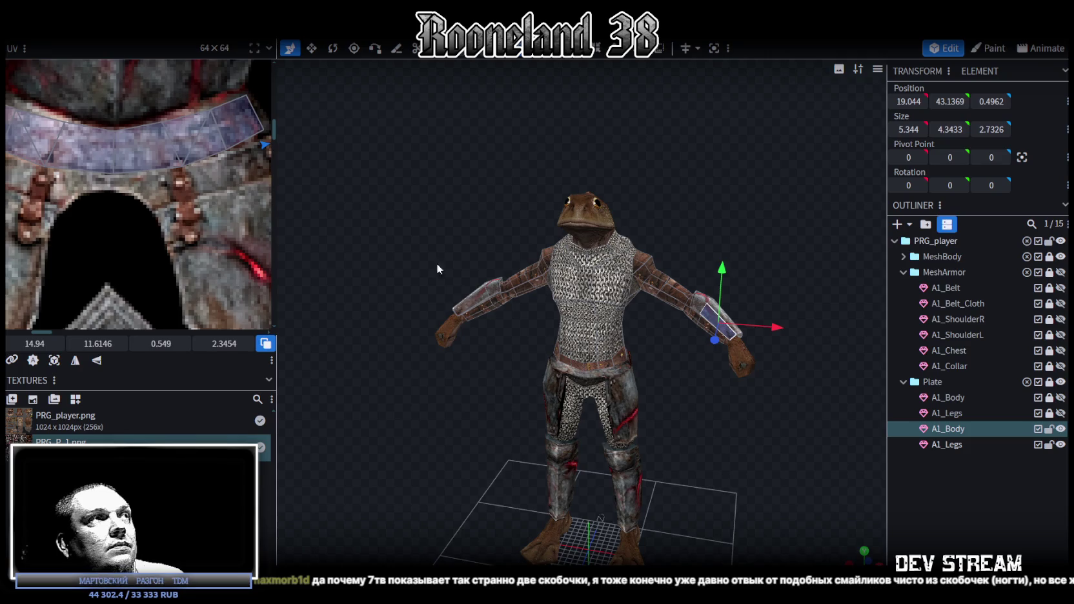
- Enlarge the UV editor, select both forearm plates, and move their island down the texture
{"action": "scroll", "coordinate": [116, 228], "scroll_direction": "down", "scroll_amount": 2}
{"action": "scroll", "coordinate": [127, 209], "scroll_direction": "down", "scroll_amount": 2}
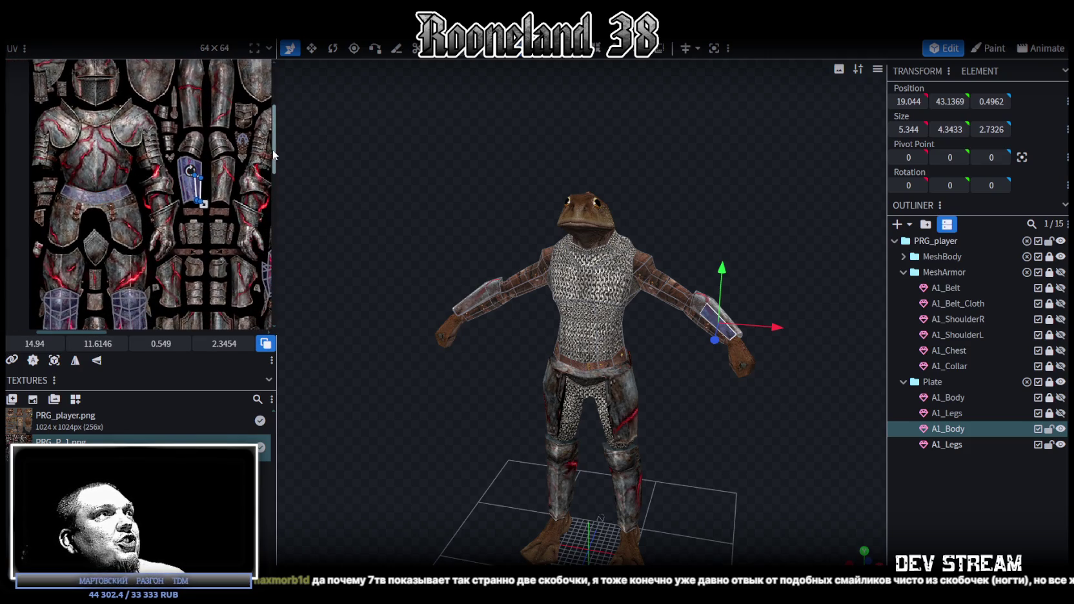
{"action": "left_click_drag", "start_coordinate": [273, 155], "coordinate": [445, 154]}
{"action": "mouse_move", "coordinate": [596, 332]}
{"action": "left_mouse_down"}
{"action": "mouse_move", "coordinate": [692, 407]}
{"action": "mouse_move", "coordinate": [791, 413]}
{"action": "left_mouse_up"}
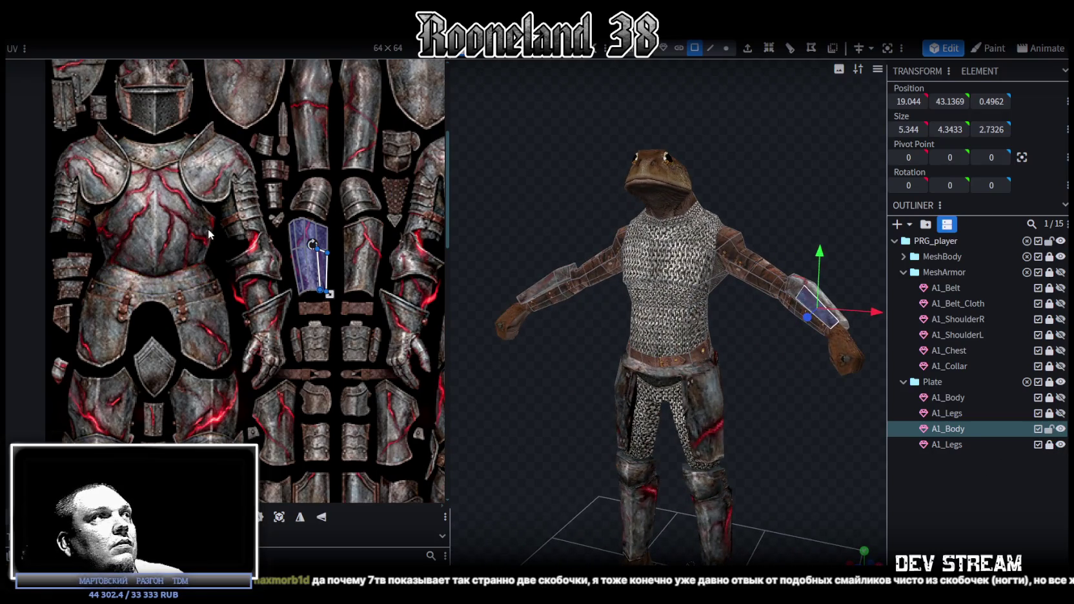
{"action": "scroll", "coordinate": [208, 234], "scroll_direction": "down", "scroll_amount": 3}
{"action": "scroll", "coordinate": [199, 261], "scroll_direction": "up", "scroll_amount": 1}
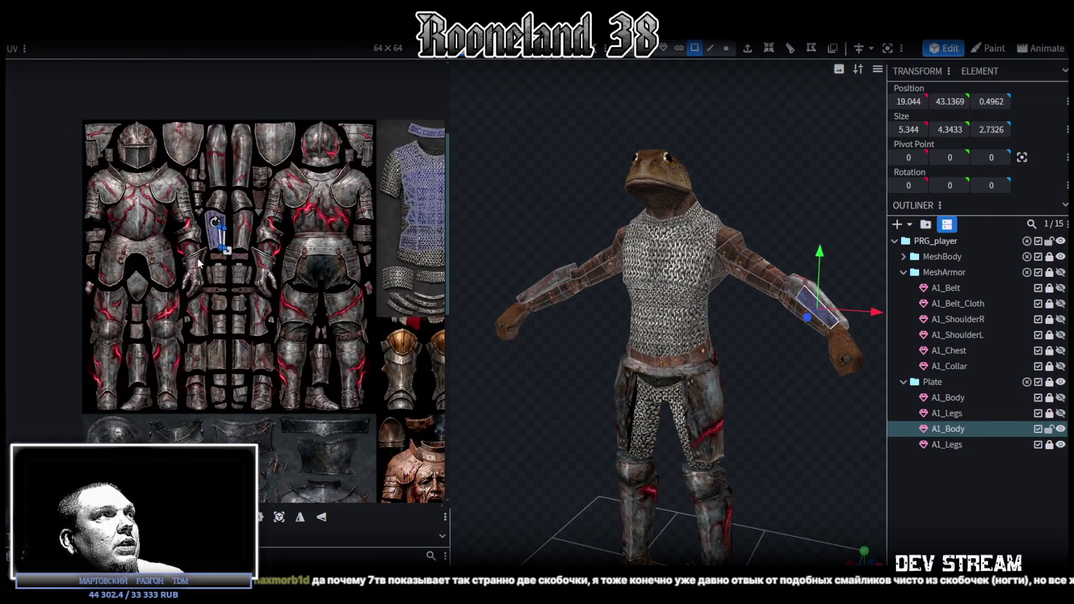
{"action": "key", "text": "ctrl+a"}
{"action": "scroll", "coordinate": [194, 233], "scroll_direction": "down", "scroll_amount": 3}
{"action": "scroll", "coordinate": [184, 193], "scroll_direction": "up", "scroll_amount": 1}
{"action": "scroll", "coordinate": [179, 178], "scroll_direction": "up", "scroll_amount": 1}
{"action": "scroll", "coordinate": [179, 178], "scroll_direction": "up", "scroll_amount": 1}
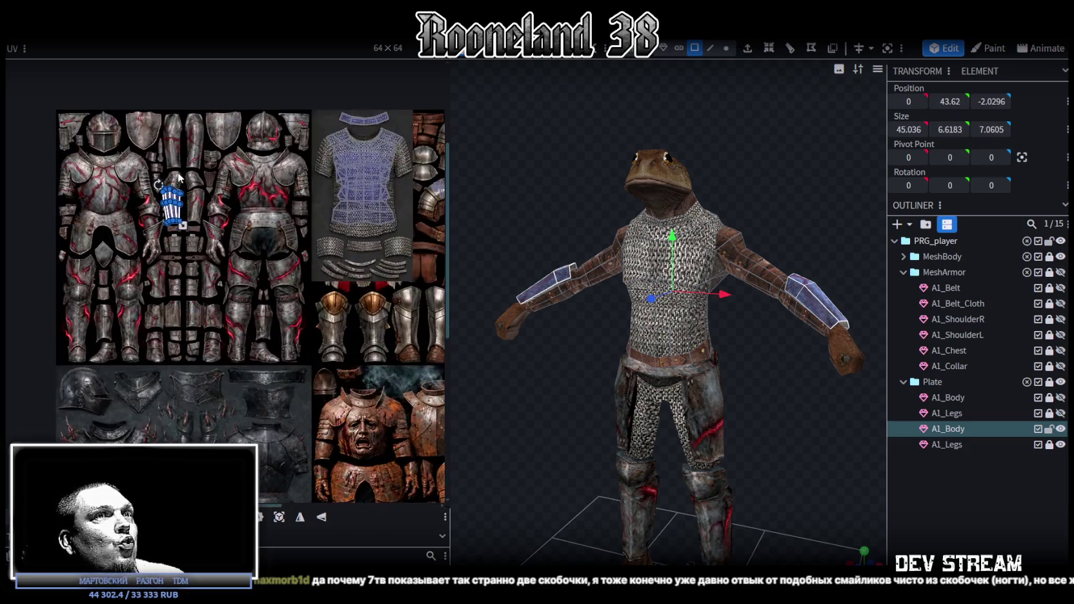
{"action": "left_click_drag", "start_coordinate": [180, 213], "coordinate": [213, 341]}
- Place the forearm UV island onto a dark armour piece of the texture
{"action": "scroll", "coordinate": [213, 341], "scroll_direction": "up", "scroll_amount": 1}
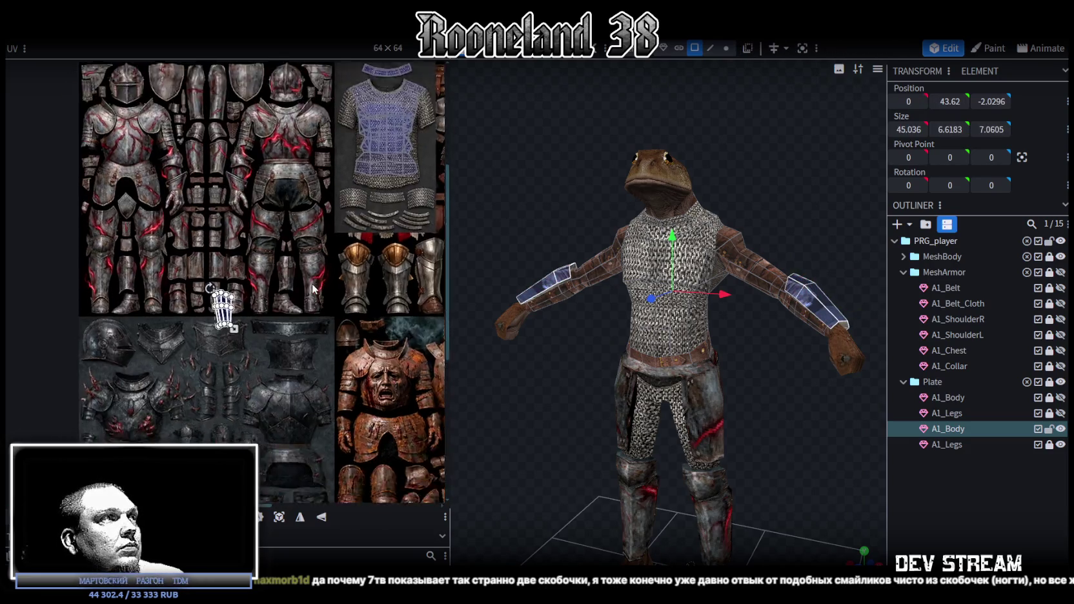
{"action": "scroll", "coordinate": [258, 271], "scroll_direction": "up", "scroll_amount": 1}
{"action": "scroll", "coordinate": [363, 178], "scroll_direction": "up", "scroll_amount": 1}
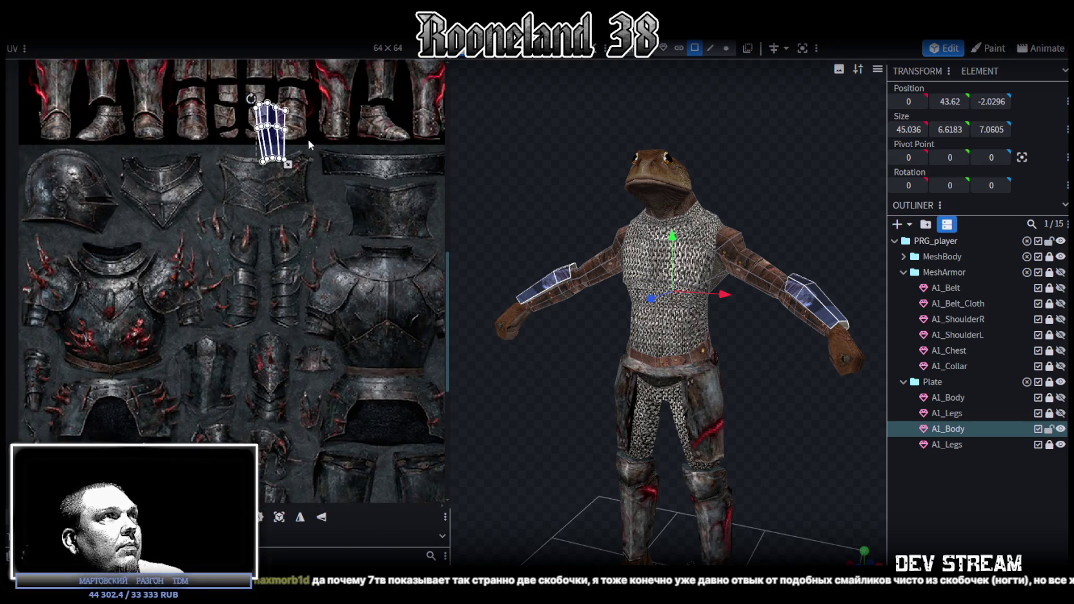
{"action": "left_click_drag", "start_coordinate": [282, 147], "coordinate": [313, 352]}
{"action": "scroll", "coordinate": [371, 220], "scroll_direction": "down", "scroll_amount": 3}
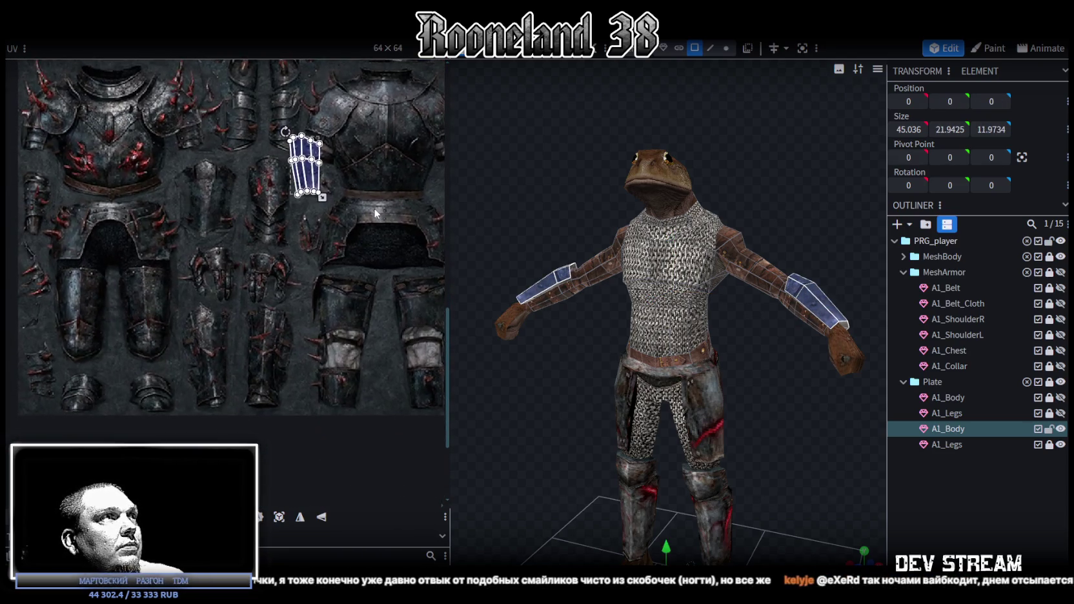
{"action": "mouse_move", "coordinate": [378, 223]}
{"action": "middle_mouse_down"}
{"action": "mouse_move", "coordinate": [373, 216]}
{"action": "mouse_move", "coordinate": [393, 250]}
{"action": "middle_mouse_up"}
{"action": "scroll", "coordinate": [229, 264], "scroll_direction": "up", "scroll_amount": 2}
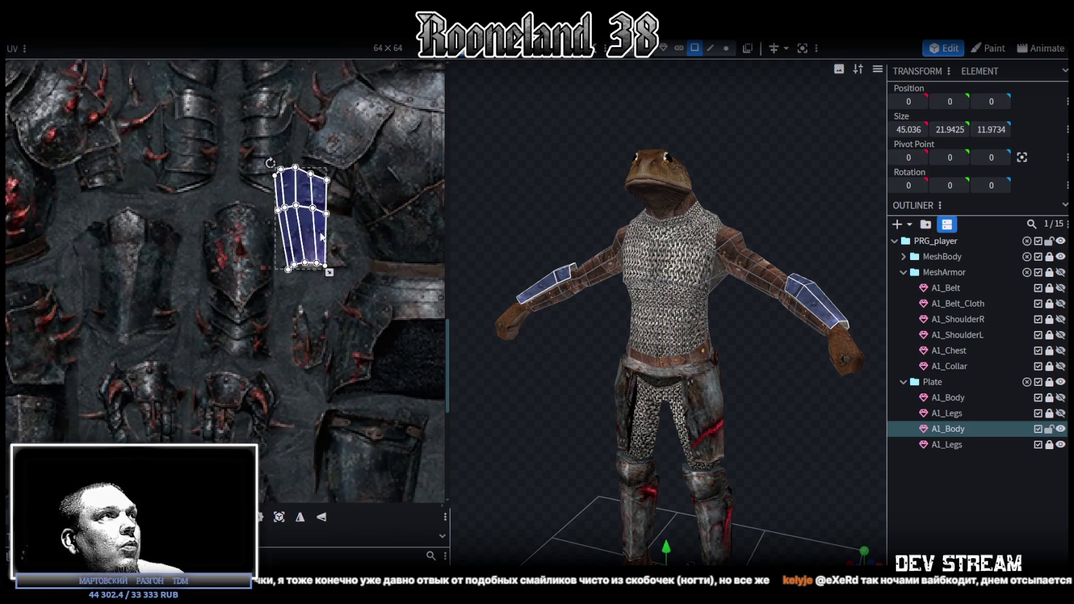
{"action": "left_click_drag", "start_coordinate": [255, 255], "coordinate": [103, 287]}
- Resize the island to fit and pull its top UV vertex up and right
{"action": "scroll", "coordinate": [201, 289], "scroll_direction": "up", "scroll_amount": 1}
{"action": "scroll", "coordinate": [201, 289], "scroll_direction": "up", "scroll_amount": 1}
{"action": "left_click_drag", "start_coordinate": [209, 316], "coordinate": [212, 314]}
{"action": "scroll", "coordinate": [258, 239], "scroll_direction": "up", "scroll_amount": 1}
{"action": "left_click", "coordinate": [214, 191]}
{"action": "left_click_drag", "start_coordinate": [207, 173], "coordinate": [224, 141]}
{"action": "left_click", "coordinate": [275, 179]}
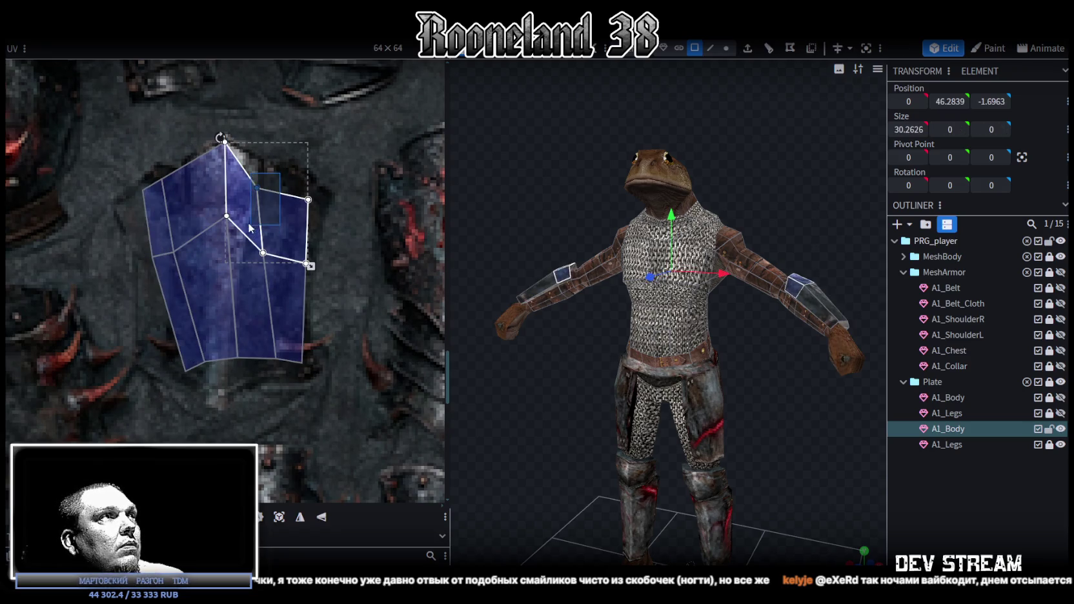
- Select the forearm plate's bottom and centre-line UV vertices
{"action": "scroll", "coordinate": [284, 339], "scroll_direction": "up", "scroll_amount": 1}
{"action": "scroll", "coordinate": [284, 339], "scroll_direction": "down", "scroll_amount": 1}
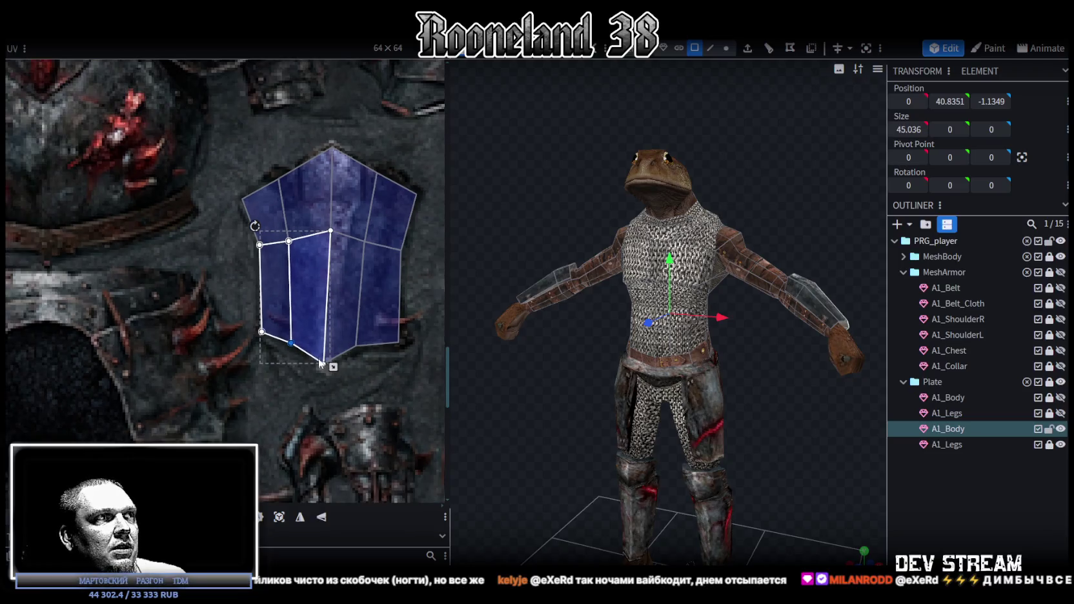
{"action": "left_click", "coordinate": [342, 290]}
{"action": "mouse_move", "coordinate": [312, 375]}
{"action": "left_mouse_down"}
{"action": "mouse_move", "coordinate": [364, 340]}
{"action": "mouse_move", "coordinate": [362, 351]}
{"action": "left_mouse_up"}
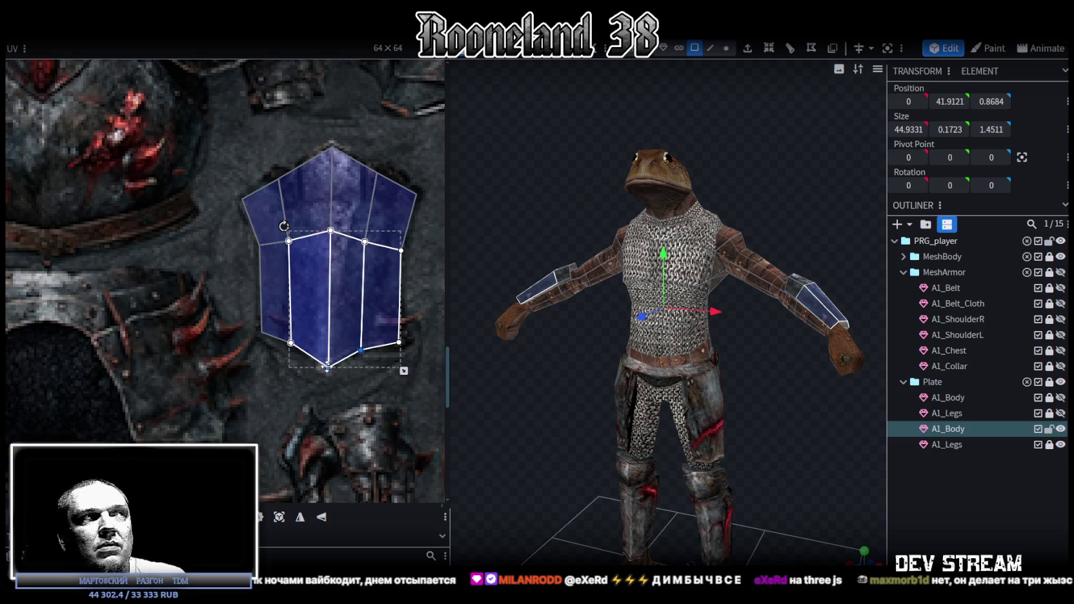
{"action": "middle_click_drag", "start_coordinate": [380, 349], "coordinate": [426, 380]}
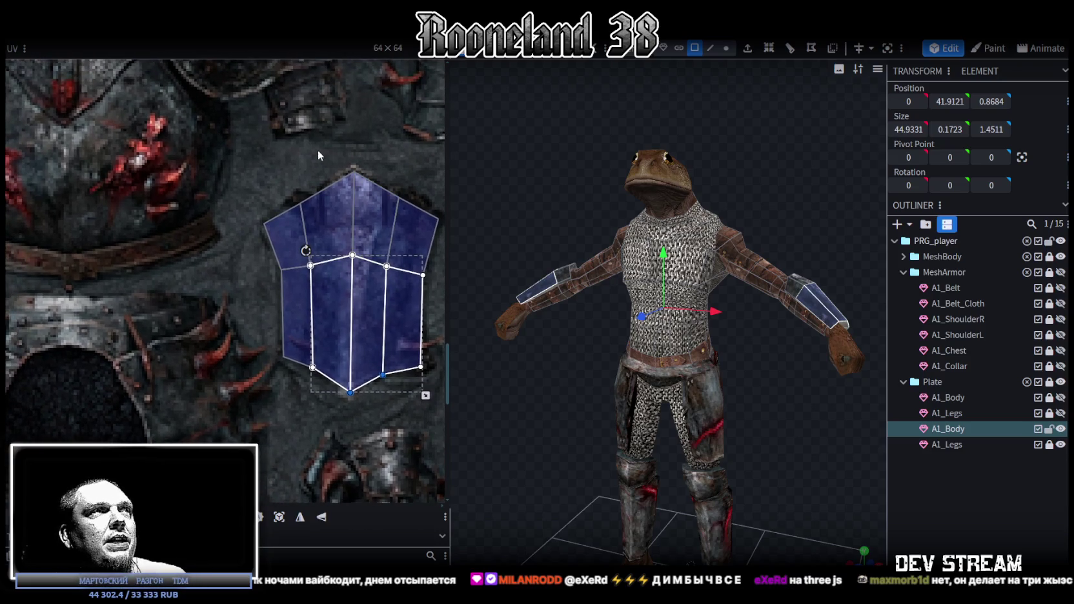
{"action": "left_click_drag", "start_coordinate": [318, 154], "coordinate": [366, 409]}
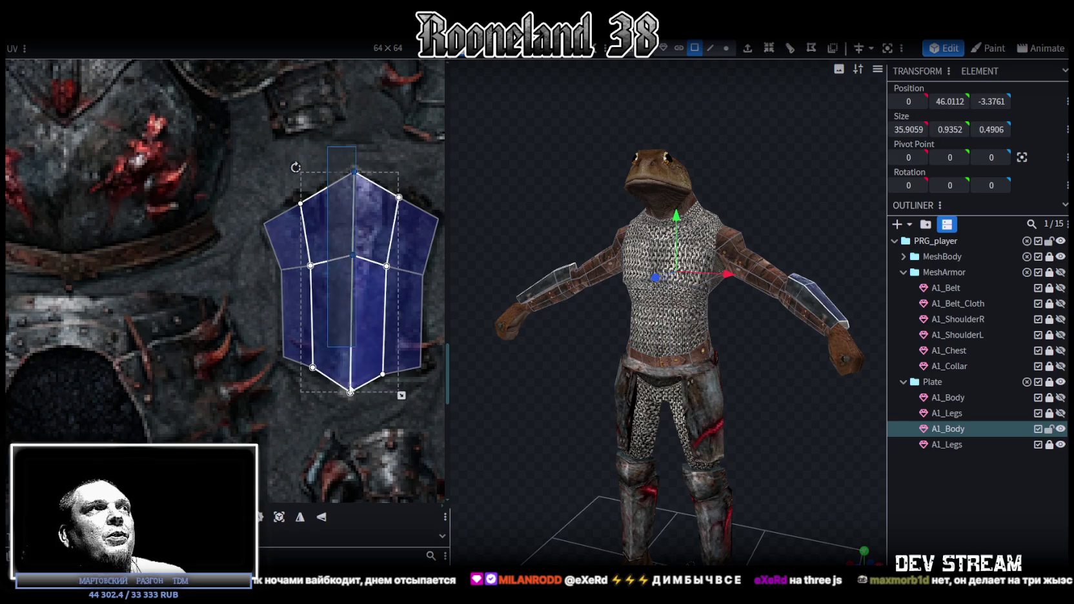
{"action": "scroll", "coordinate": [354, 251], "scroll_direction": "up", "scroll_amount": 1}
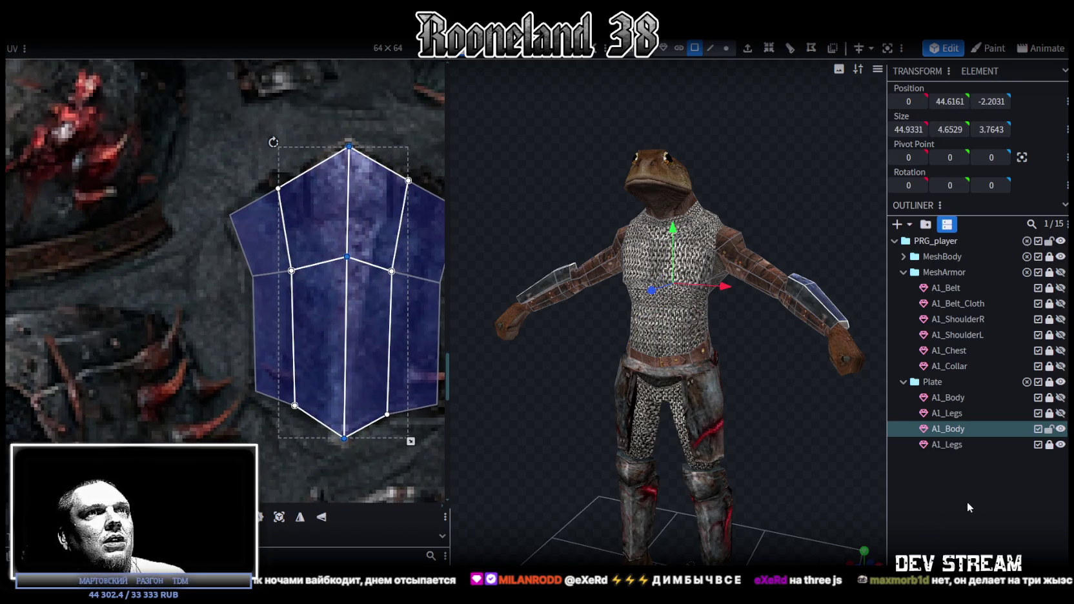
- Move the middle row of the plate's UV vertices down onto the armour piece
{"action": "left_click_drag", "start_coordinate": [820, 449], "coordinate": [748, 440]}
{"action": "scroll", "coordinate": [655, 398], "scroll_direction": "up", "scroll_amount": 3}
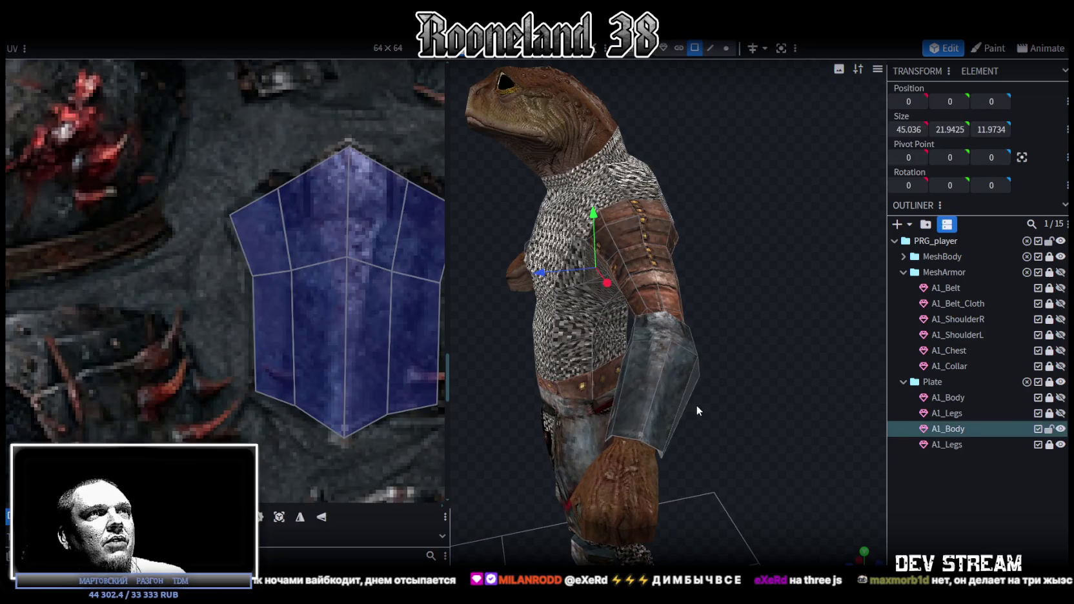
{"action": "middle_click_drag", "start_coordinate": [366, 280], "coordinate": [323, 299]}
{"action": "key", "text": "ctrl+a"}
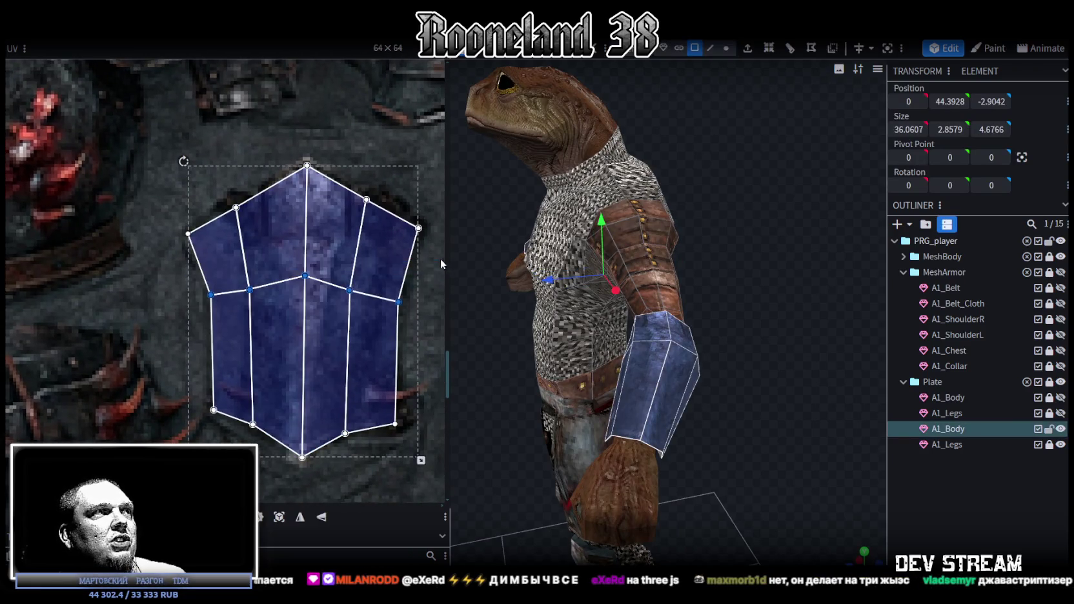
{"action": "mouse_move", "coordinate": [303, 274]}
{"action": "left_mouse_down"}
{"action": "mouse_move", "coordinate": [303, 288]}
{"action": "mouse_move", "coordinate": [254, 298]}
{"action": "left_mouse_up"}
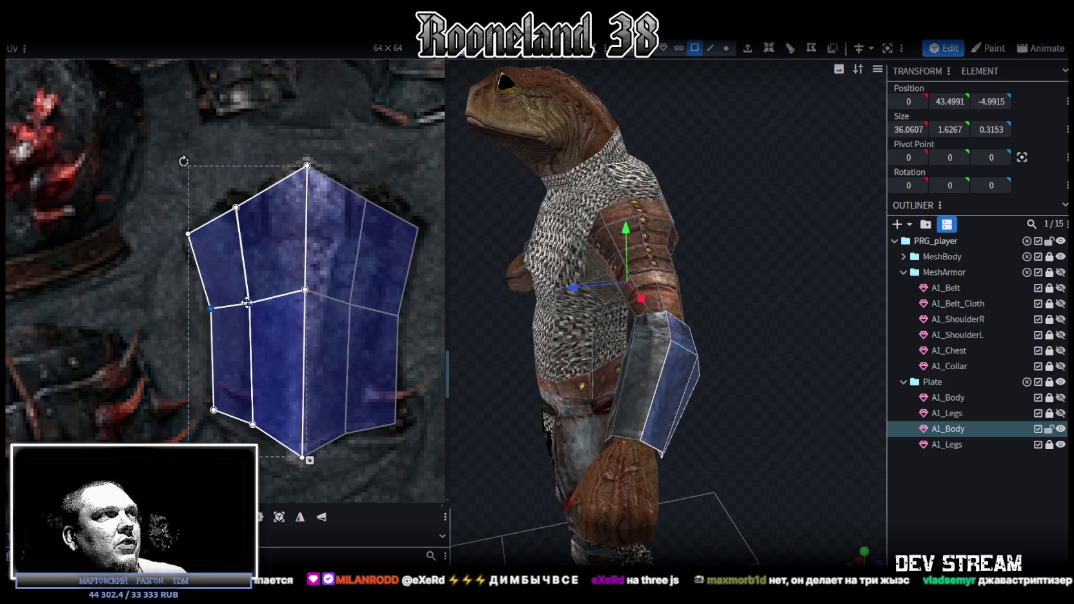
- Shrink the plate's lower UV faces vertically to fit the dark plate panel
{"action": "left_click_drag", "start_coordinate": [339, 188], "coordinate": [416, 442]}
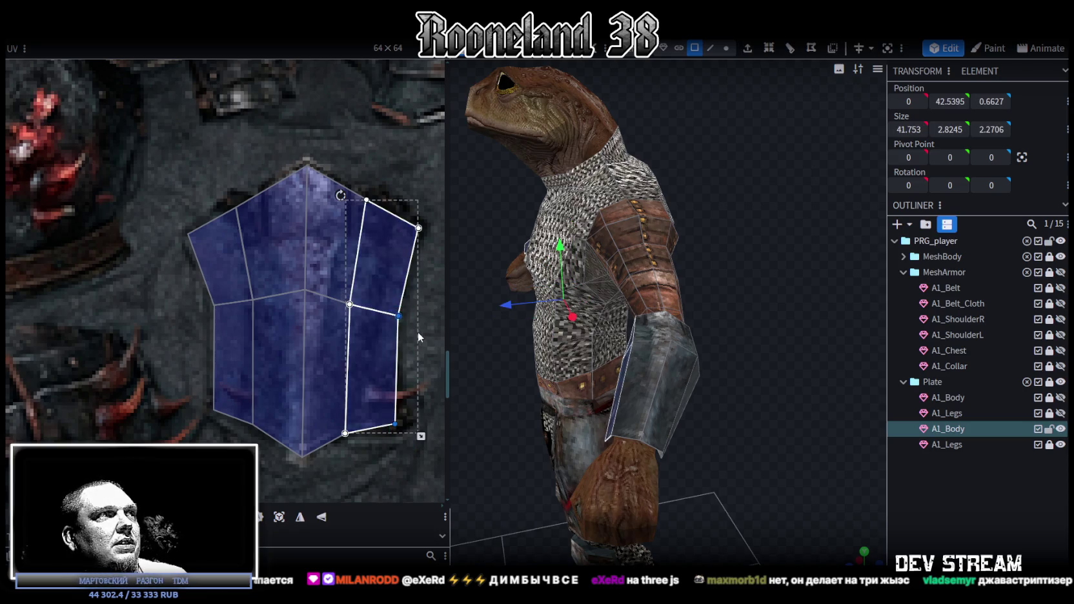
{"action": "scroll", "coordinate": [439, 342], "scroll_direction": "down", "scroll_amount": 2}
{"action": "left_click", "coordinate": [294, 409]}
{"action": "left_click_drag", "start_coordinate": [271, 434], "coordinate": [433, 297]}
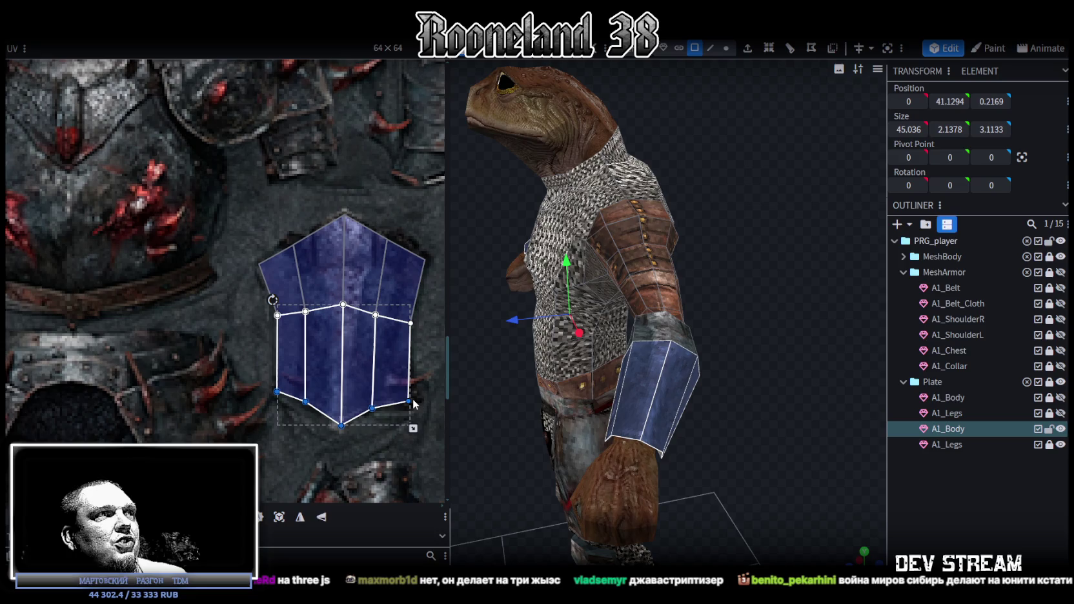
{"action": "left_click_drag", "start_coordinate": [409, 401], "coordinate": [409, 372]}
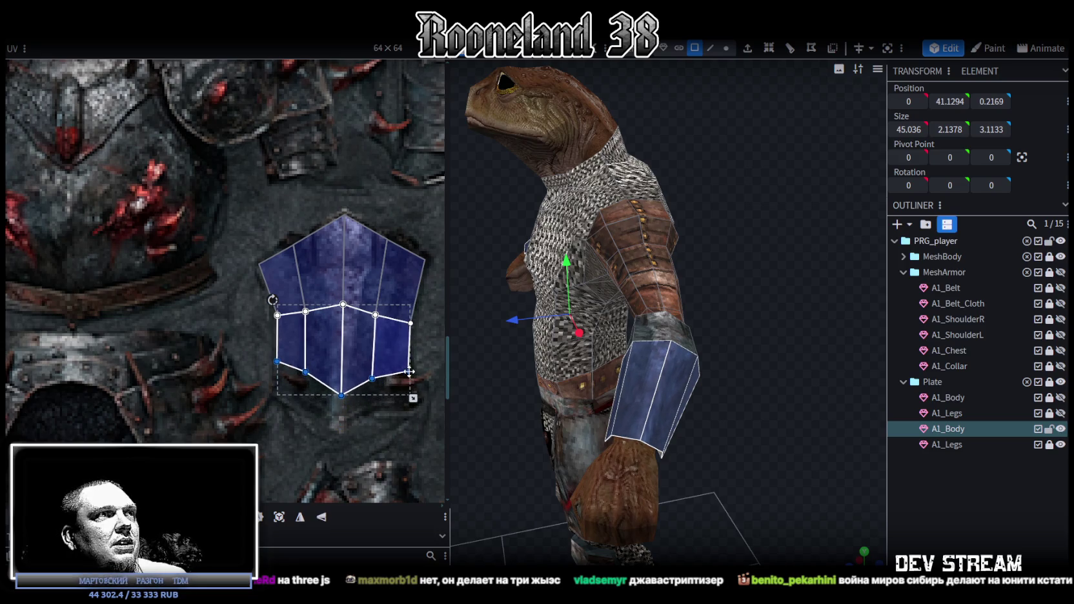
- Reselect the forearm plate's lower UV faces and orbit sideways to check the arm guard
{"action": "left_click", "coordinate": [859, 487]}
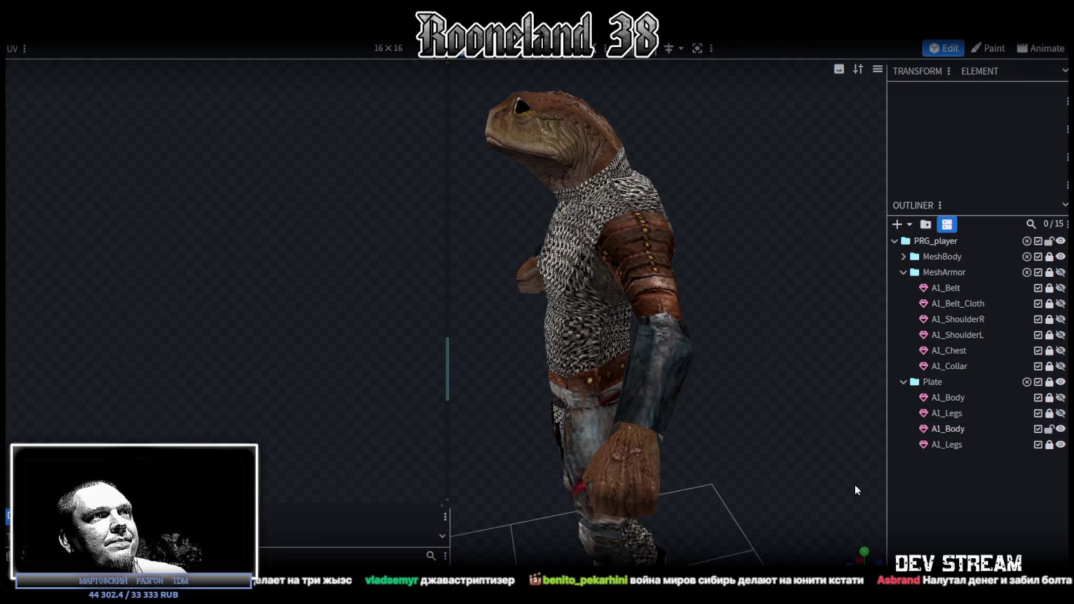
{"action": "left_click", "coordinate": [637, 395]}
{"action": "mouse_move", "coordinate": [252, 400]}
{"action": "left_mouse_down"}
{"action": "mouse_move", "coordinate": [415, 339]}
{"action": "mouse_move", "coordinate": [412, 407]}
{"action": "left_mouse_up"}
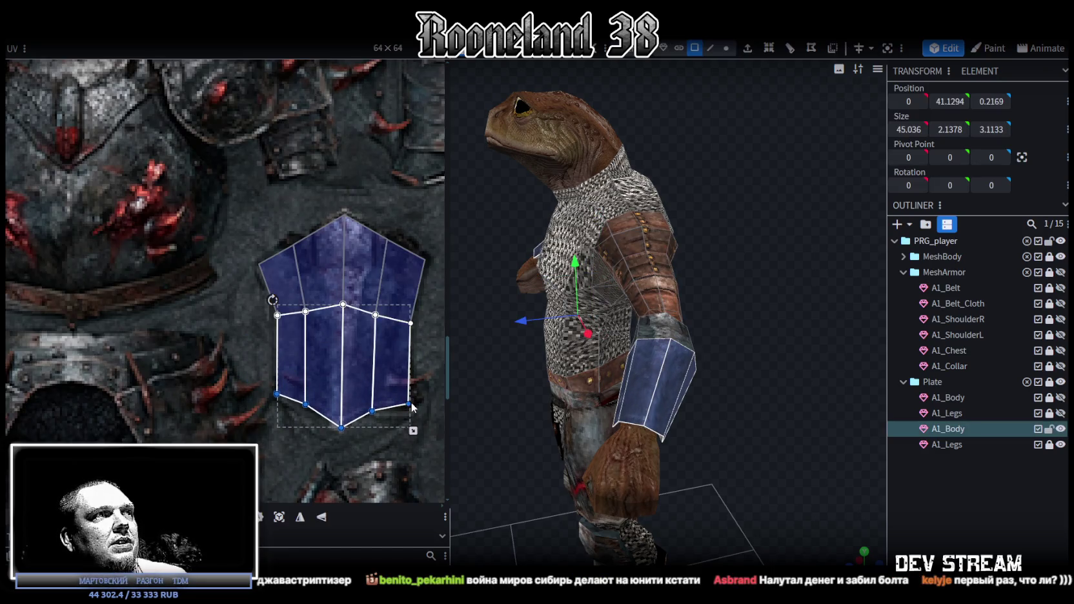
{"action": "mouse_move", "coordinate": [605, 436]}
{"action": "left_mouse_down"}
{"action": "mouse_move", "coordinate": [640, 443]}
{"action": "mouse_move", "coordinate": [673, 416]}
{"action": "mouse_move", "coordinate": [728, 442]}
{"action": "left_mouse_up"}
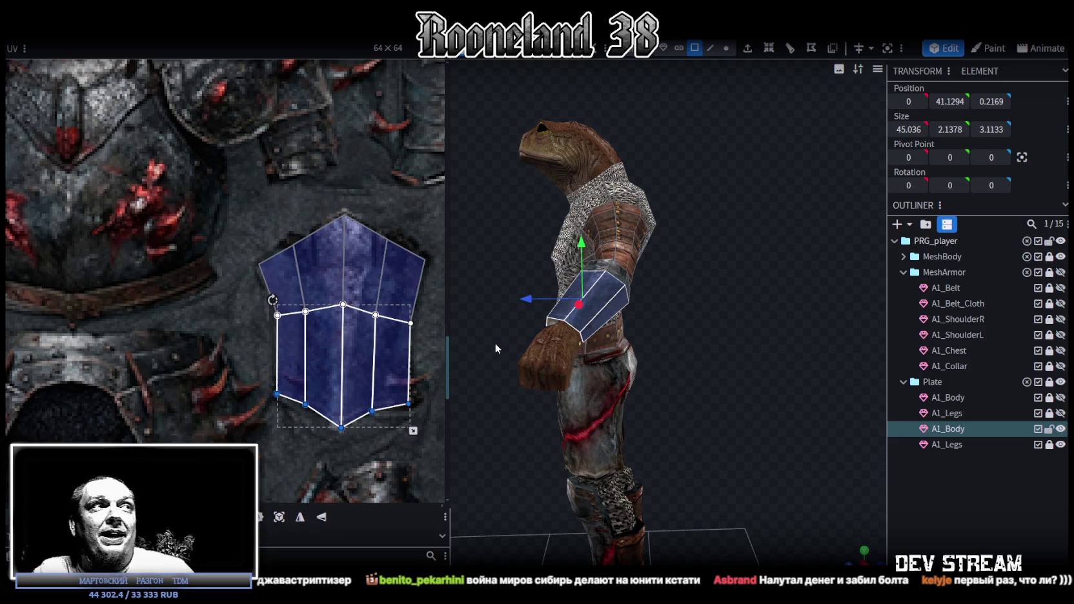
{"action": "scroll", "coordinate": [495, 342], "scroll_direction": "down", "scroll_amount": 2}
{"action": "scroll", "coordinate": [226, 338], "scroll_direction": "down", "scroll_amount": 3}
{"action": "scroll", "coordinate": [225, 338], "scroll_direction": "down", "scroll_amount": 3}
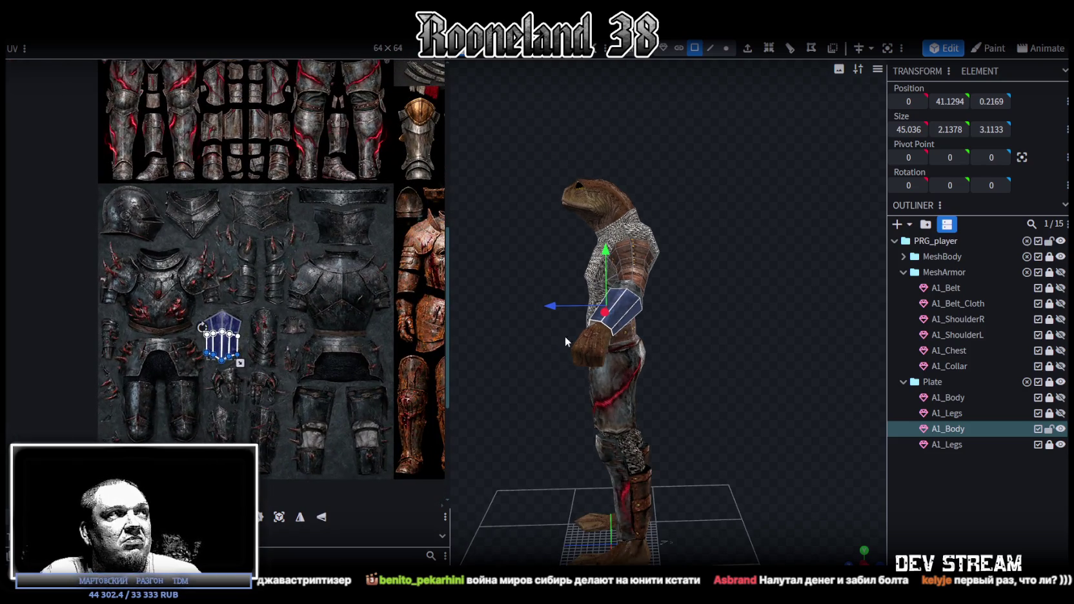
{"action": "left_click_drag", "start_coordinate": [651, 373], "coordinate": [765, 372]}
{"action": "scroll", "coordinate": [768, 378], "scroll_direction": "up", "scroll_amount": 3}
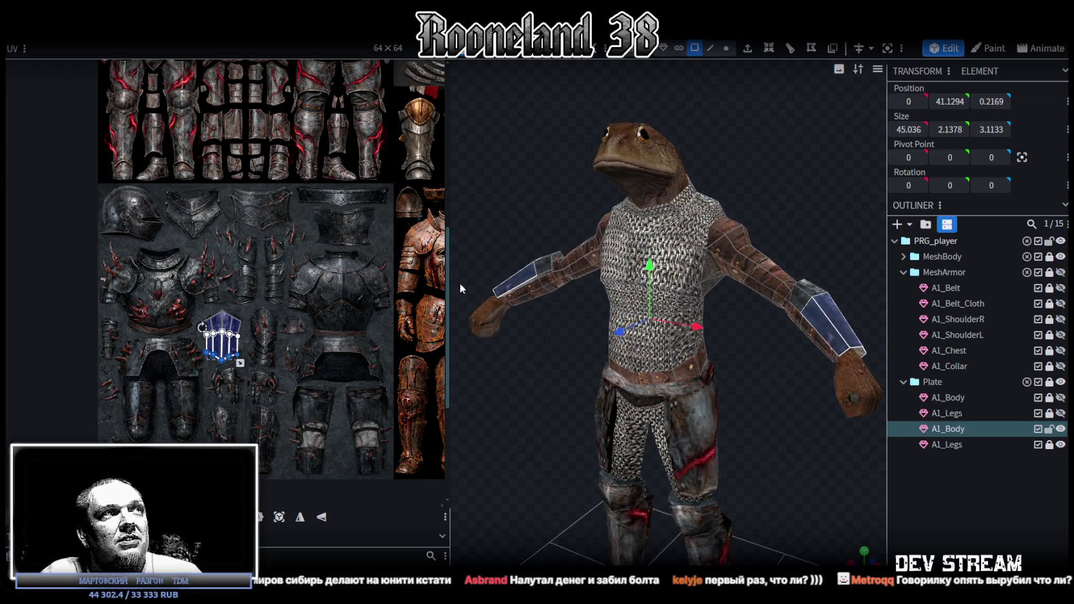
{"action": "scroll", "coordinate": [295, 300], "scroll_direction": "right", "scroll_amount": 2}
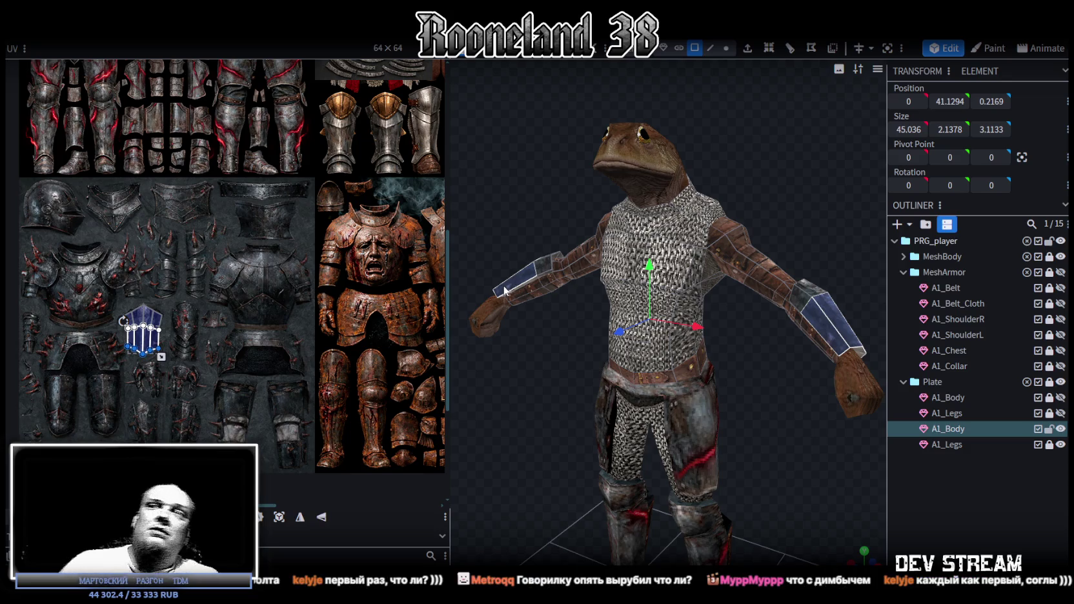
{"action": "scroll", "coordinate": [387, 277], "scroll_direction": "down", "scroll_amount": 1}
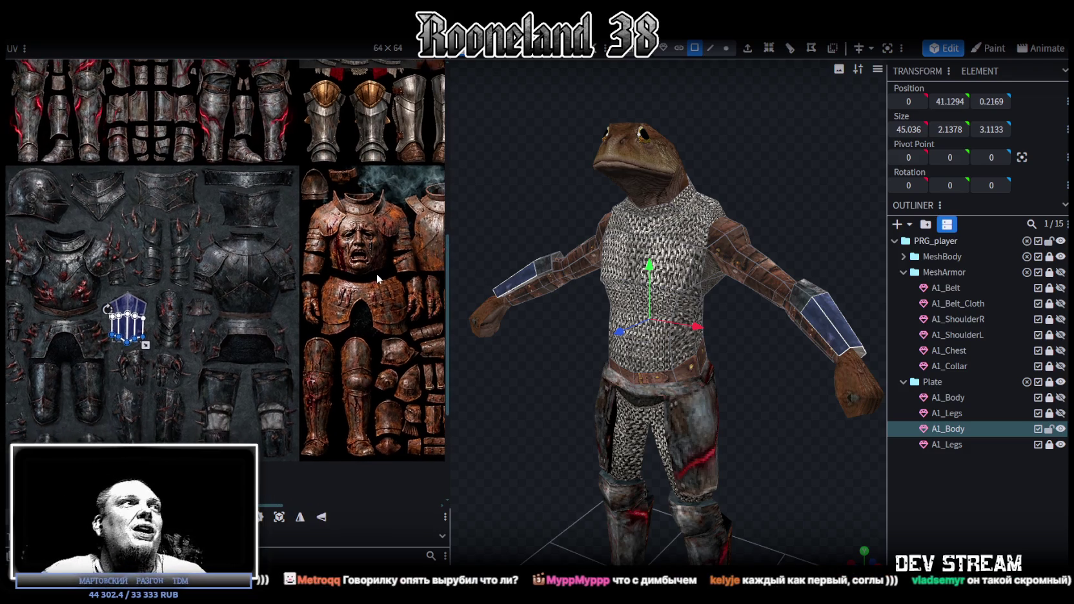
{"action": "left_click_drag", "start_coordinate": [463, 212], "coordinate": [458, 292]}
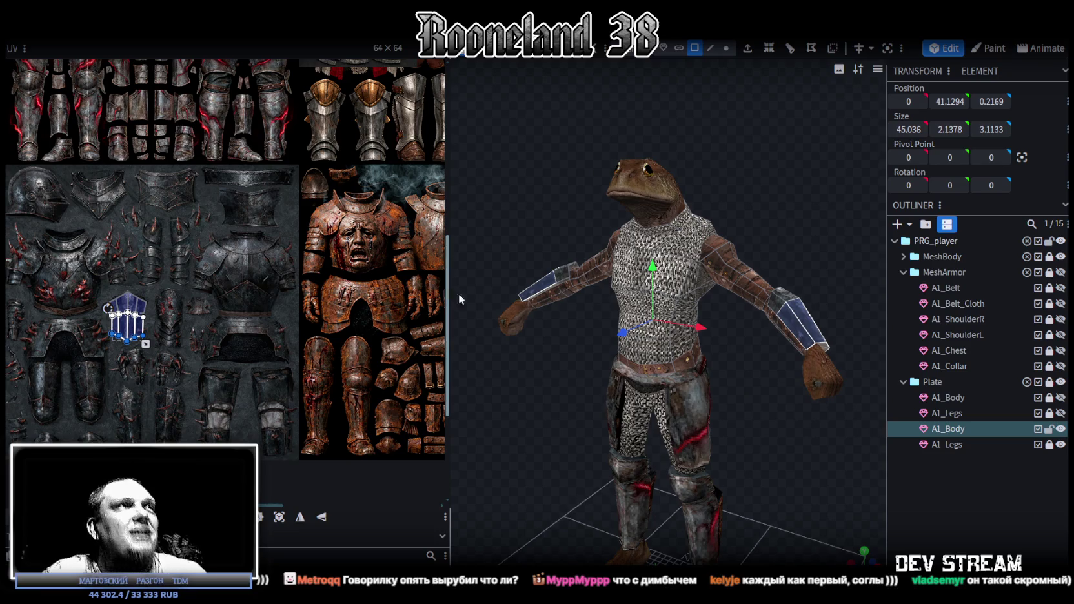
{"action": "left_click", "coordinate": [659, 371]}
- Select the belt element and move its UV island onto the plate texture
{"action": "left_click_drag", "start_coordinate": [533, 332], "coordinate": [565, 292]}
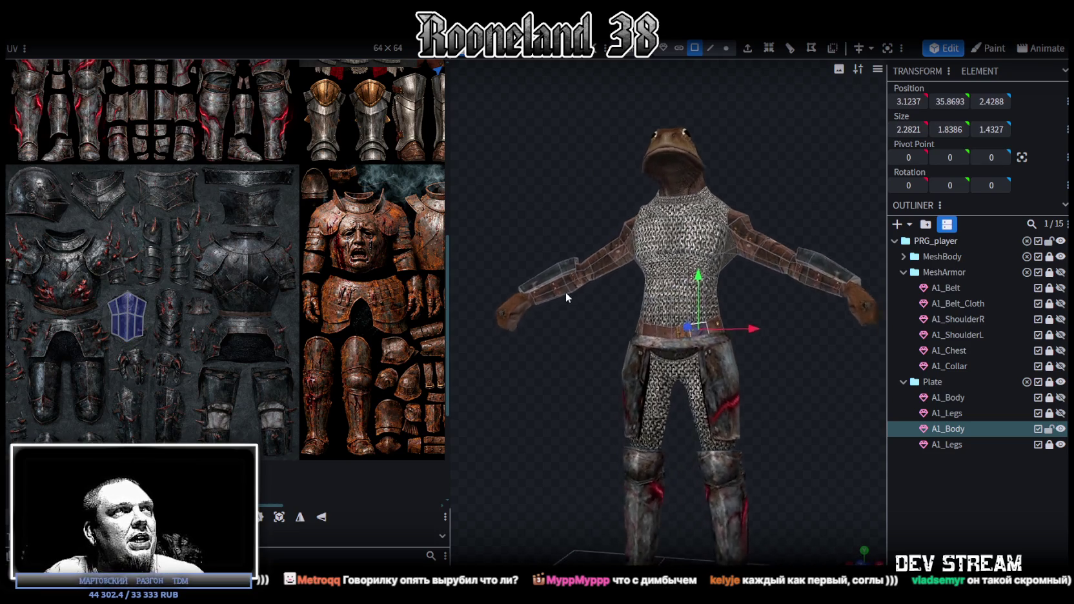
{"action": "scroll", "coordinate": [560, 283], "scroll_direction": "up", "scroll_amount": 3}
{"action": "left_click", "coordinate": [684, 332]}
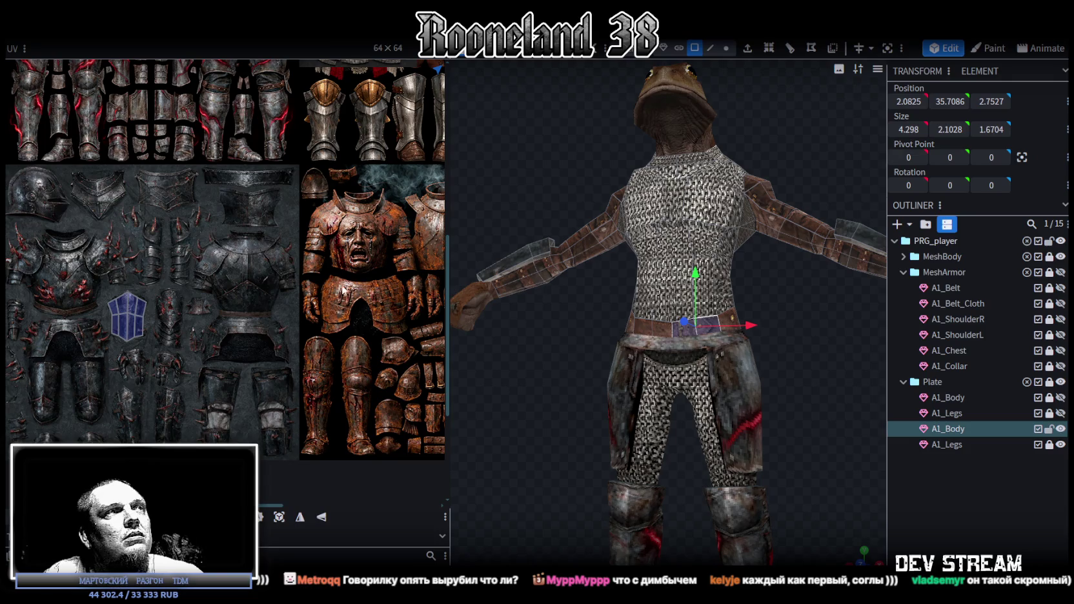
{"action": "scroll", "coordinate": [293, 210], "scroll_direction": "up", "scroll_amount": 2}
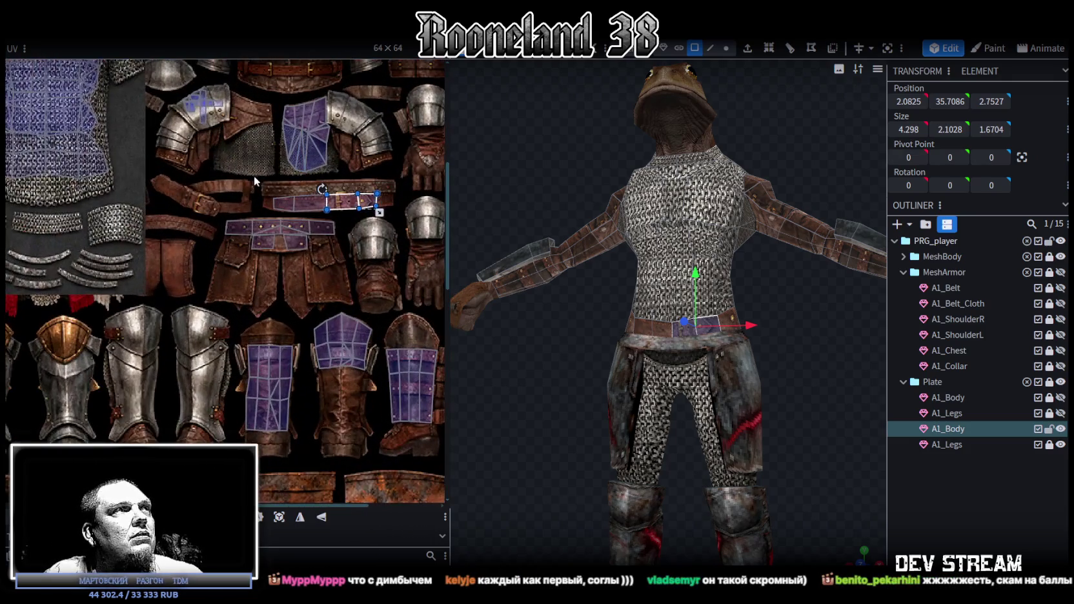
{"action": "left_click", "coordinate": [221, 178]}
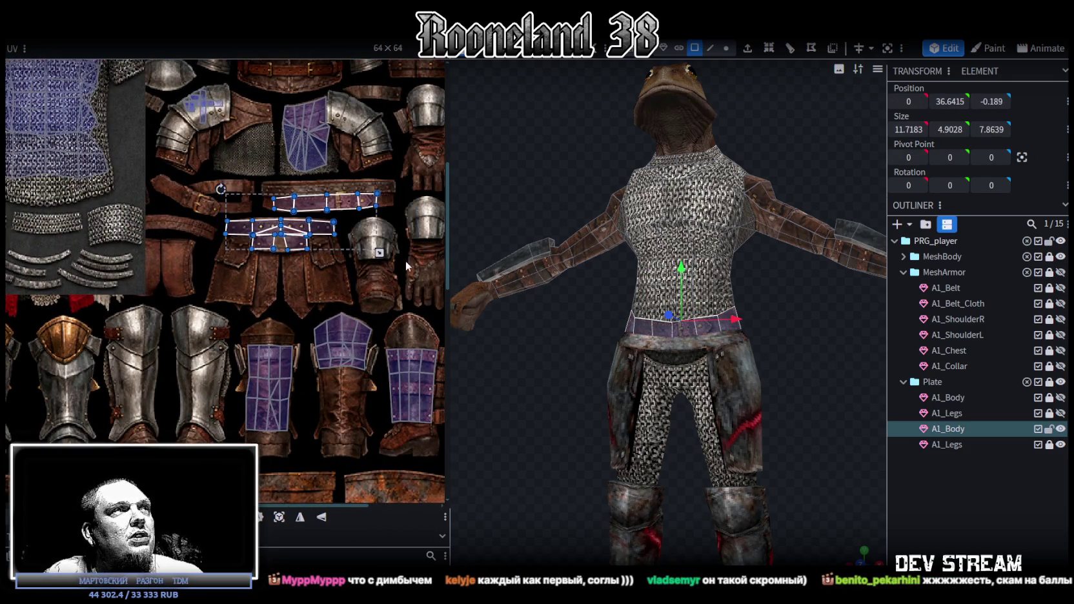
{"action": "scroll", "coordinate": [390, 182], "scroll_direction": "down", "scroll_amount": 3}
{"action": "left_click_drag", "start_coordinate": [389, 182], "coordinate": [183, 348]}
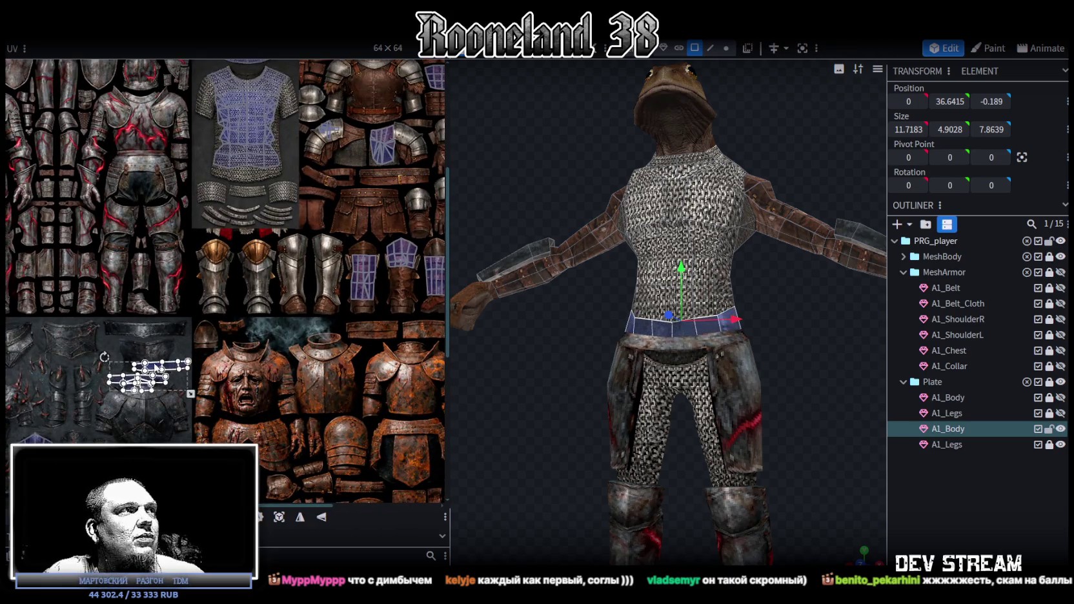
- Select all front belt faces and unwrap them into a new UV island
{"action": "scroll", "coordinate": [183, 346], "scroll_direction": "up", "scroll_amount": 2}
{"action": "scroll", "coordinate": [194, 248], "scroll_direction": "down", "scroll_amount": 1}
{"action": "scroll", "coordinate": [191, 255], "scroll_direction": "down", "scroll_amount": 2}
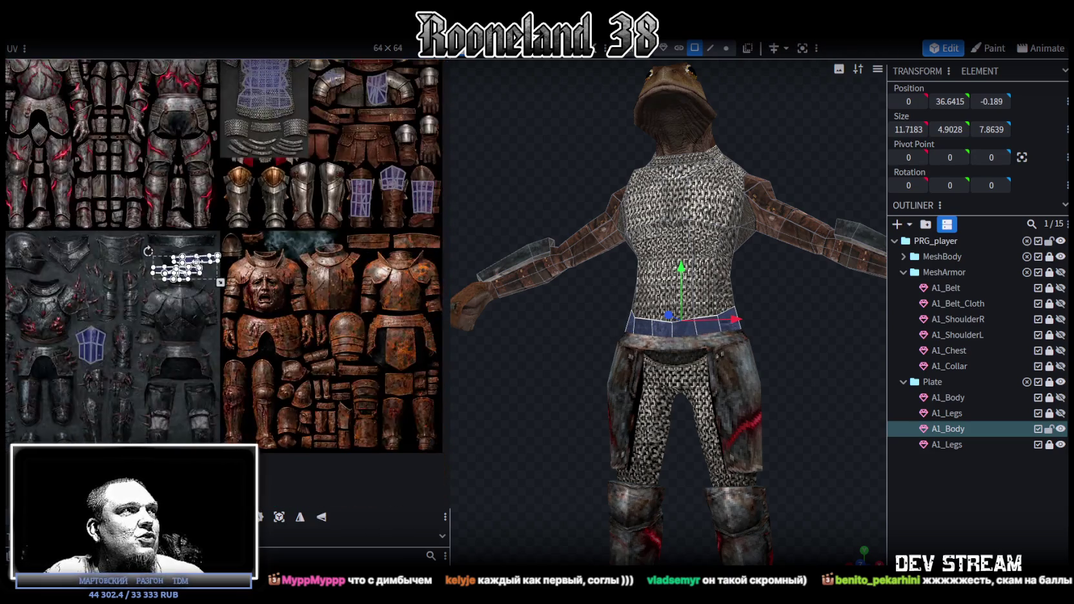
{"action": "scroll", "coordinate": [187, 263], "scroll_direction": "up", "scroll_amount": 1}
{"action": "scroll", "coordinate": [622, 368], "scroll_direction": "up", "scroll_amount": 3}
{"action": "scroll", "coordinate": [674, 339], "scroll_direction": "up", "scroll_amount": 1}
{"action": "left_click", "coordinate": [675, 339]}
{"action": "left_click", "coordinate": [723, 361], "text": "shift"}
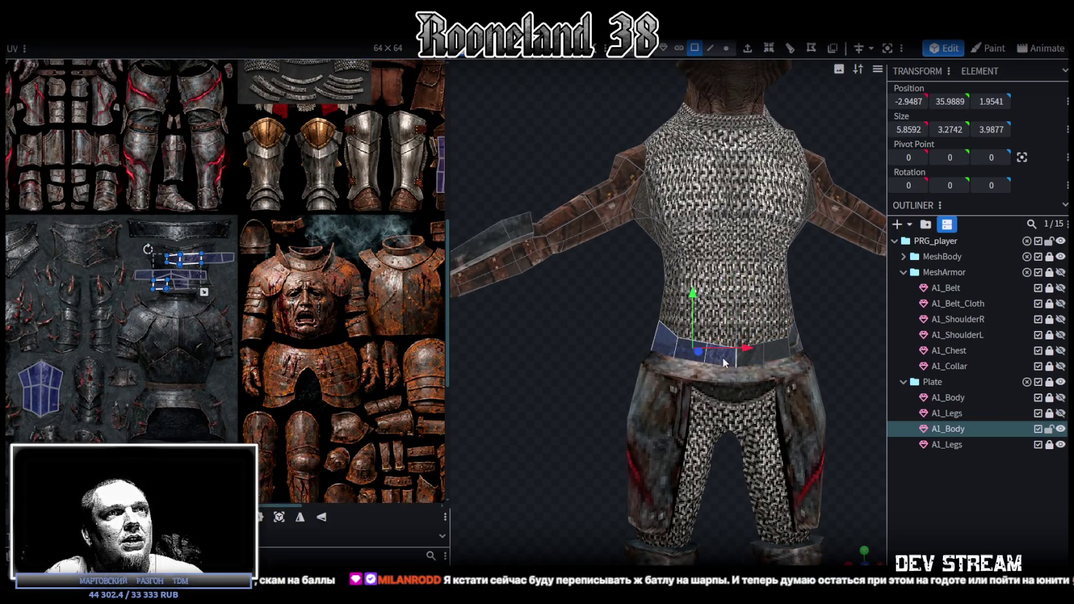
{"action": "left_click", "coordinate": [775, 349], "text": "shift"}
{"action": "left_click", "coordinate": [791, 342], "text": "shift"}
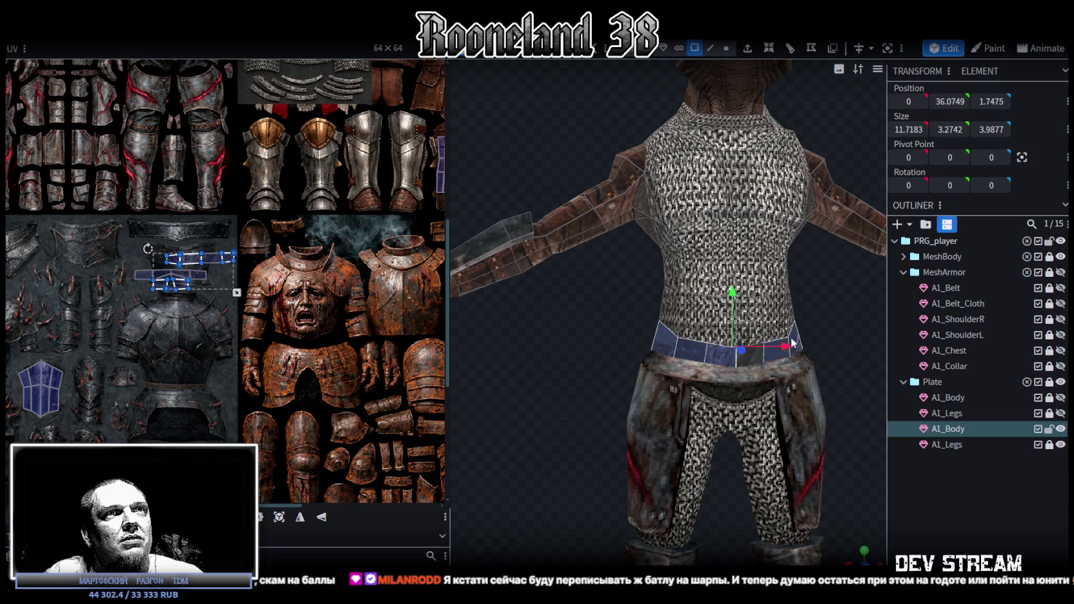
{"action": "scroll", "coordinate": [764, 502], "scroll_direction": "up", "scroll_amount": 2}
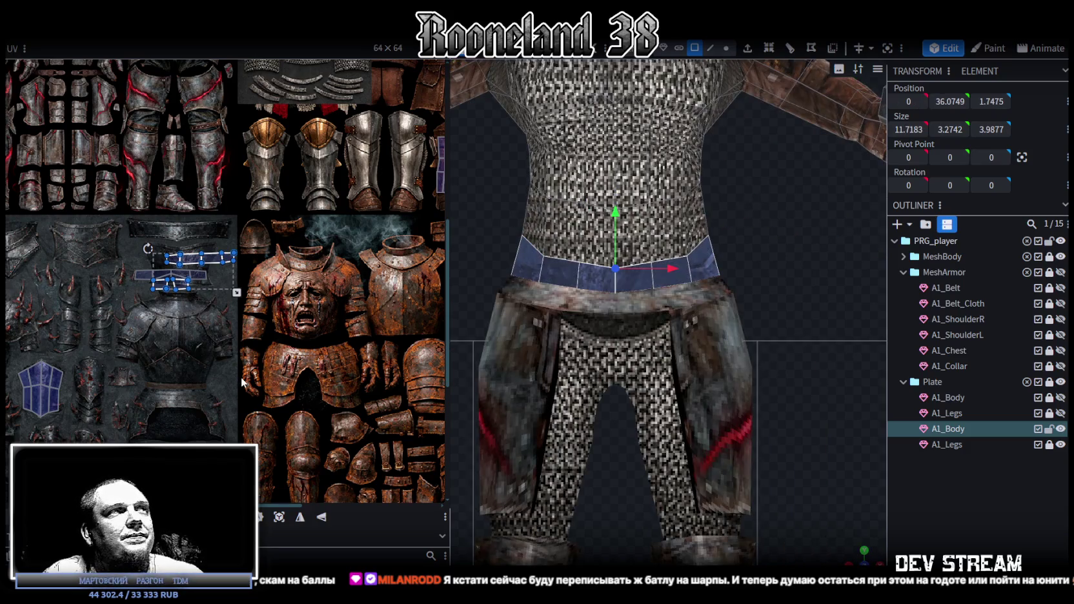
{"action": "left_click", "coordinate": [268, 518]}
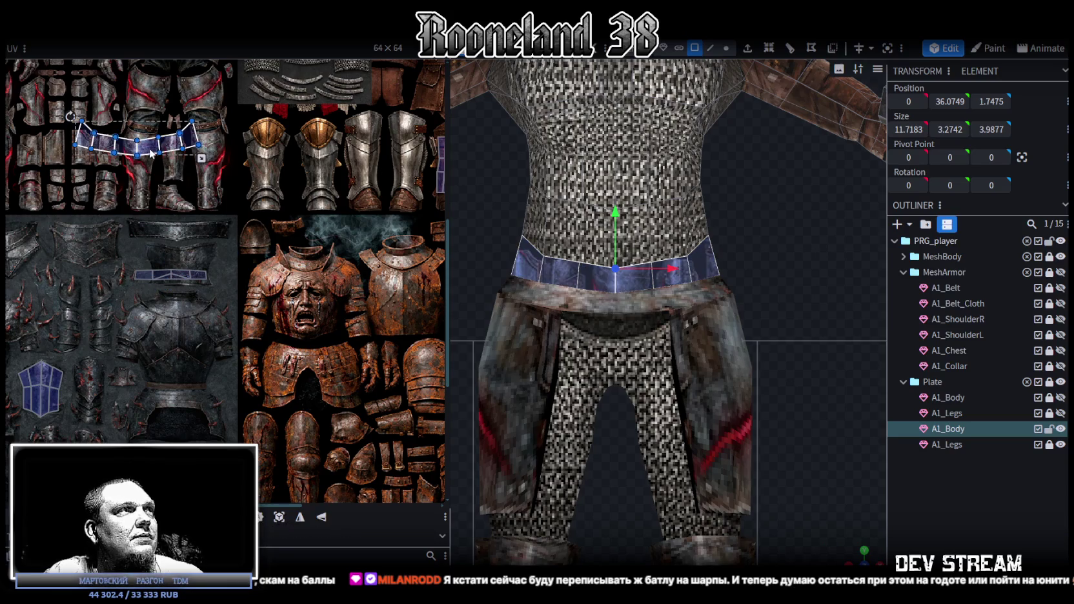
- Position the front belt island on the plate waist area and scale it down
{"action": "left_click_drag", "start_coordinate": [152, 153], "coordinate": [193, 255]}
{"action": "scroll", "coordinate": [171, 213], "scroll_direction": "up", "scroll_amount": 1}
{"action": "scroll", "coordinate": [172, 213], "scroll_direction": "up", "scroll_amount": 3}
{"action": "left_click_drag", "start_coordinate": [160, 303], "coordinate": [167, 309]}
{"action": "middle_click_drag", "start_coordinate": [224, 360], "coordinate": [203, 361]}
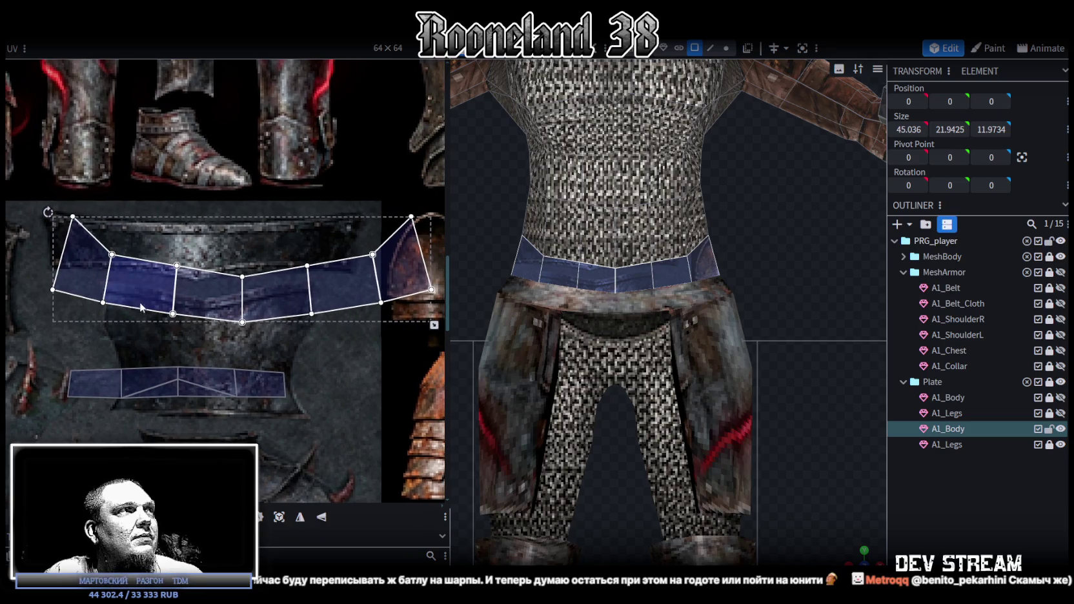
{"action": "left_click_drag", "start_coordinate": [141, 308], "coordinate": [141, 300]}
{"action": "middle_click_drag", "start_coordinate": [202, 351], "coordinate": [163, 329]}
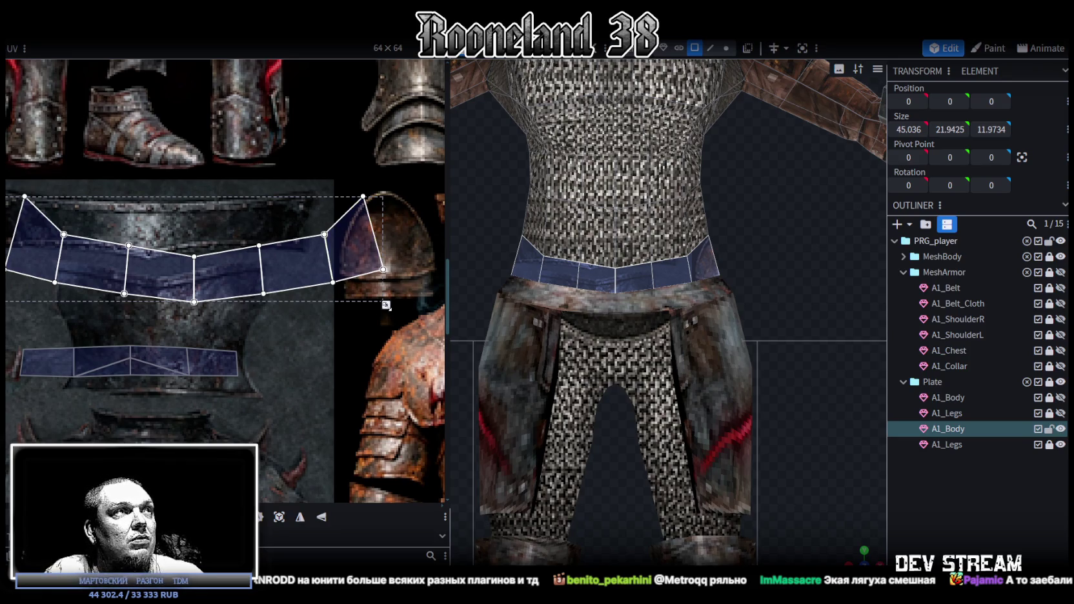
{"action": "left_click_drag", "start_coordinate": [386, 304], "coordinate": [298, 255]}
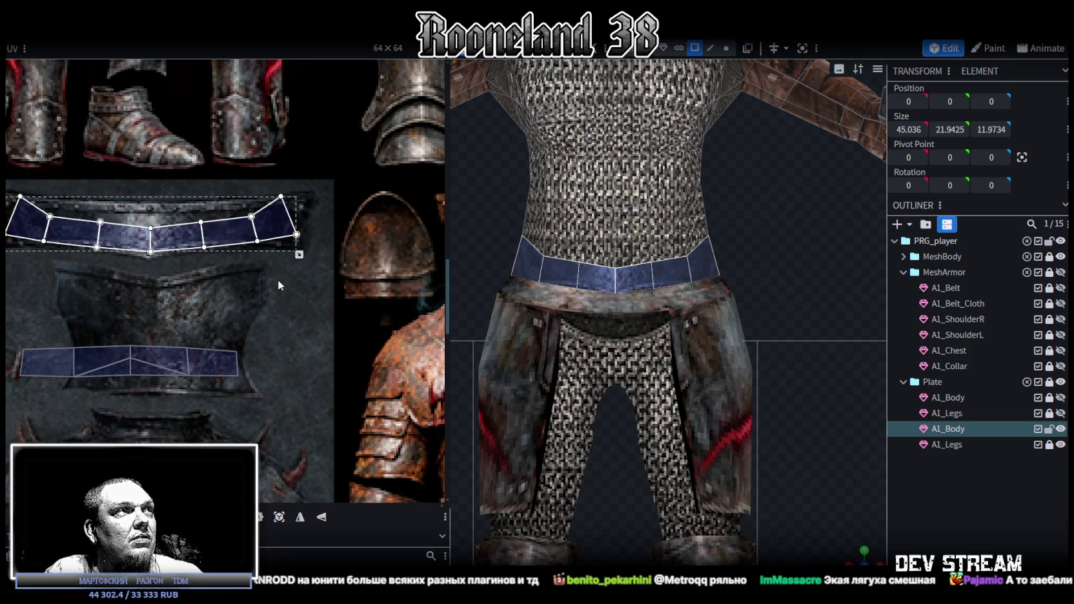
- Raise the belt island's upper and middle top vertices so its top edge runs flat along the belt strip
{"action": "scroll", "coordinate": [278, 285], "scroll_direction": "up", "scroll_amount": 2}
{"action": "scroll", "coordinate": [232, 235], "scroll_direction": "up", "scroll_amount": 2}
{"action": "left_click_drag", "start_coordinate": [62, 233], "coordinate": [390, 276]}
{"action": "left_click_drag", "start_coordinate": [228, 269], "coordinate": [228, 248]}
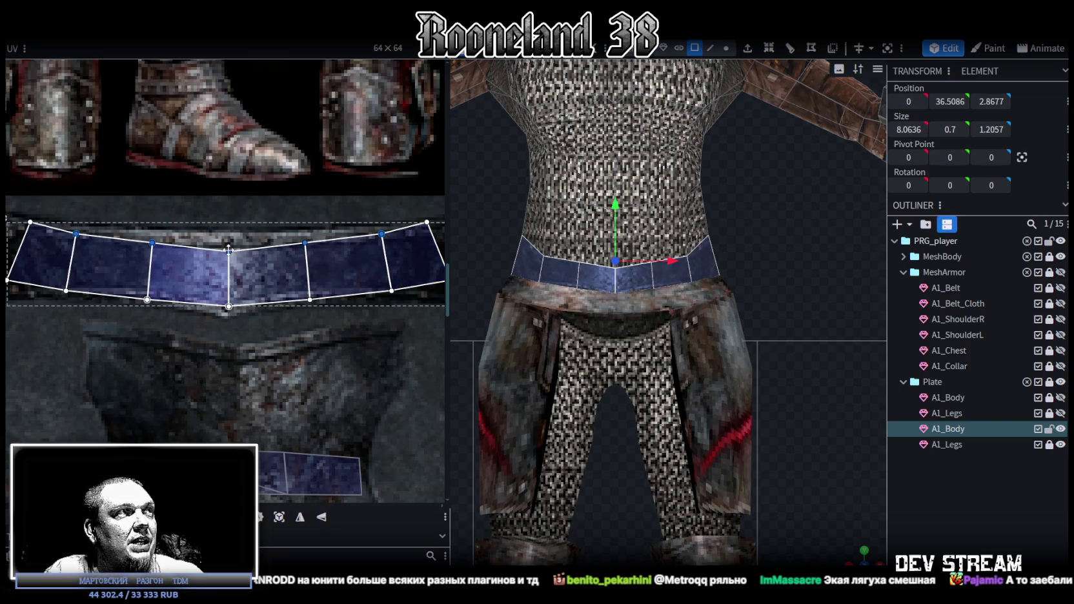
{"action": "left_click_drag", "start_coordinate": [136, 226], "coordinate": [310, 264]}
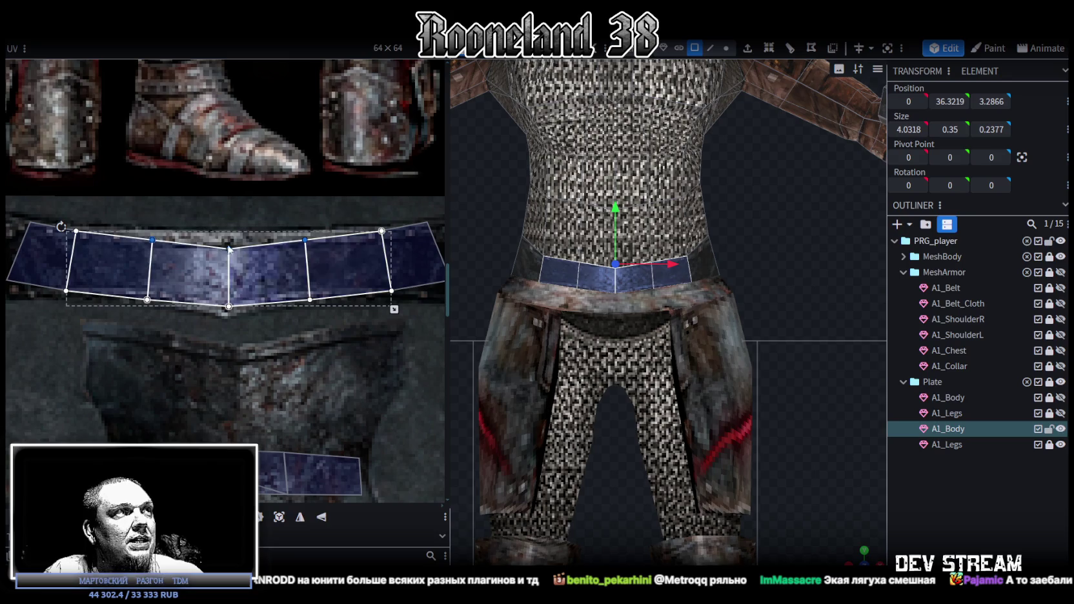
{"action": "left_click_drag", "start_coordinate": [229, 250], "coordinate": [228, 230]}
{"action": "left_click", "coordinate": [231, 241]}
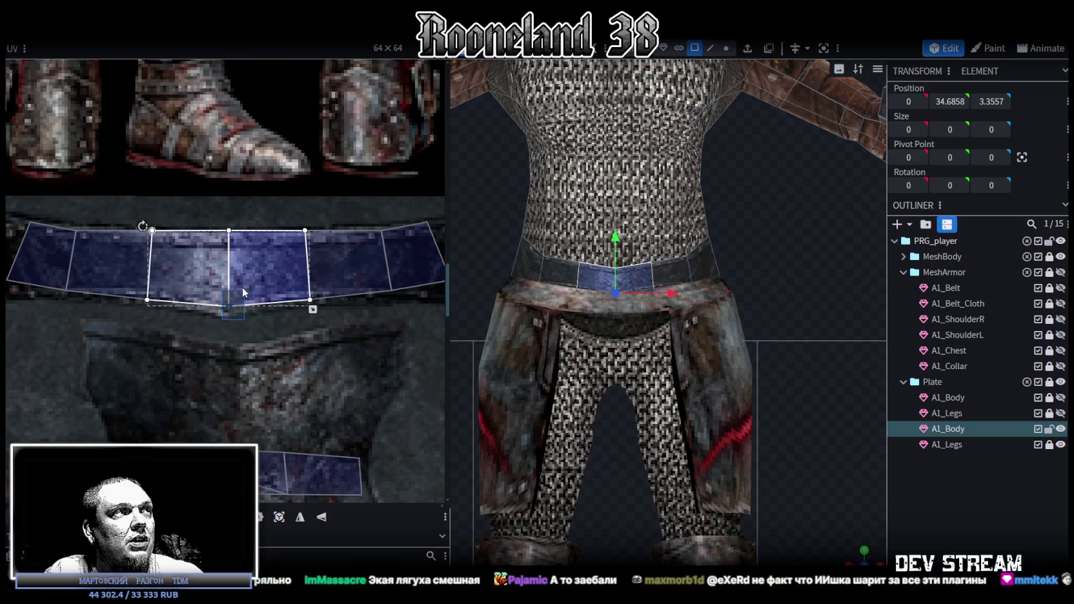
{"action": "left_click_drag", "start_coordinate": [228, 306], "coordinate": [229, 309]}
- Reshape the left belt face by moving its top corner outward and its bottom-left corner down
{"action": "left_click", "coordinate": [227, 241]}
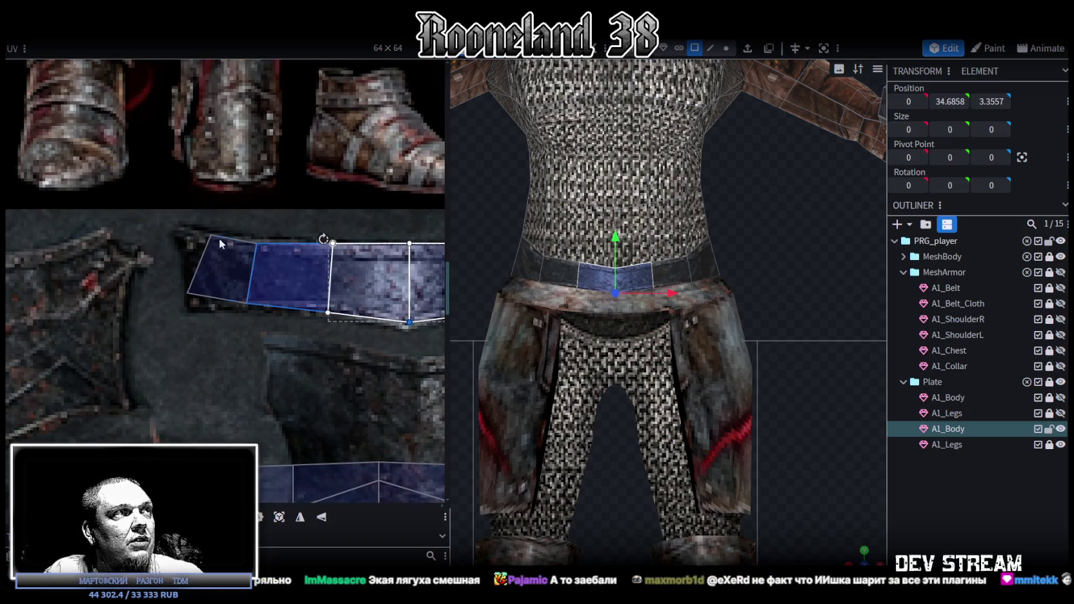
{"action": "left_click_drag", "start_coordinate": [211, 237], "coordinate": [183, 231]}
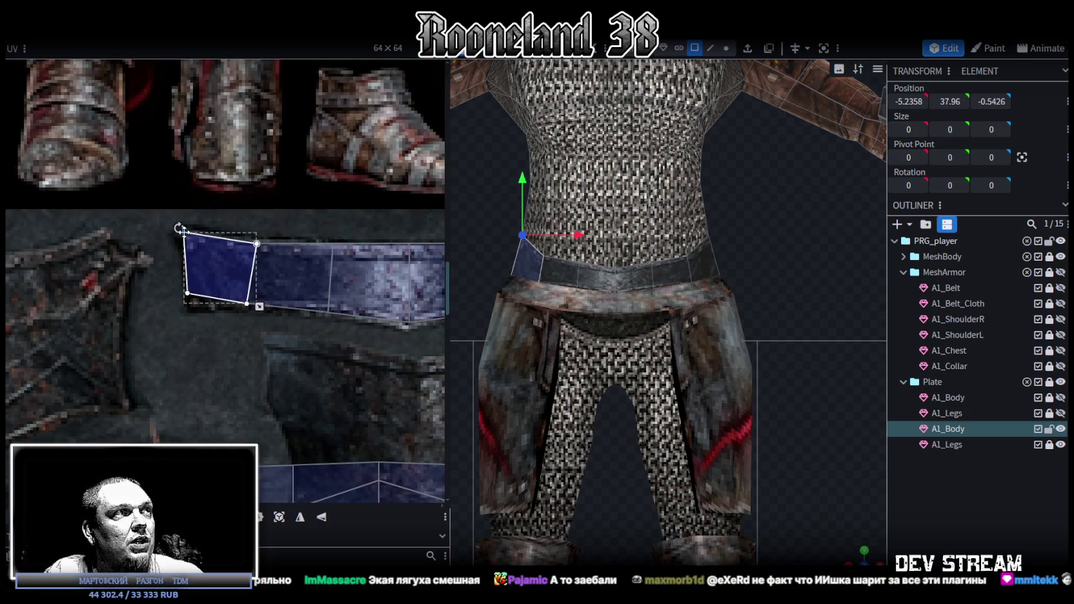
{"action": "left_click", "coordinate": [187, 291]}
{"action": "left_click_drag", "start_coordinate": [186, 292], "coordinate": [191, 307]}
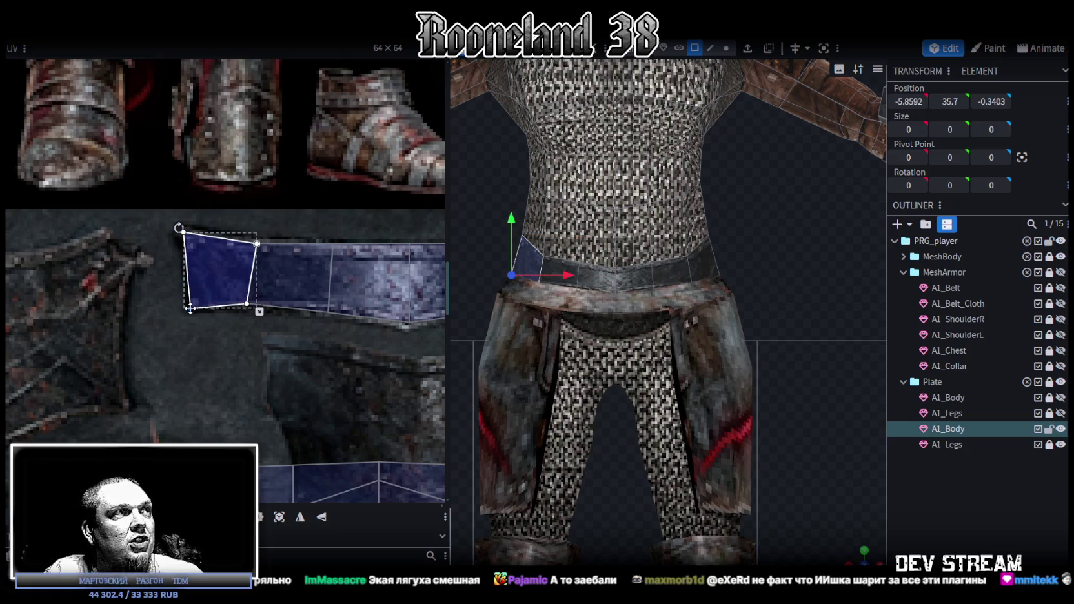
{"action": "scroll", "coordinate": [194, 310], "scroll_direction": "down", "scroll_amount": 2}
{"action": "scroll", "coordinate": [202, 316], "scroll_direction": "up", "scroll_amount": 2}
- Widen and lower the belt's end face and straighten the middle edge it shares with its neighbour
{"action": "left_click", "coordinate": [204, 274]}
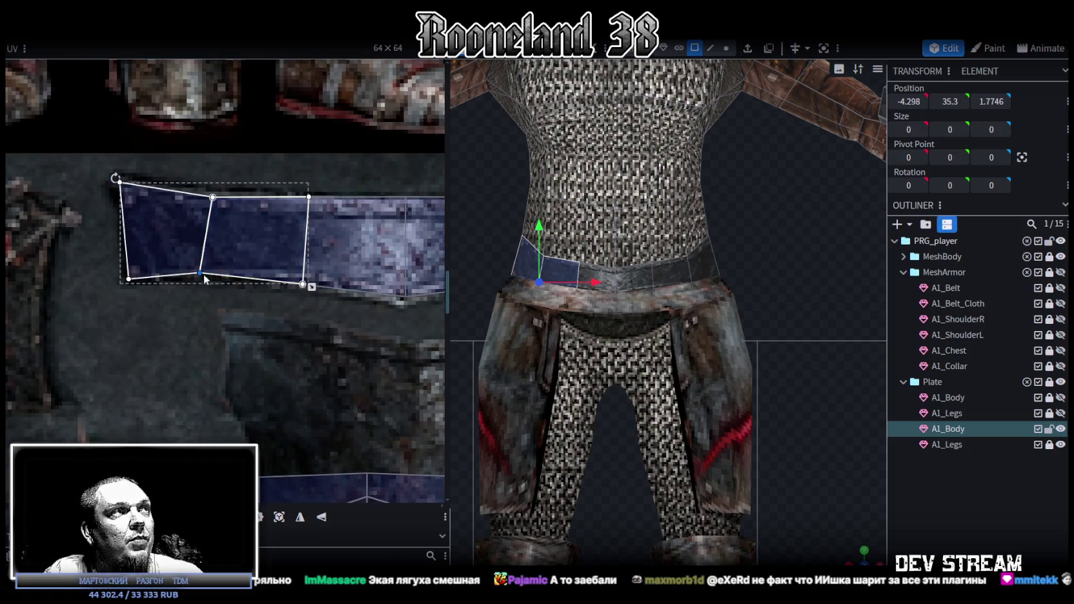
{"action": "scroll", "coordinate": [355, 265], "scroll_direction": "down", "scroll_amount": 2}
{"action": "scroll", "coordinate": [315, 258], "scroll_direction": "up", "scroll_amount": 2}
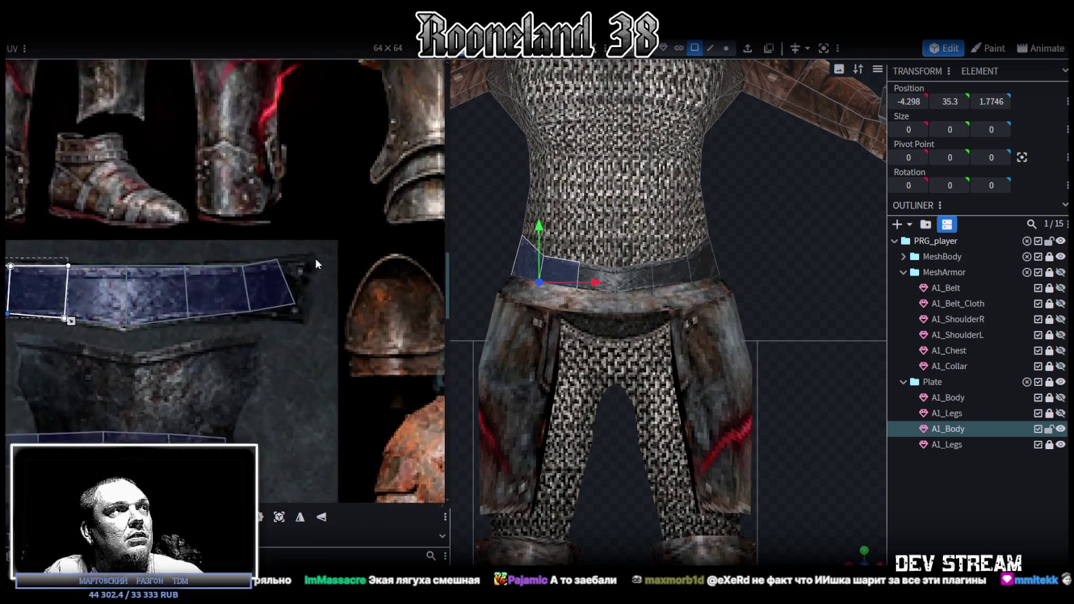
{"action": "scroll", "coordinate": [271, 261], "scroll_direction": "up", "scroll_amount": 1}
{"action": "left_click", "coordinate": [236, 293]}
{"action": "left_click_drag", "start_coordinate": [248, 259], "coordinate": [299, 258]}
{"action": "left_click", "coordinate": [277, 326]}
{"action": "left_click_drag", "start_coordinate": [277, 326], "coordinate": [285, 349]}
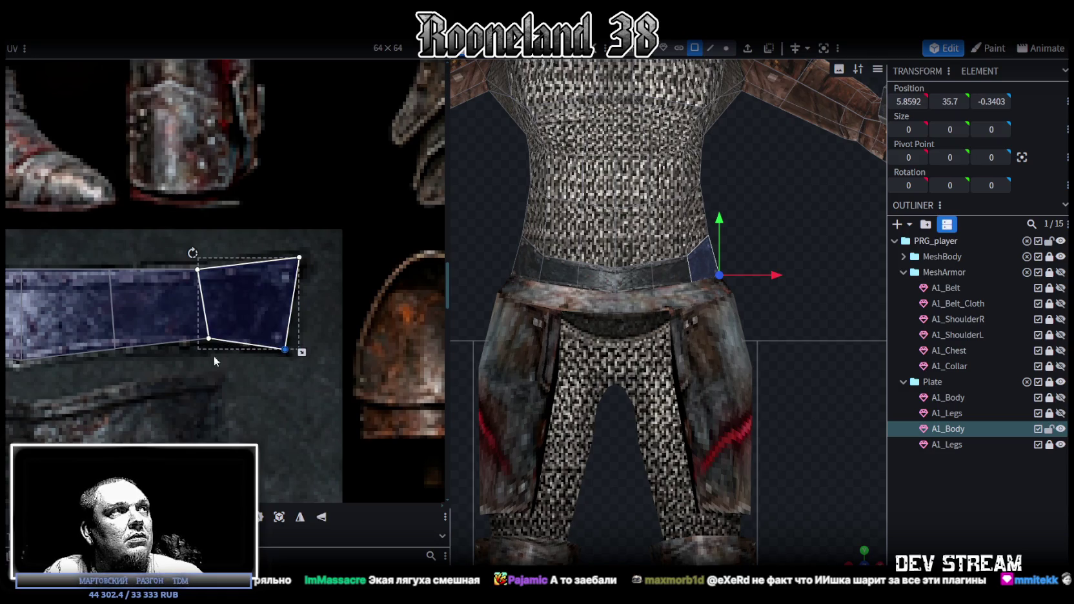
{"action": "left_click", "coordinate": [210, 336], "text": "shift"}
{"action": "left_click_drag", "start_coordinate": [209, 336], "coordinate": [197, 347]}
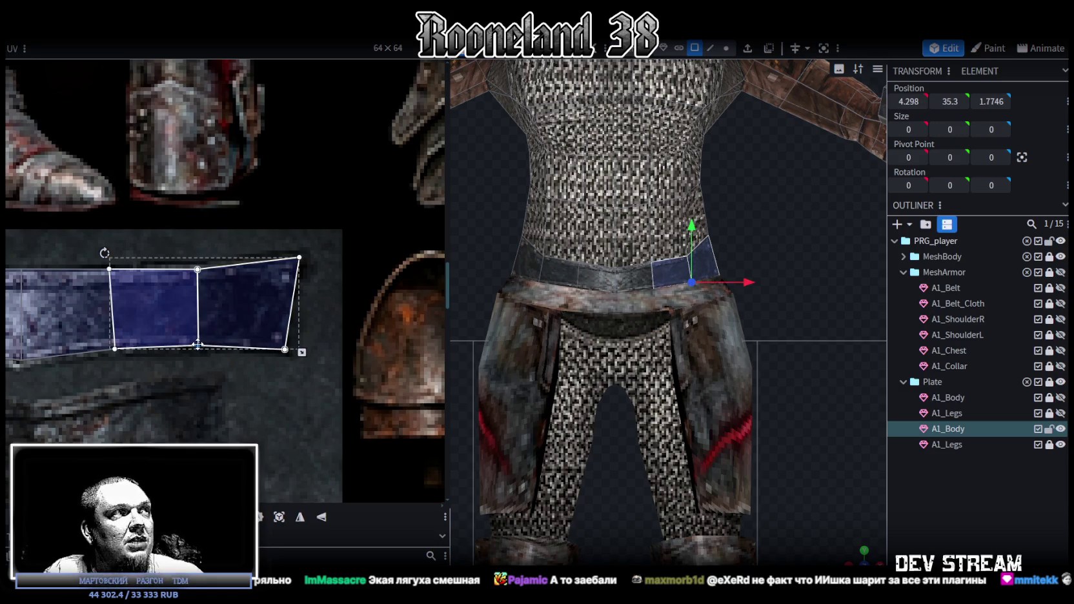
- Box-select the other belt UV strip in the UV editor
{"action": "scroll", "coordinate": [197, 345], "scroll_direction": "down", "scroll_amount": 3}
{"action": "scroll", "coordinate": [253, 321], "scroll_direction": "up", "scroll_amount": 1}
{"action": "scroll", "coordinate": [226, 271], "scroll_direction": "up", "scroll_amount": 2}
{"action": "scroll", "coordinate": [182, 211], "scroll_direction": "up", "scroll_amount": 2}
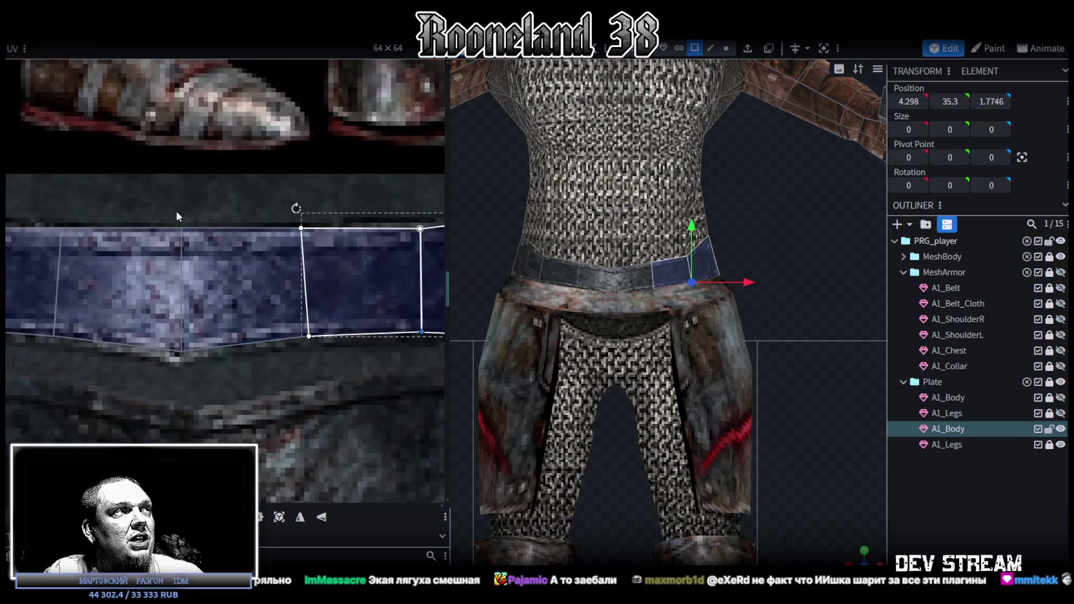
{"action": "scroll", "coordinate": [183, 213], "scroll_direction": "down", "scroll_amount": 2}
{"action": "scroll", "coordinate": [329, 246], "scroll_direction": "down", "scroll_amount": 1}
{"action": "scroll", "coordinate": [262, 266], "scroll_direction": "up", "scroll_amount": 1}
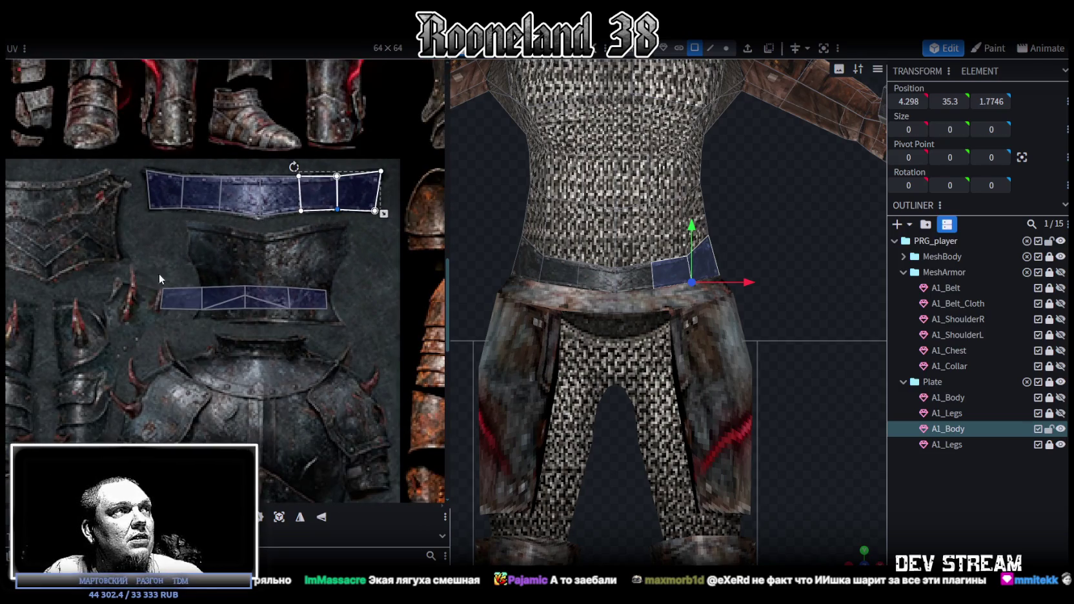
{"action": "left_click_drag", "start_coordinate": [145, 276], "coordinate": [366, 333]}
{"action": "scroll", "coordinate": [366, 333], "scroll_direction": "down", "scroll_amount": 3}
{"action": "scroll", "coordinate": [325, 233], "scroll_direction": "up", "scroll_amount": 1}
{"action": "scroll", "coordinate": [305, 208], "scroll_direction": "up", "scroll_amount": 1}
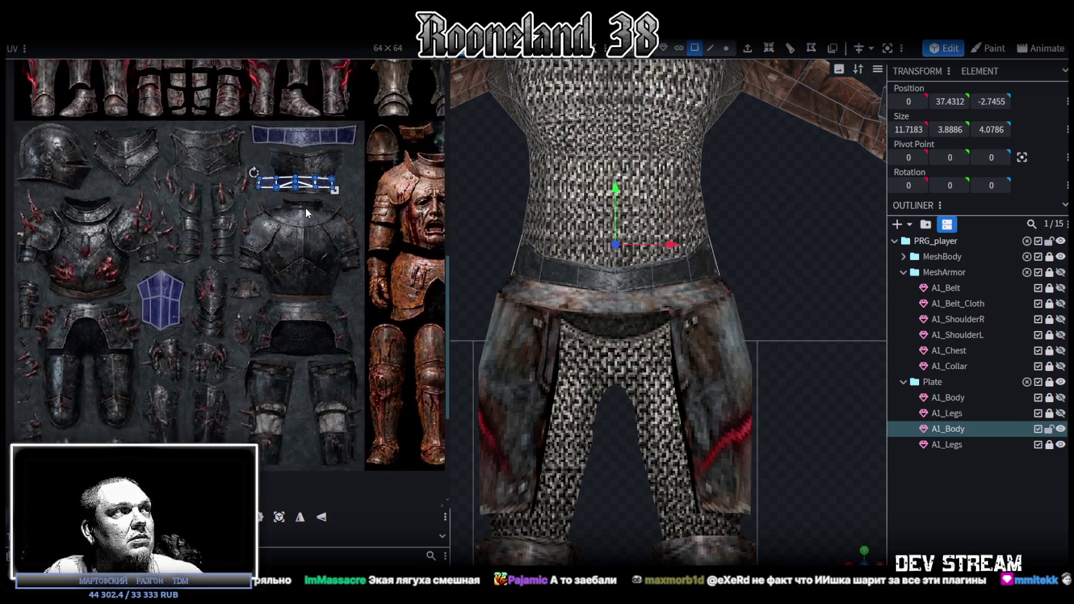
- Drag the belt UV island onto the blue belt strip, stretch it across the strip, then deselect
{"action": "scroll", "coordinate": [299, 208], "scroll_direction": "down", "scroll_amount": 1}
{"action": "scroll", "coordinate": [291, 219], "scroll_direction": "up", "scroll_amount": 1}
{"action": "middle_click_drag", "start_coordinate": [292, 218], "coordinate": [296, 312]}
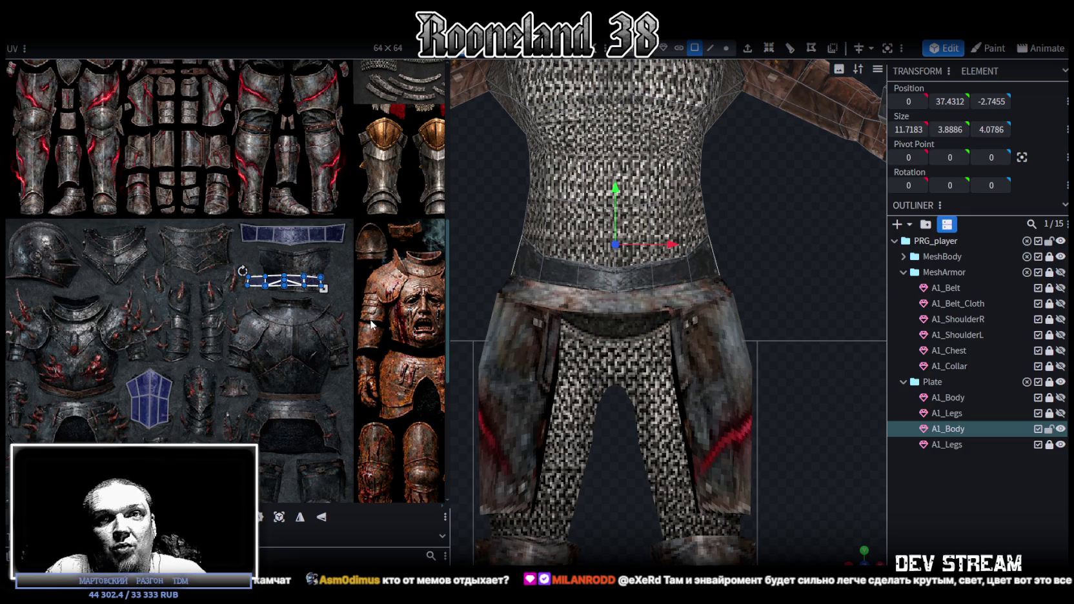
{"action": "scroll", "coordinate": [271, 313], "scroll_direction": "up", "scroll_amount": 2}
{"action": "scroll", "coordinate": [270, 313], "scroll_direction": "up", "scroll_amount": 2}
{"action": "left_click_drag", "start_coordinate": [252, 362], "coordinate": [240, 256]}
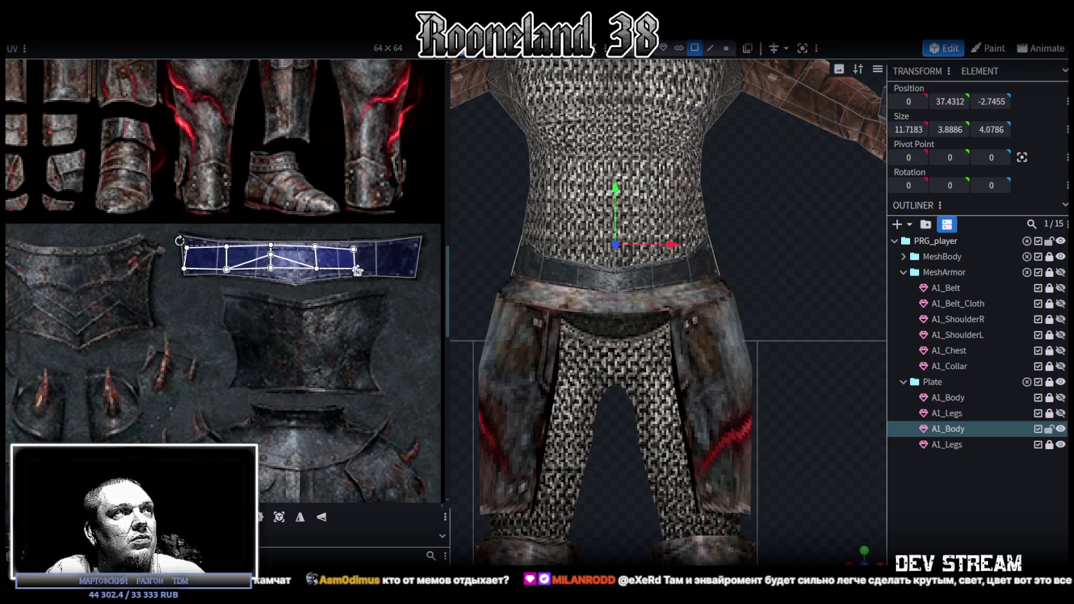
{"action": "left_click_drag", "start_coordinate": [357, 273], "coordinate": [418, 281]}
{"action": "left_click", "coordinate": [878, 409]}
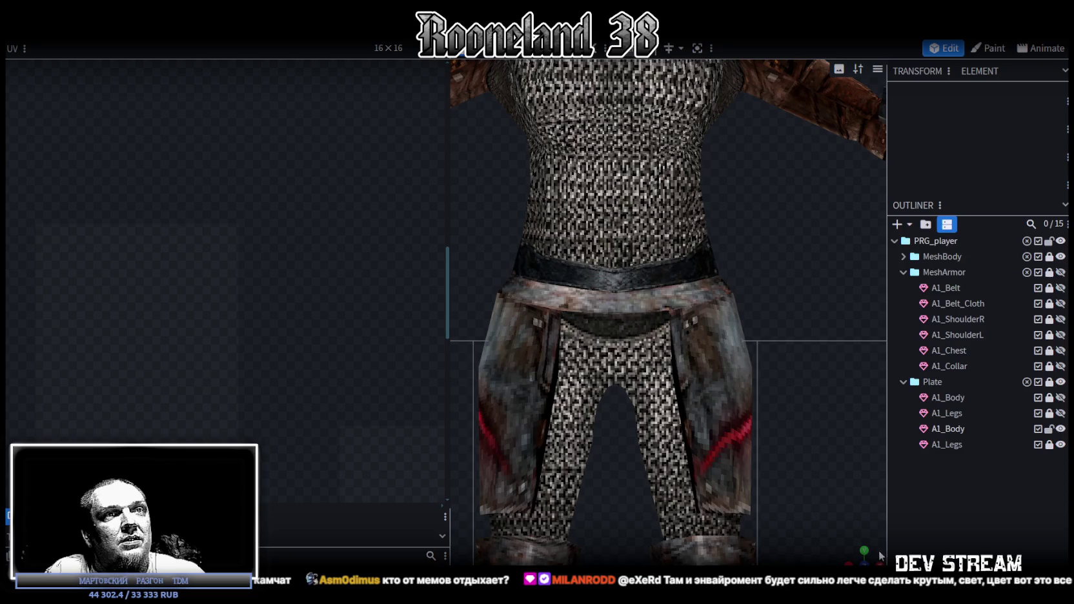
- Select the A1_Body back belt face plus both side faces and the right face in the viewport
{"action": "mouse_move", "coordinate": [879, 555]}
{"action": "left_mouse_down"}
{"action": "mouse_move", "coordinate": [831, 513]}
{"action": "mouse_move", "coordinate": [792, 341]}
{"action": "mouse_move", "coordinate": [769, 342]}
{"action": "left_mouse_up"}
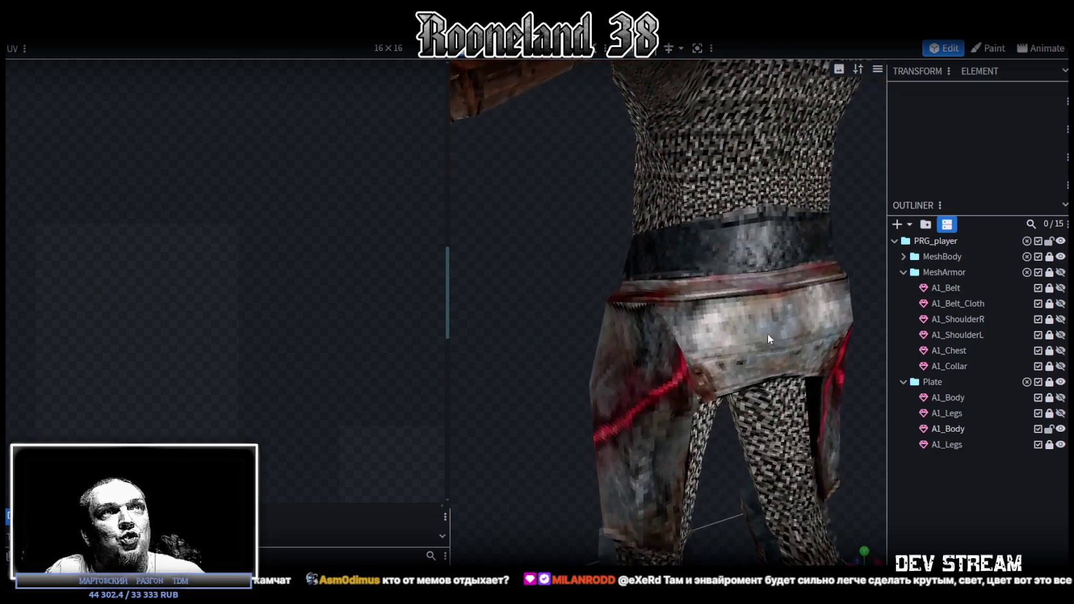
{"action": "left_click", "coordinate": [736, 237]}
{"action": "left_click", "coordinate": [736, 238]}
{"action": "mouse_move", "coordinate": [629, 300]}
{"action": "left_mouse_down"}
{"action": "mouse_move", "coordinate": [611, 270]}
{"action": "mouse_move", "coordinate": [759, 261]}
{"action": "mouse_move", "coordinate": [516, 289]}
{"action": "mouse_move", "coordinate": [514, 279]}
{"action": "mouse_move", "coordinate": [461, 287]}
{"action": "mouse_move", "coordinate": [468, 274]}
{"action": "left_mouse_up"}
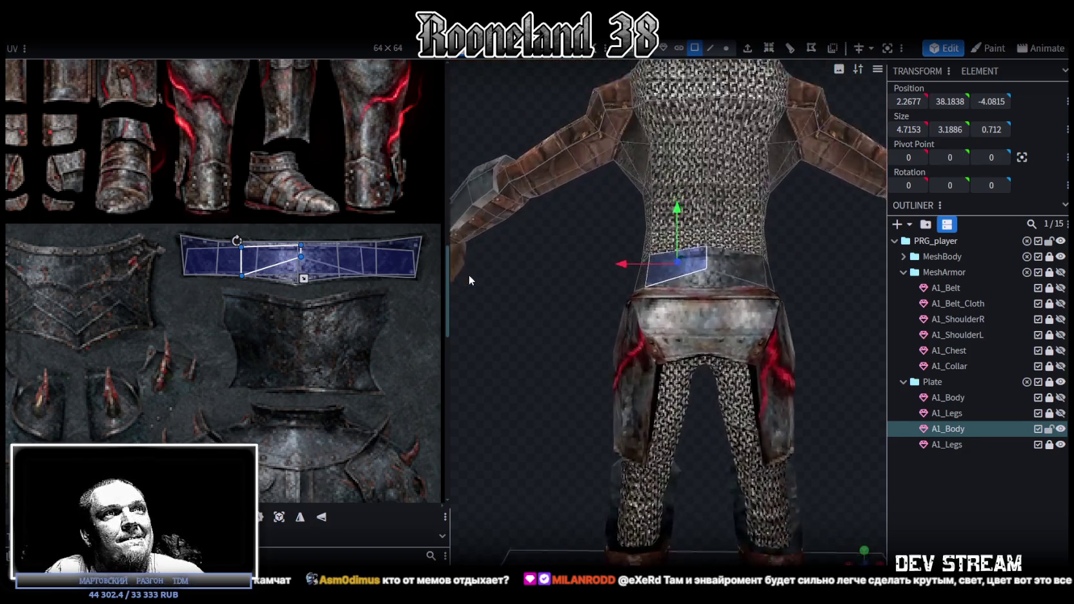
{"action": "scroll", "coordinate": [468, 280], "scroll_direction": "up", "scroll_amount": 3}
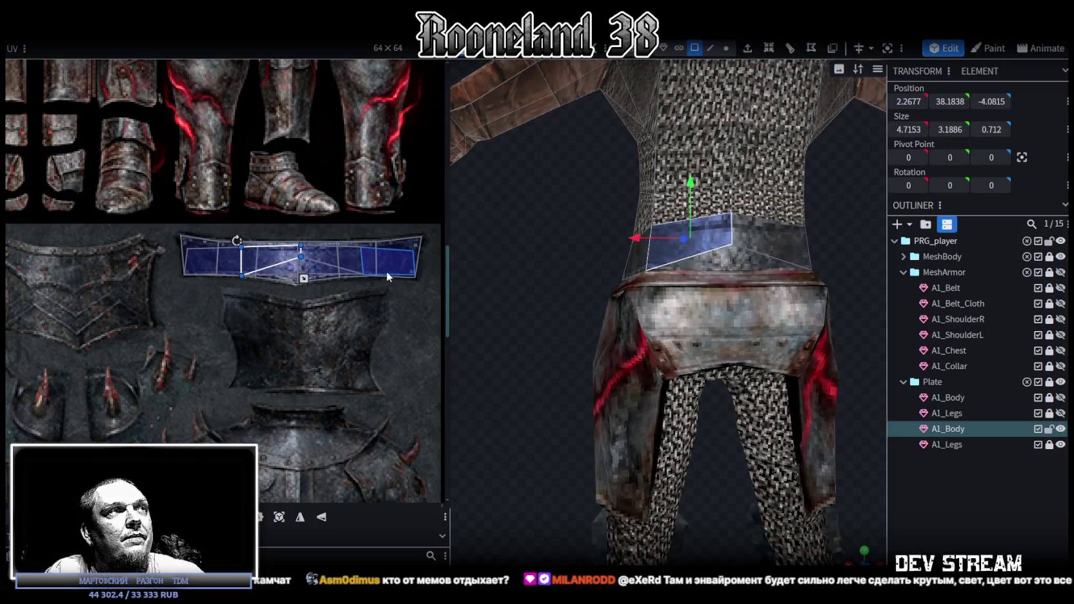
{"action": "left_click_drag", "start_coordinate": [548, 270], "coordinate": [597, 285]}
{"action": "left_click", "coordinate": [668, 268], "text": "shift"}
{"action": "left_click", "coordinate": [771, 257], "text": "shift"}
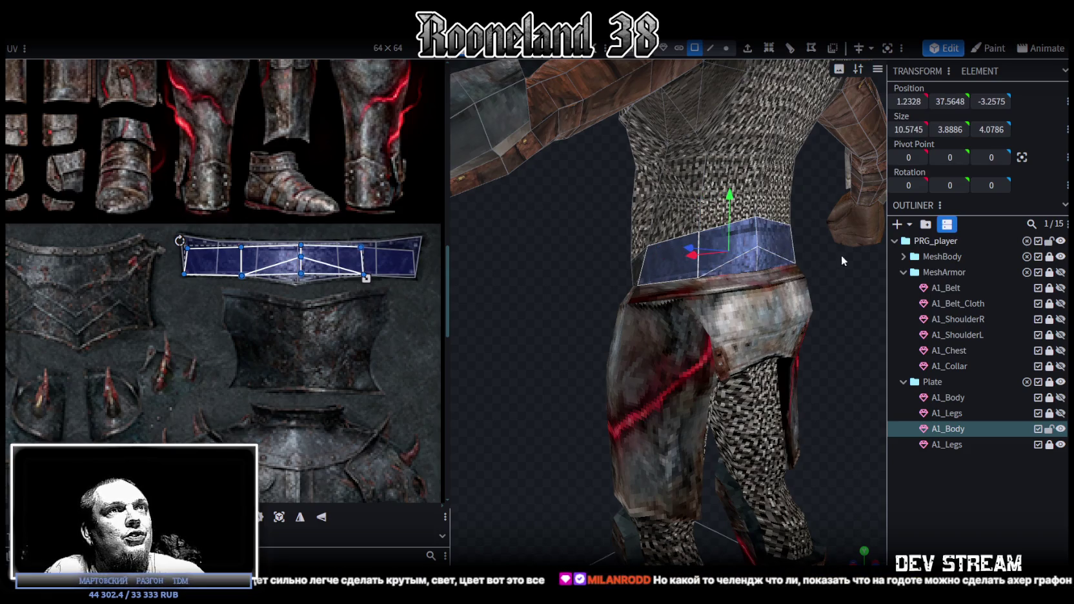
{"action": "left_click_drag", "start_coordinate": [842, 260], "coordinate": [667, 251]}
{"action": "left_click", "coordinate": [732, 271], "text": "shift"}
{"action": "left_click_drag", "start_coordinate": [569, 300], "coordinate": [312, 282]}
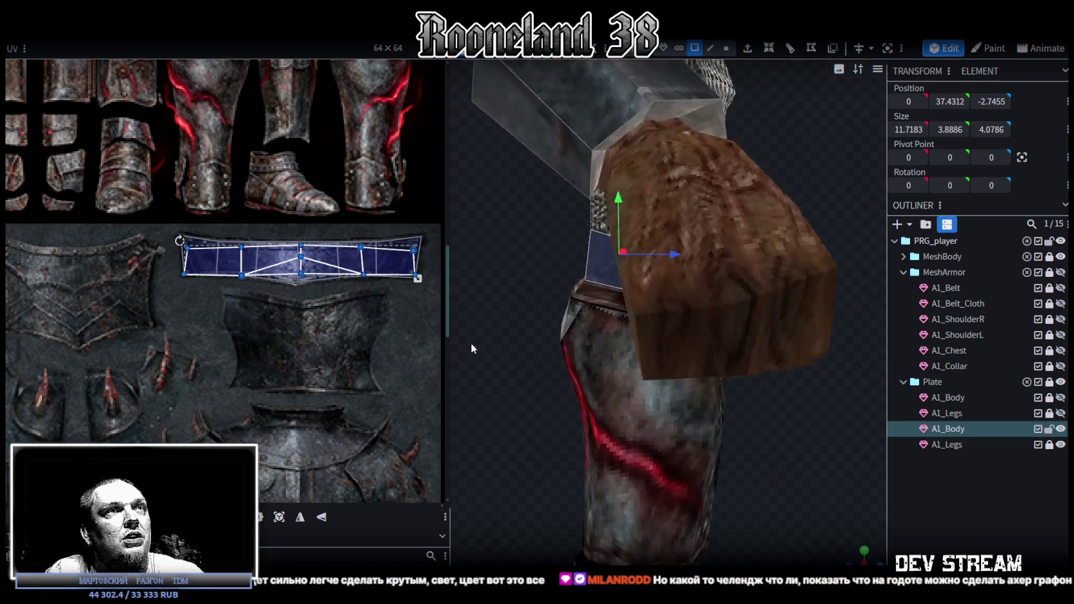
- Move the upper belt island off the belt strip and place the back belt island onto it
{"action": "scroll", "coordinate": [312, 281], "scroll_direction": "down", "scroll_amount": 2}
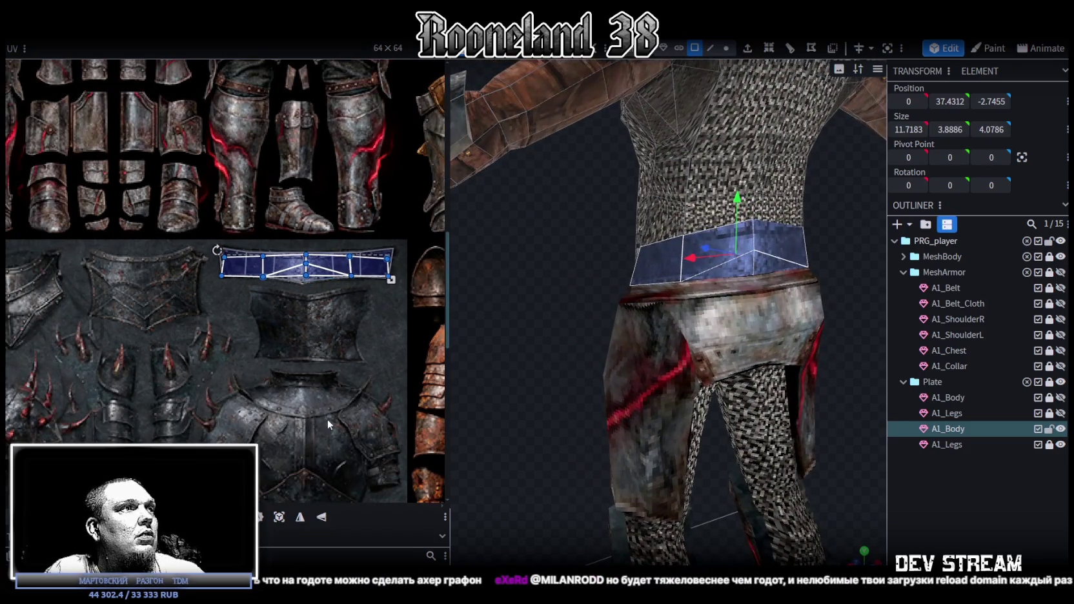
{"action": "scroll", "coordinate": [238, 288], "scroll_direction": "up", "scroll_amount": 5}
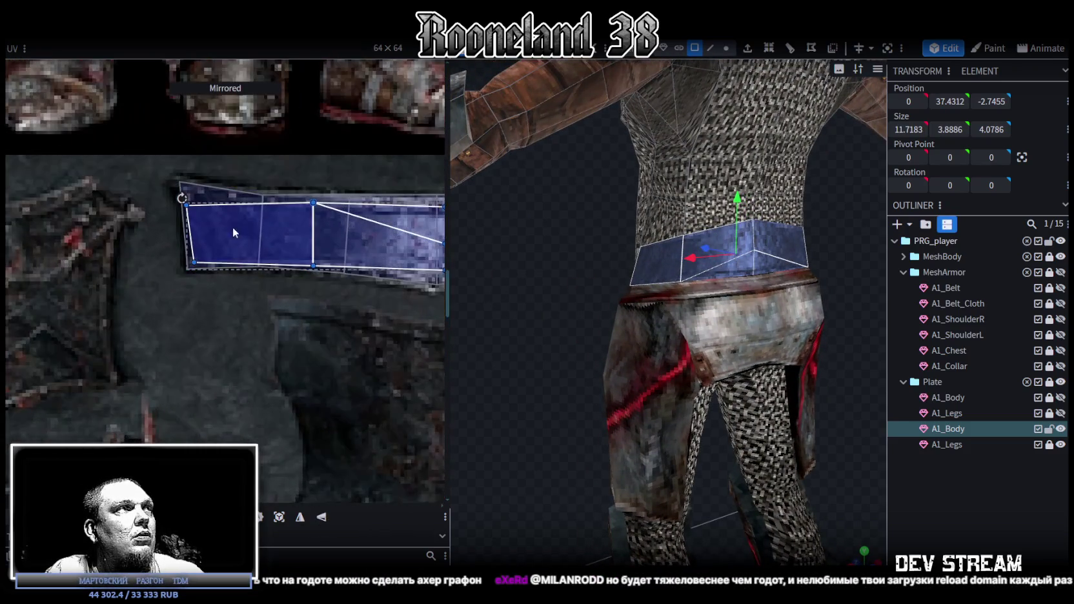
{"action": "mouse_move", "coordinate": [218, 244]}
{"action": "left_mouse_down"}
{"action": "mouse_move", "coordinate": [255, 362]}
{"action": "mouse_move", "coordinate": [238, 358]}
{"action": "left_mouse_up"}
{"action": "scroll", "coordinate": [238, 359], "scroll_direction": "down", "scroll_amount": 3}
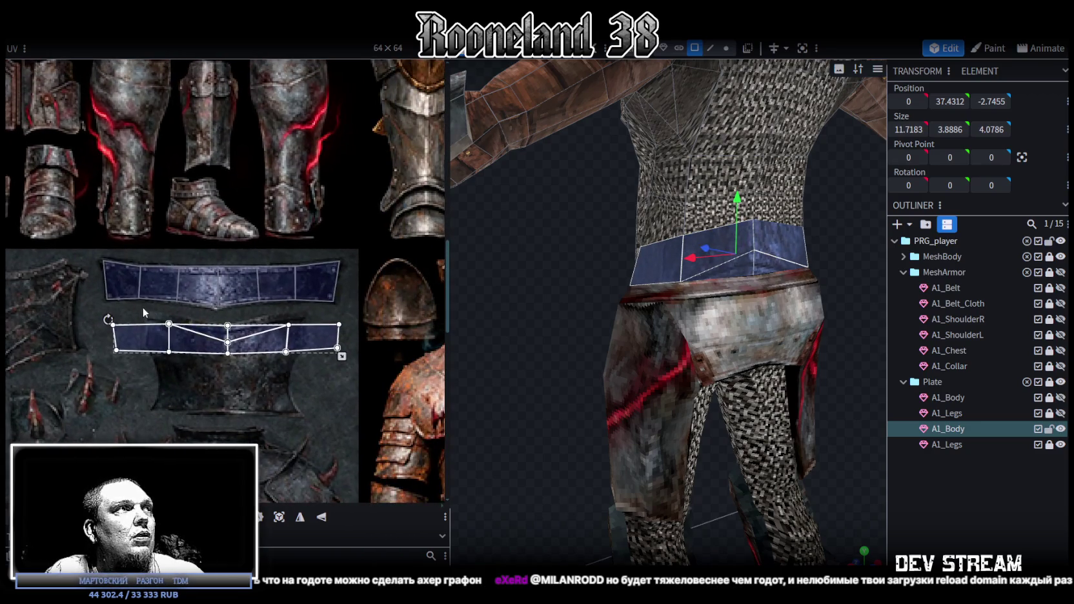
{"action": "left_click", "coordinate": [318, 280]}
{"action": "left_click_drag", "start_coordinate": [318, 280], "coordinate": [315, 226]}
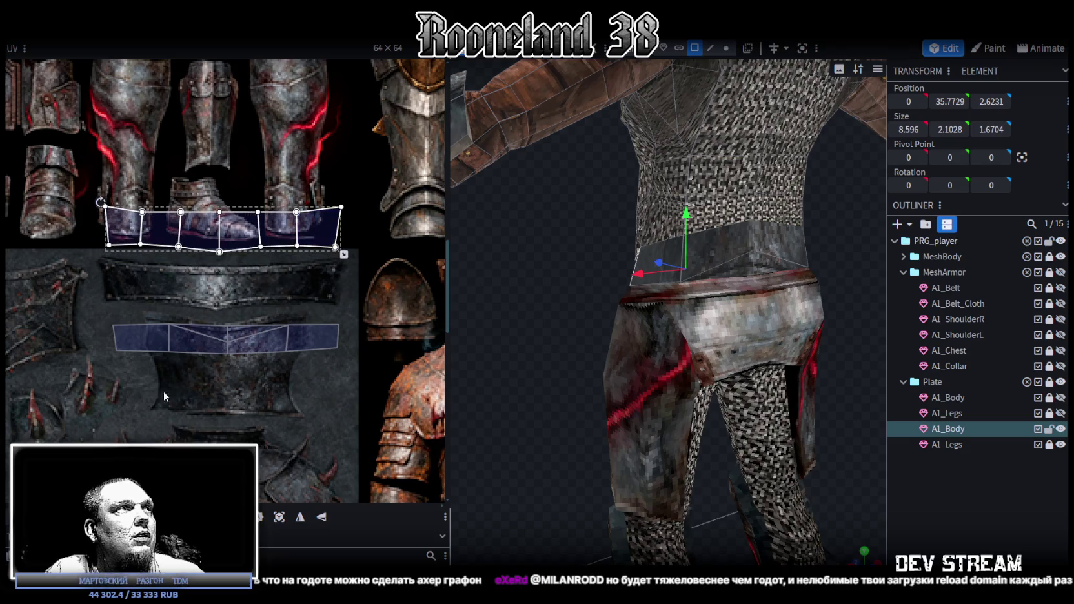
{"action": "left_click", "coordinate": [151, 337]}
{"action": "left_click_drag", "start_coordinate": [146, 338], "coordinate": [145, 281]}
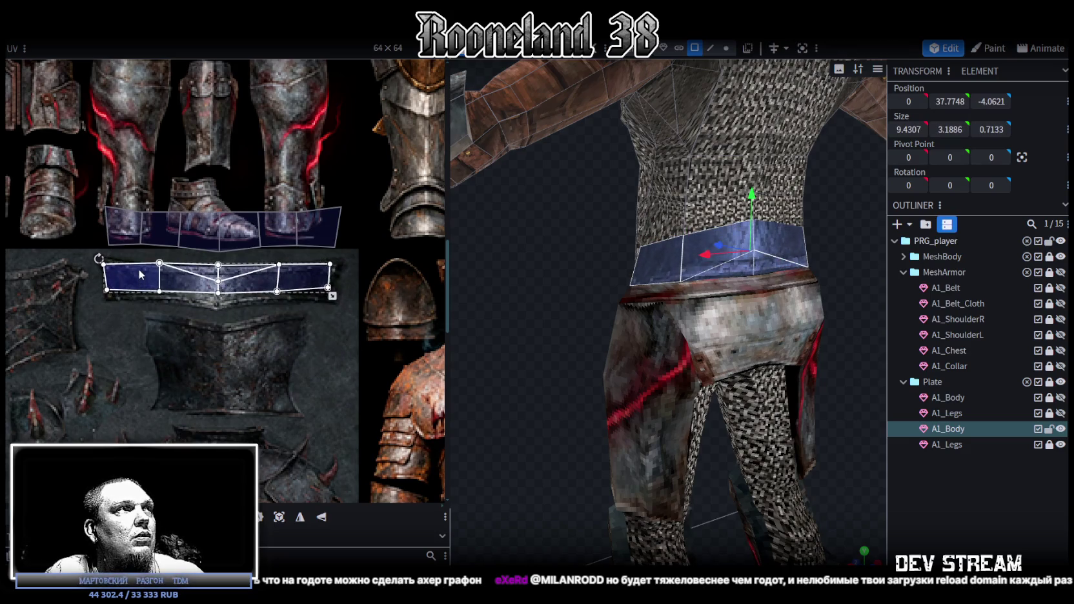
- Pull the leftmost back belt face's top-left corner up to the strip's edge
{"action": "scroll", "coordinate": [146, 284], "scroll_direction": "up", "scroll_amount": 2}
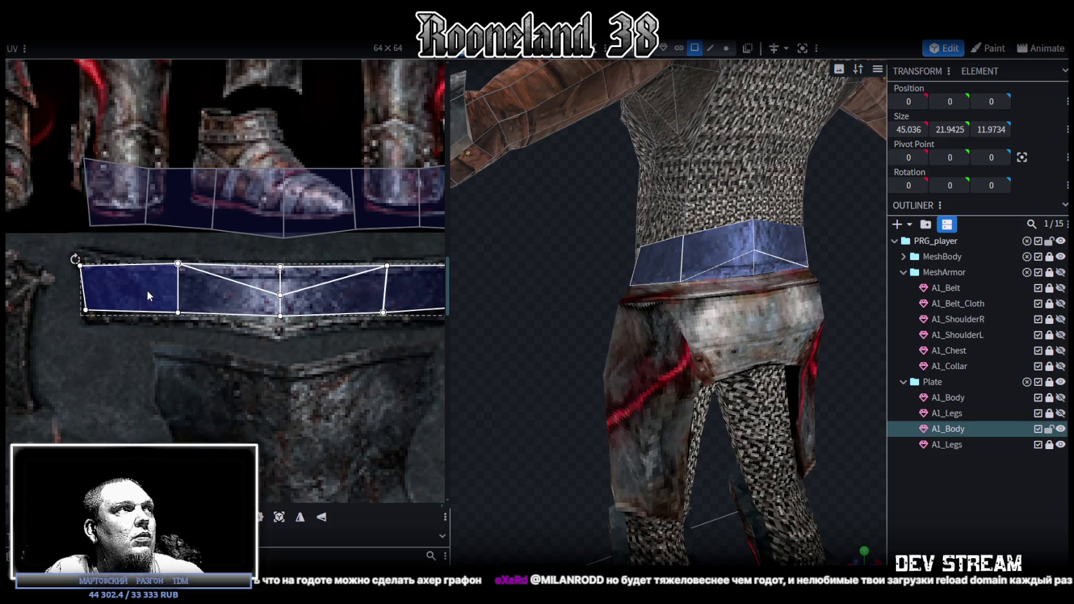
{"action": "left_click", "coordinate": [147, 289]}
{"action": "scroll", "coordinate": [85, 265], "scroll_direction": "up", "scroll_amount": 2}
{"action": "left_click_drag", "start_coordinate": [86, 264], "coordinate": [80, 241]}
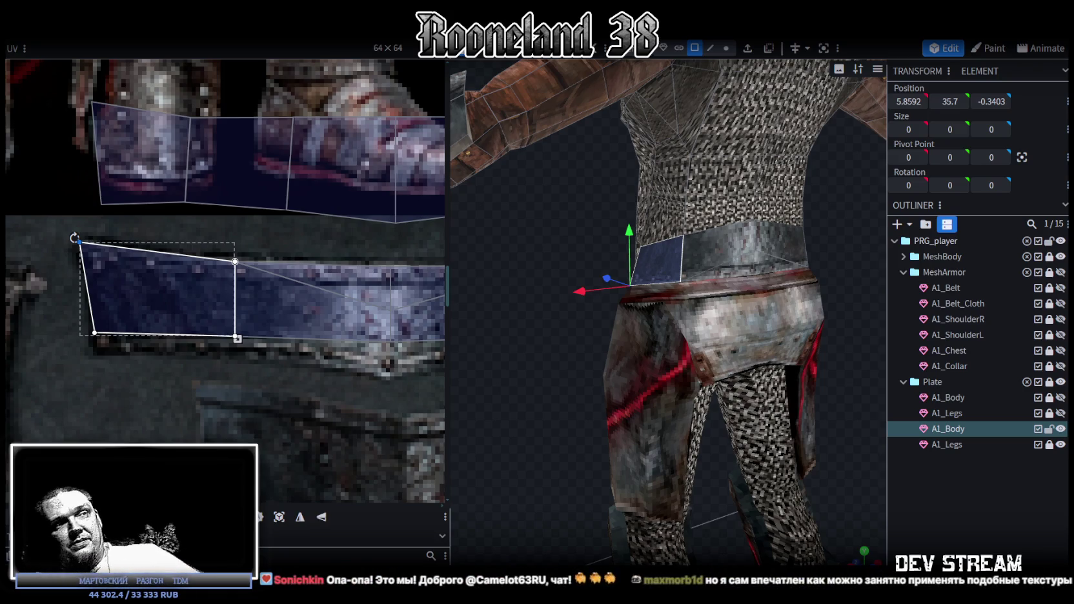
- Stretch the left back belt faces' bottom edges down over the metal belt strip
{"action": "middle_click_drag", "start_coordinate": [739, 249], "coordinate": [578, 335]}
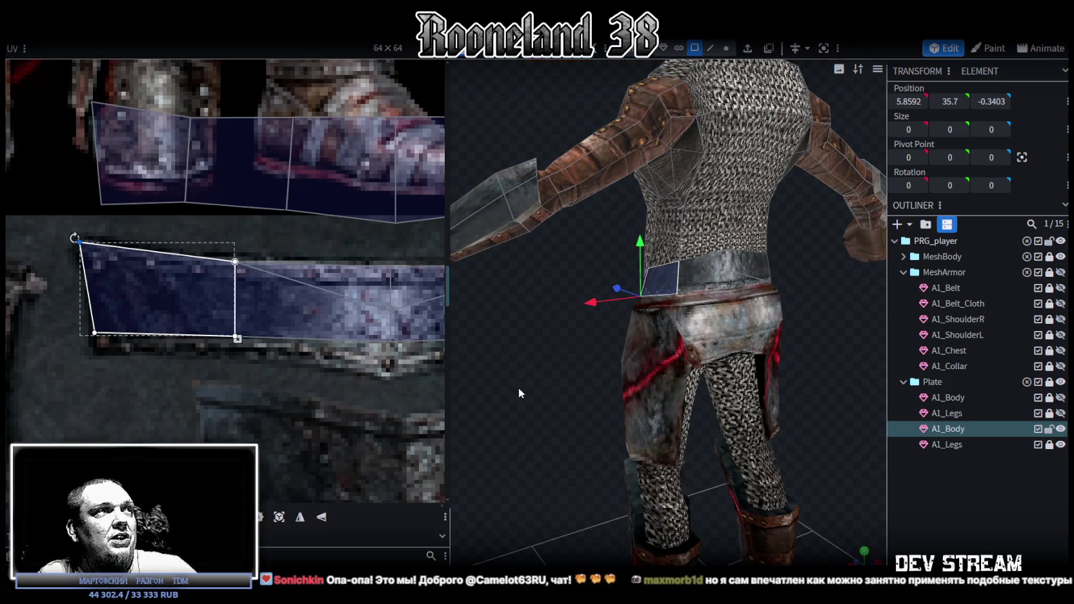
{"action": "scroll", "coordinate": [265, 283], "scroll_direction": "right", "scroll_amount": 2}
{"action": "left_click", "coordinate": [289, 283]}
{"action": "left_click", "coordinate": [284, 332]}
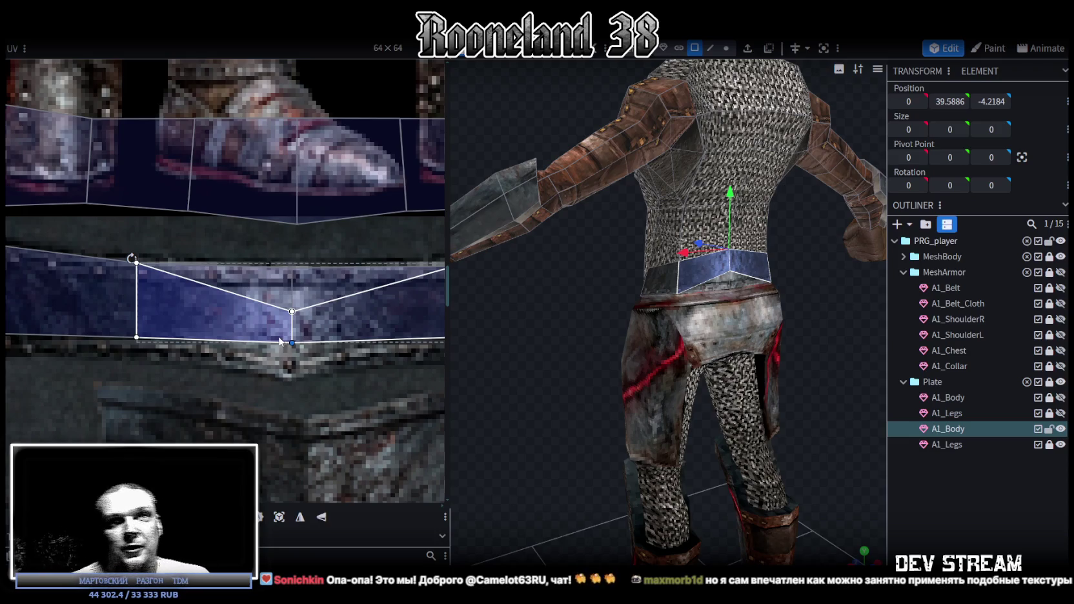
{"action": "left_click_drag", "start_coordinate": [293, 344], "coordinate": [292, 373]}
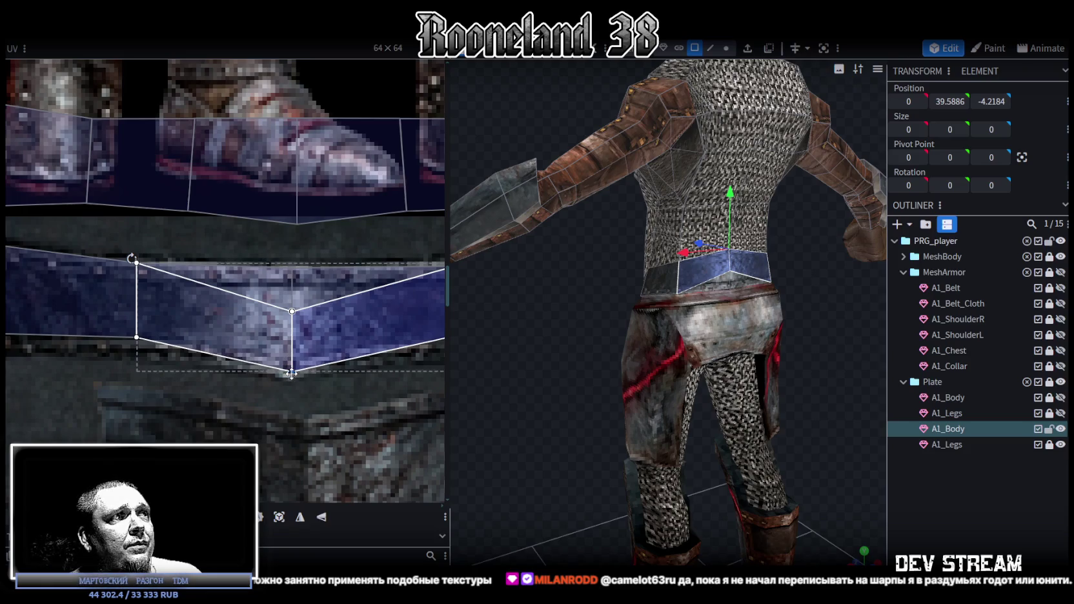
{"action": "left_click", "coordinate": [147, 358]}
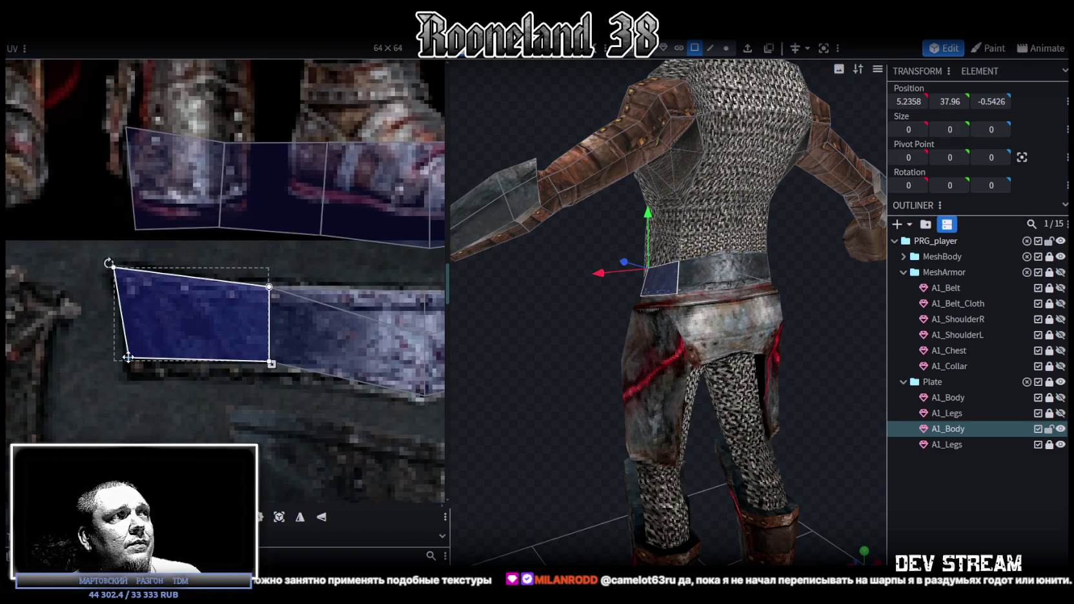
{"action": "left_click_drag", "start_coordinate": [129, 357], "coordinate": [133, 373]}
{"action": "left_click", "coordinate": [335, 349], "text": "shift"}
{"action": "left_click_drag", "start_coordinate": [269, 360], "coordinate": [269, 372]}
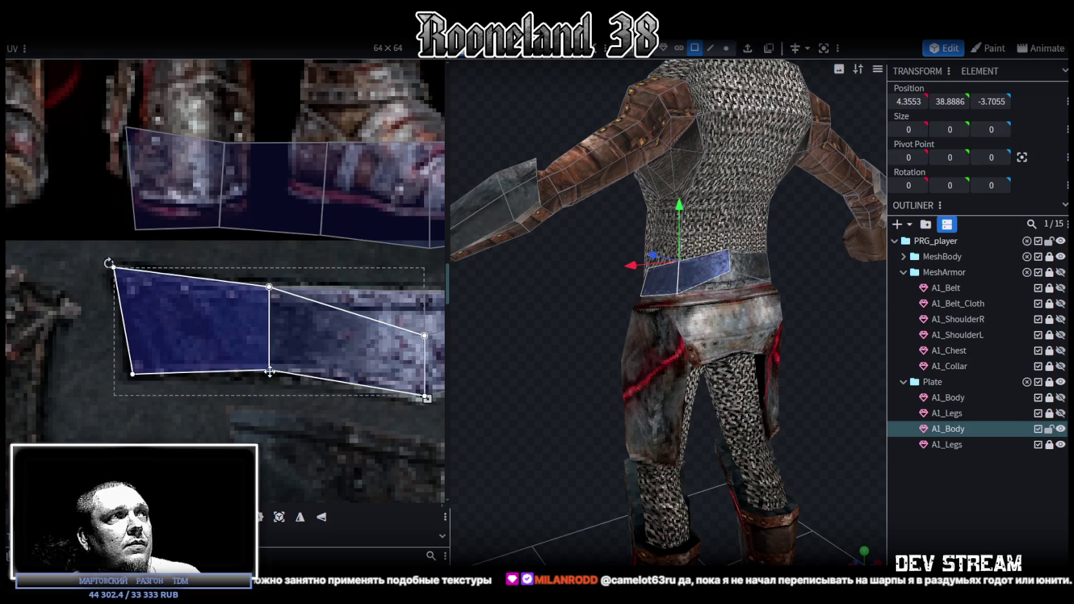
- Fit the right back belt face's corners onto the strip and raise the vertex shared by both faces
{"action": "scroll", "coordinate": [302, 400], "scroll_direction": "up", "scroll_amount": 3}
{"action": "scroll", "coordinate": [224, 413], "scroll_direction": "right", "scroll_amount": 3}
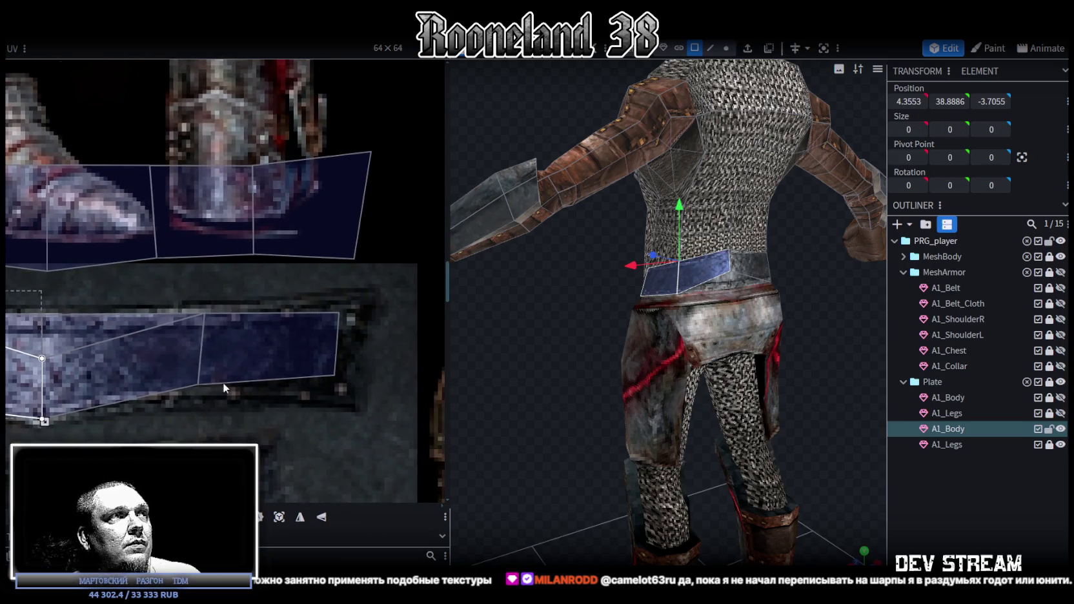
{"action": "left_click_drag", "start_coordinate": [222, 382], "coordinate": [223, 399]}
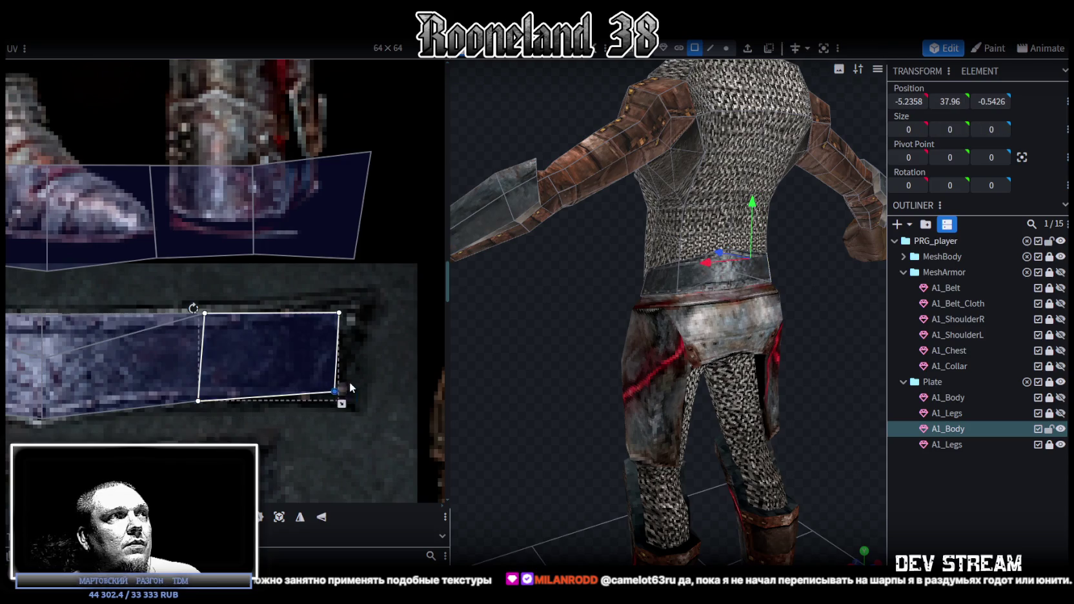
{"action": "left_click_drag", "start_coordinate": [335, 391], "coordinate": [342, 400]}
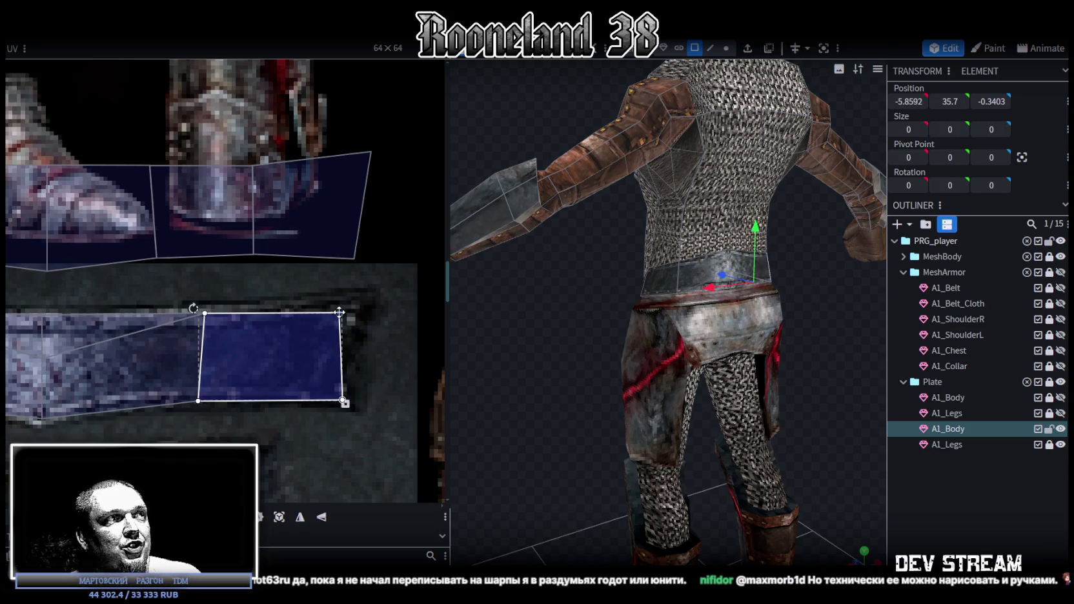
{"action": "left_click_drag", "start_coordinate": [339, 312], "coordinate": [369, 293]}
{"action": "left_click_drag", "start_coordinate": [204, 313], "coordinate": [204, 309]}
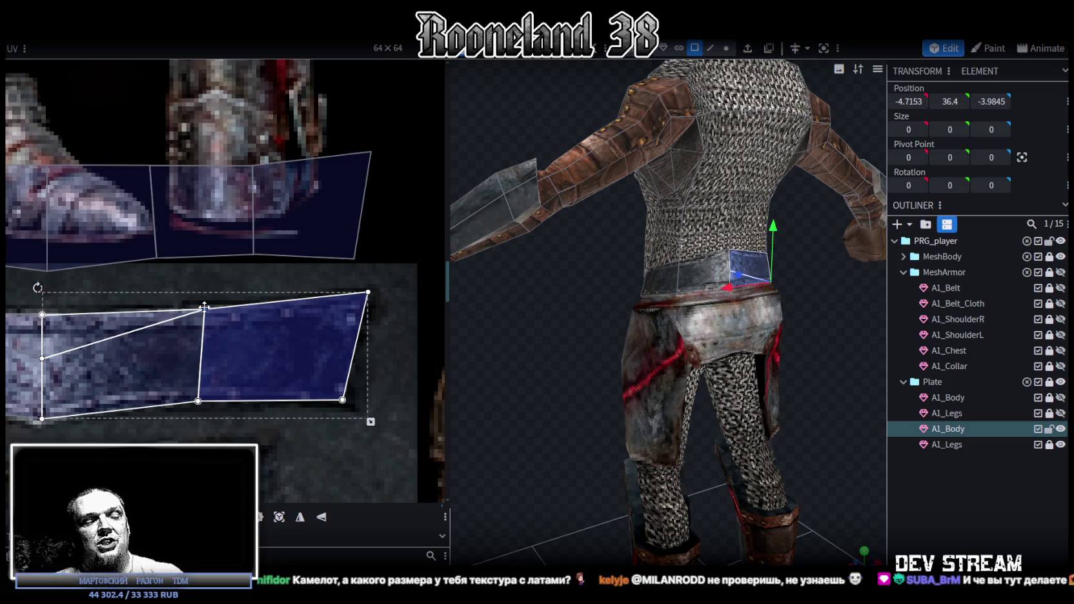
- Box-select all front belt UV faces and drag them down onto the lower belt band
{"action": "left_click", "coordinate": [203, 307]}
{"action": "scroll", "coordinate": [215, 415], "scroll_direction": "down", "scroll_amount": 3}
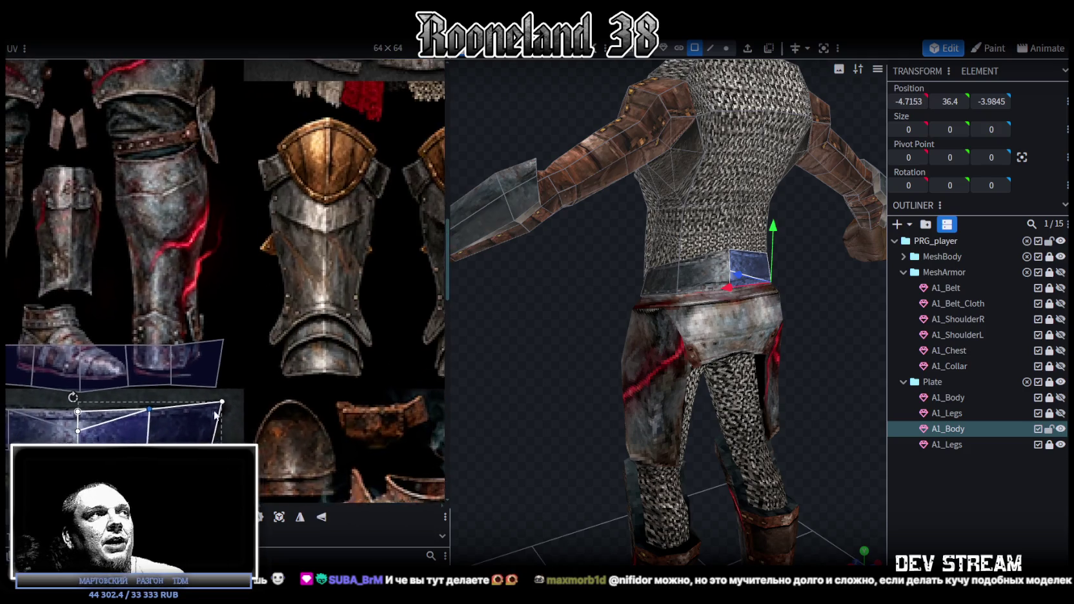
{"action": "scroll", "coordinate": [215, 415], "scroll_direction": "up", "scroll_amount": 2}
{"action": "left_click_drag", "start_coordinate": [37, 257], "coordinate": [364, 297]}
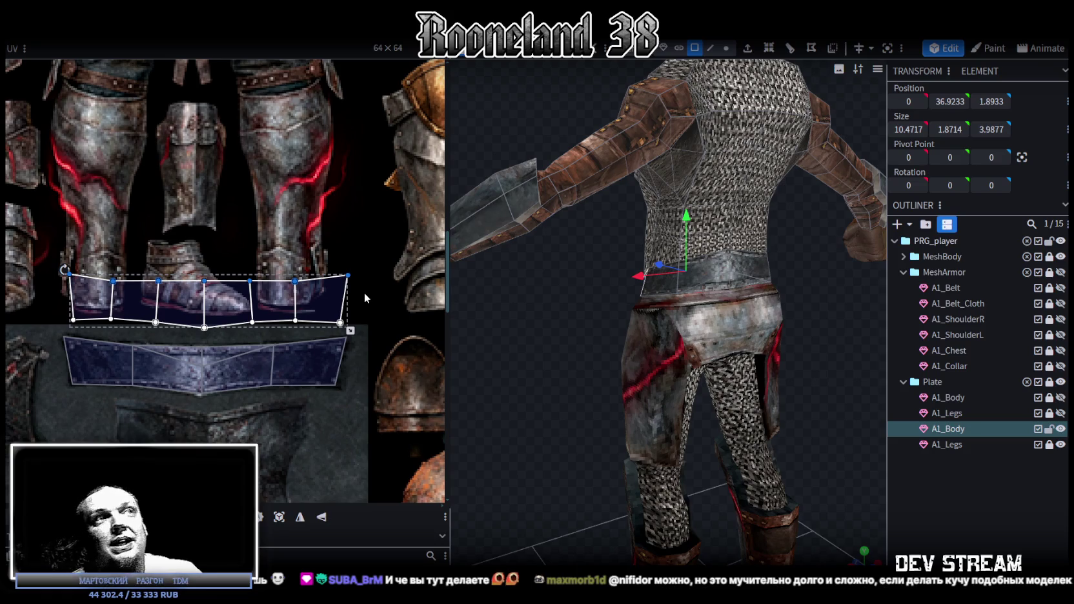
{"action": "left_click_drag", "start_coordinate": [84, 287], "coordinate": [82, 348]}
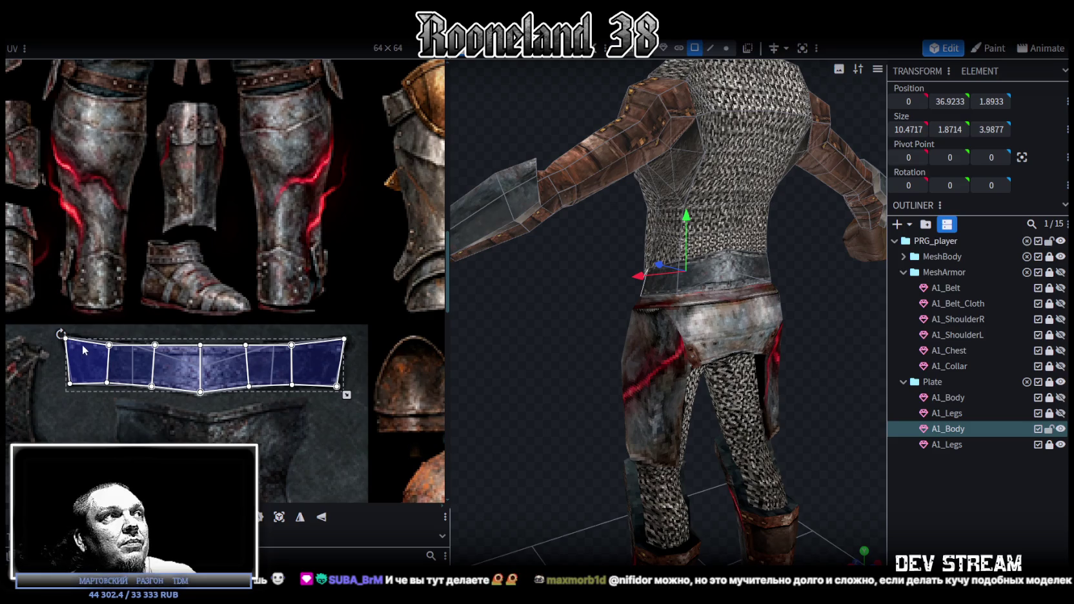
- Nudge the front belt strip so it aligns with the belt band on the texture
{"action": "scroll", "coordinate": [82, 346], "scroll_direction": "up", "scroll_amount": 2}
{"action": "scroll", "coordinate": [100, 365], "scroll_direction": "up", "scroll_amount": 2}
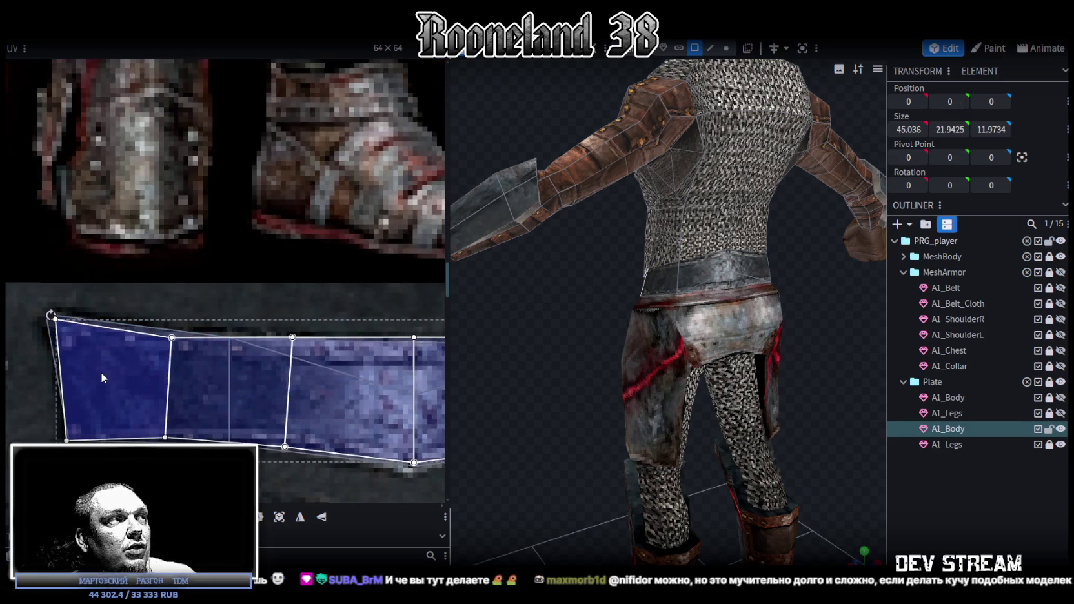
{"action": "scroll", "coordinate": [101, 373], "scroll_direction": "down", "scroll_amount": 2}
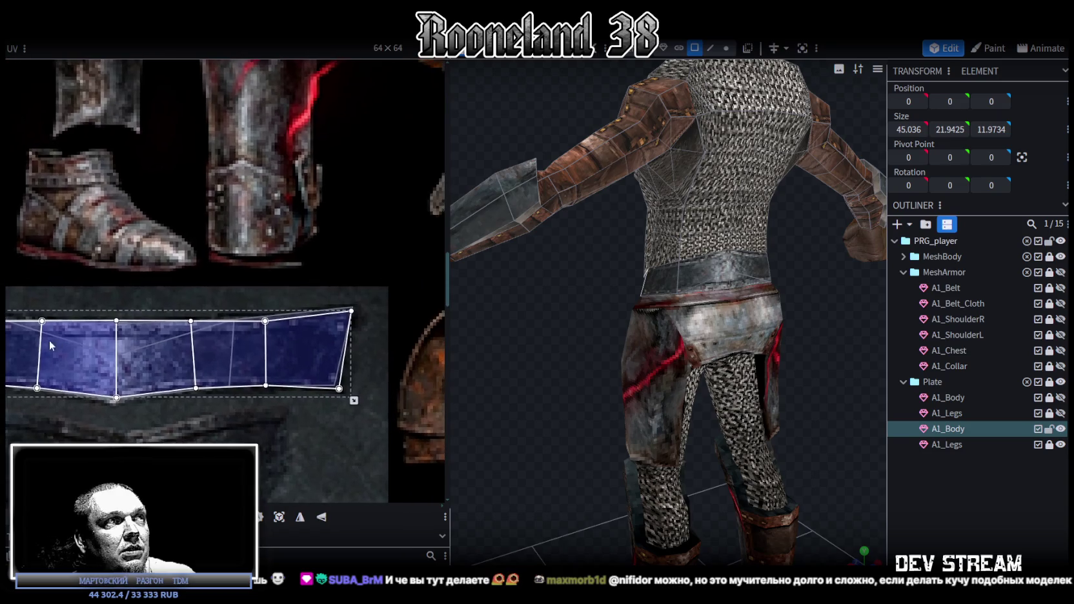
{"action": "scroll", "coordinate": [301, 339], "scroll_direction": "up", "scroll_amount": 2}
{"action": "scroll", "coordinate": [392, 410], "scroll_direction": "up", "scroll_amount": 1}
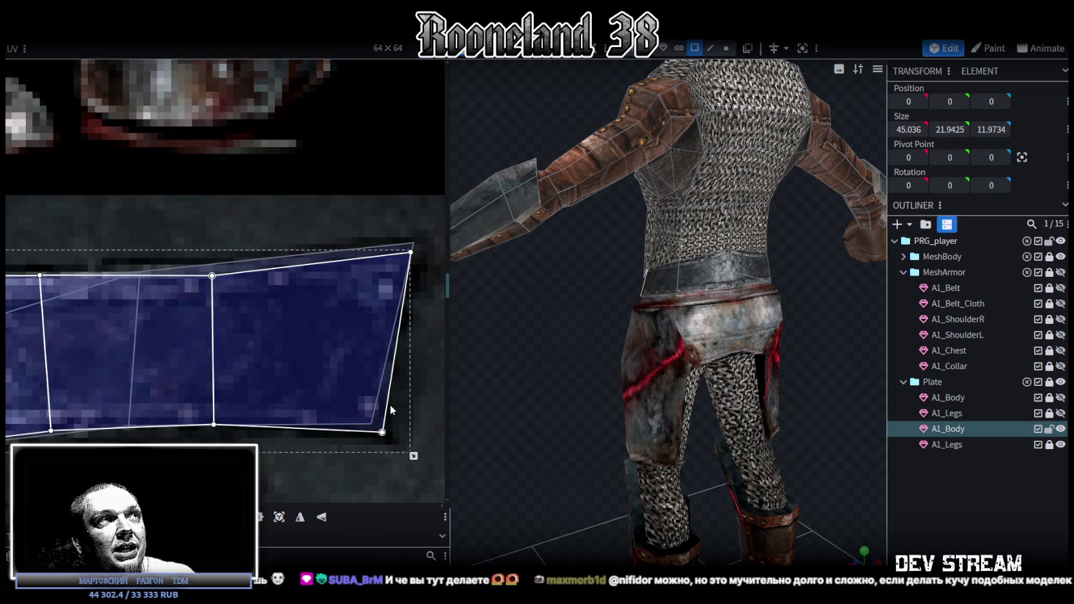
{"action": "left_click_drag", "start_coordinate": [360, 353], "coordinate": [328, 366]}
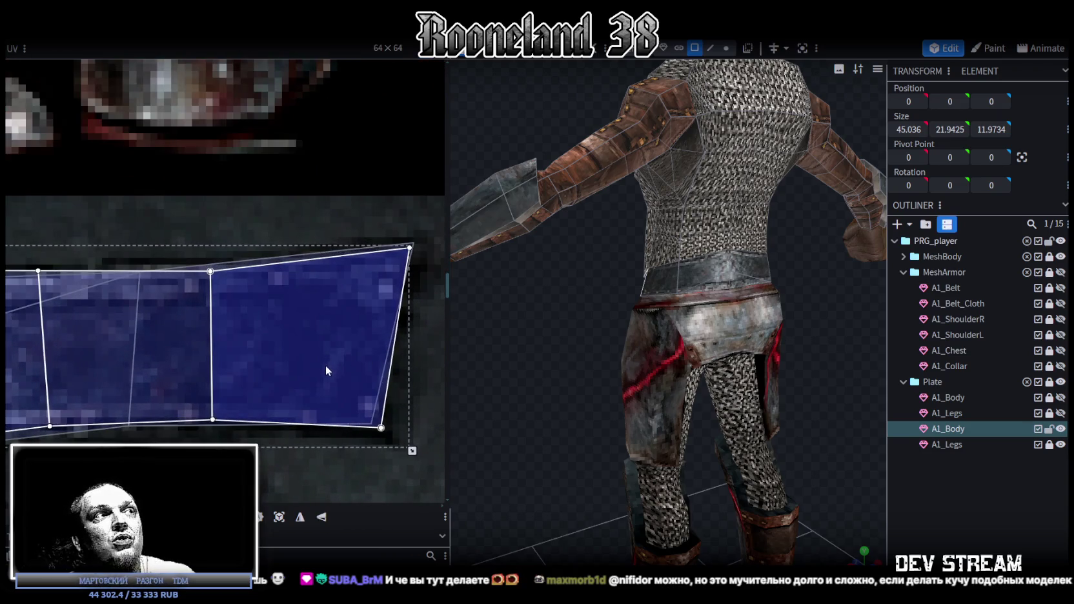
{"action": "scroll", "coordinate": [325, 366], "scroll_direction": "down", "scroll_amount": 3}
{"action": "scroll", "coordinate": [288, 378], "scroll_direction": "up", "scroll_amount": 1}
{"action": "scroll", "coordinate": [162, 313], "scroll_direction": "up", "scroll_amount": 2}
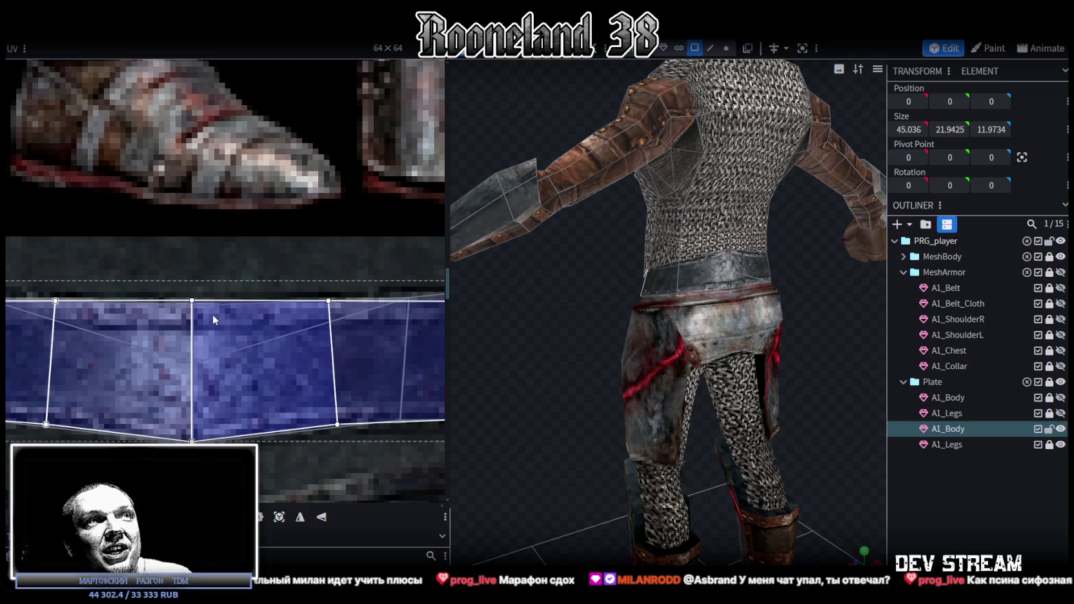
{"action": "scroll", "coordinate": [740, 302], "scroll_direction": "up", "scroll_amount": 2}
{"action": "mouse_move", "coordinate": [573, 330]}
{"action": "left_mouse_down"}
{"action": "mouse_move", "coordinate": [632, 306]}
{"action": "mouse_move", "coordinate": [756, 313]}
{"action": "mouse_move", "coordinate": [822, 300]}
{"action": "mouse_move", "coordinate": [740, 287]}
{"action": "left_mouse_up"}
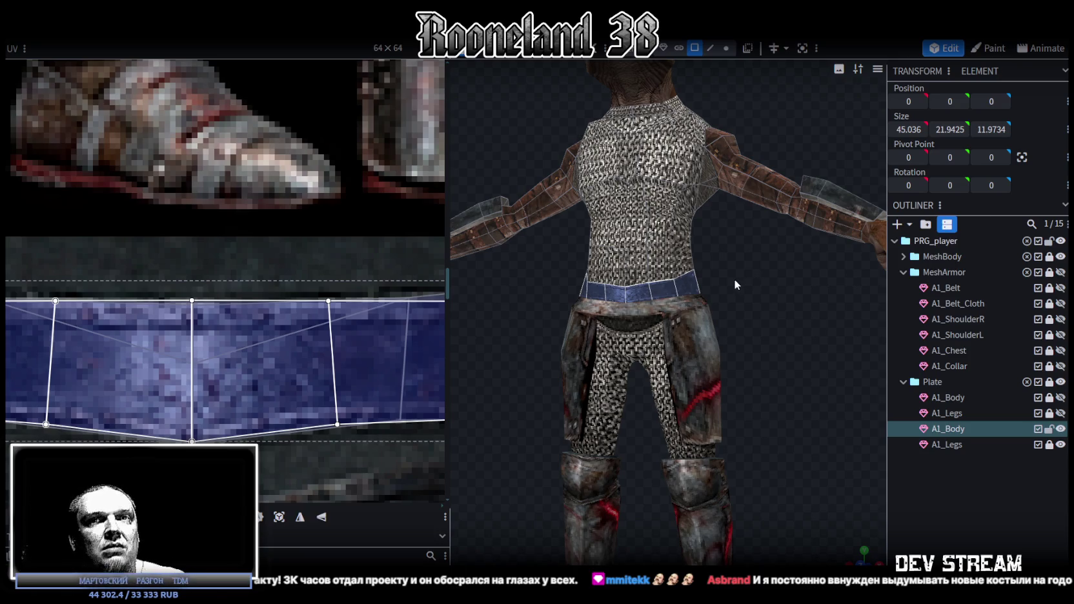
{"action": "left_click_drag", "start_coordinate": [736, 276], "coordinate": [743, 289]}
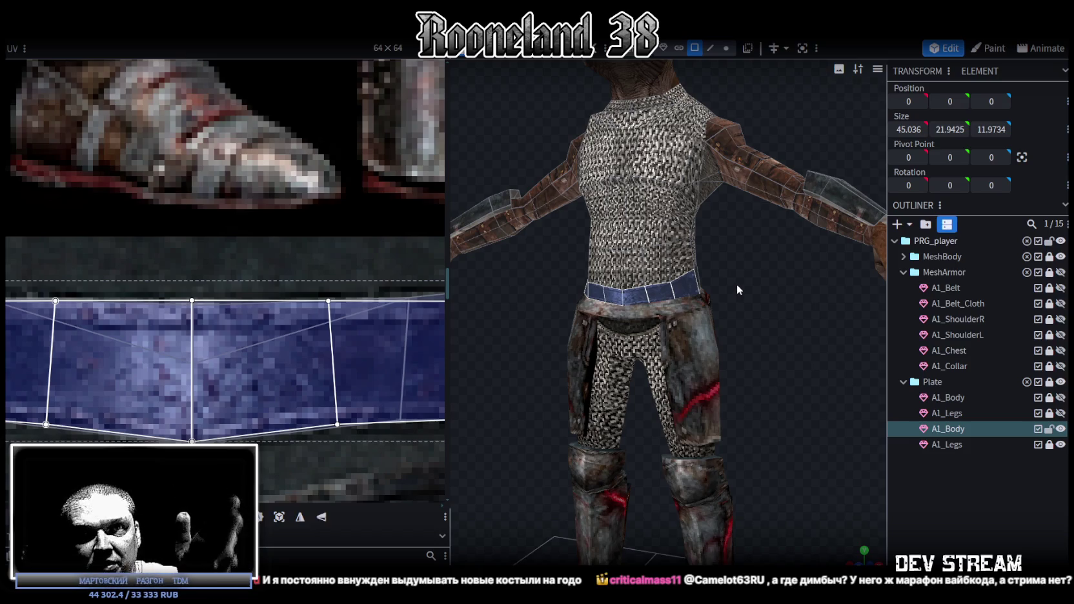
{"action": "mouse_move", "coordinate": [780, 282]}
{"action": "left_mouse_down"}
{"action": "mouse_move", "coordinate": [744, 272]}
{"action": "mouse_move", "coordinate": [812, 272]}
{"action": "mouse_move", "coordinate": [738, 276]}
{"action": "mouse_move", "coordinate": [760, 275]}
{"action": "left_mouse_up"}
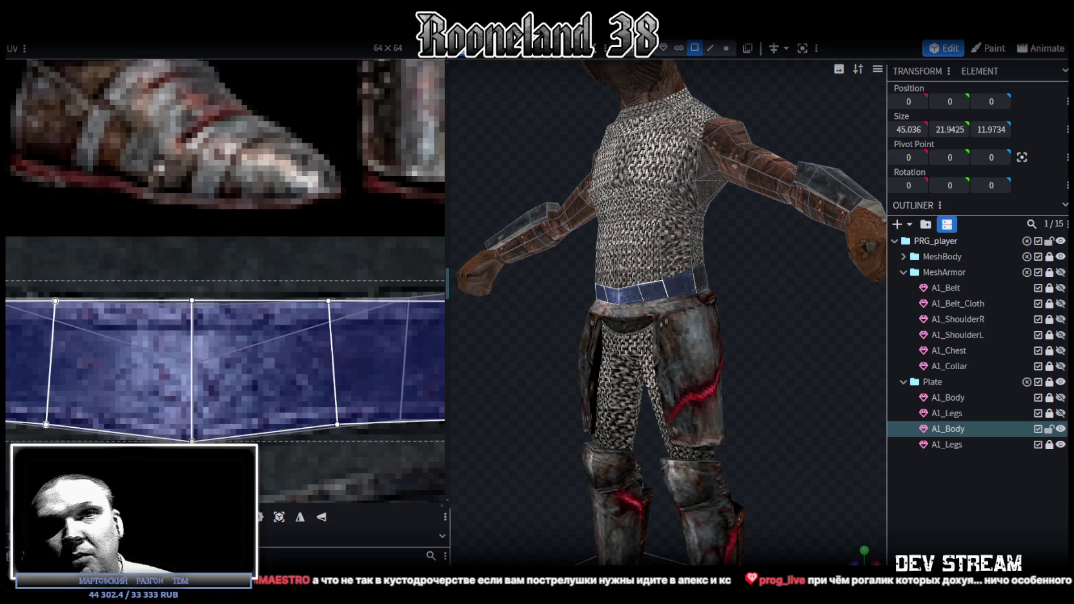
{"action": "mouse_move", "coordinate": [837, 436]}
{"action": "left_mouse_down"}
{"action": "mouse_move", "coordinate": [803, 440]}
{"action": "mouse_move", "coordinate": [831, 411]}
{"action": "mouse_move", "coordinate": [803, 420]}
{"action": "mouse_move", "coordinate": [797, 440]}
{"action": "mouse_move", "coordinate": [833, 419]}
{"action": "left_mouse_up"}
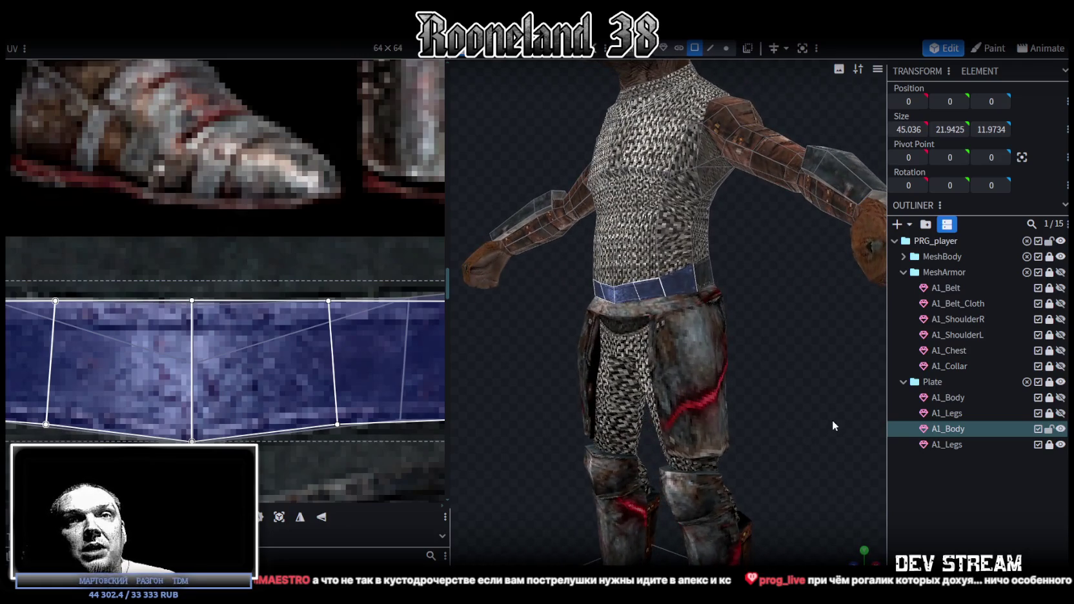
{"action": "mouse_move", "coordinate": [812, 480]}
{"action": "left_mouse_down"}
{"action": "mouse_move", "coordinate": [757, 445]}
{"action": "mouse_move", "coordinate": [843, 454]}
{"action": "mouse_move", "coordinate": [772, 472]}
{"action": "mouse_move", "coordinate": [777, 464]}
{"action": "mouse_move", "coordinate": [859, 508]}
{"action": "mouse_move", "coordinate": [757, 433]}
{"action": "mouse_move", "coordinate": [784, 440]}
{"action": "mouse_move", "coordinate": [768, 459]}
{"action": "mouse_move", "coordinate": [732, 391]}
{"action": "mouse_move", "coordinate": [684, 373]}
{"action": "mouse_move", "coordinate": [721, 315]}
{"action": "mouse_move", "coordinate": [822, 390]}
{"action": "mouse_move", "coordinate": [805, 426]}
{"action": "mouse_move", "coordinate": [745, 391]}
{"action": "mouse_move", "coordinate": [689, 386]}
{"action": "mouse_move", "coordinate": [713, 394]}
{"action": "mouse_move", "coordinate": [742, 383]}
{"action": "left_mouse_up"}
{"action": "scroll", "coordinate": [732, 392], "scroll_direction": "up", "scroll_amount": 3}
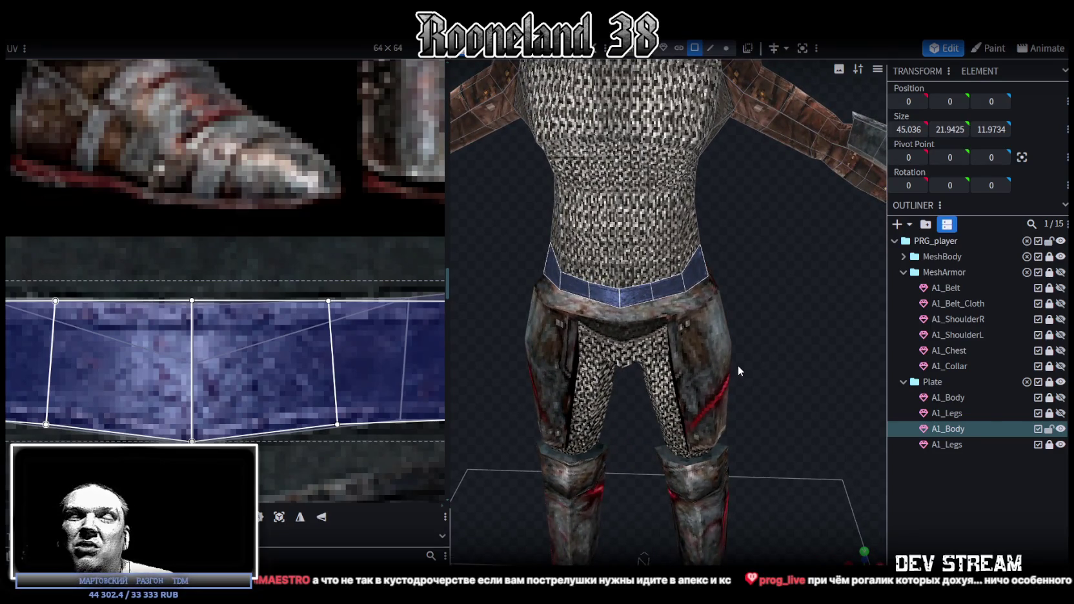
{"action": "scroll", "coordinate": [729, 373], "scroll_direction": "up", "scroll_amount": 3}
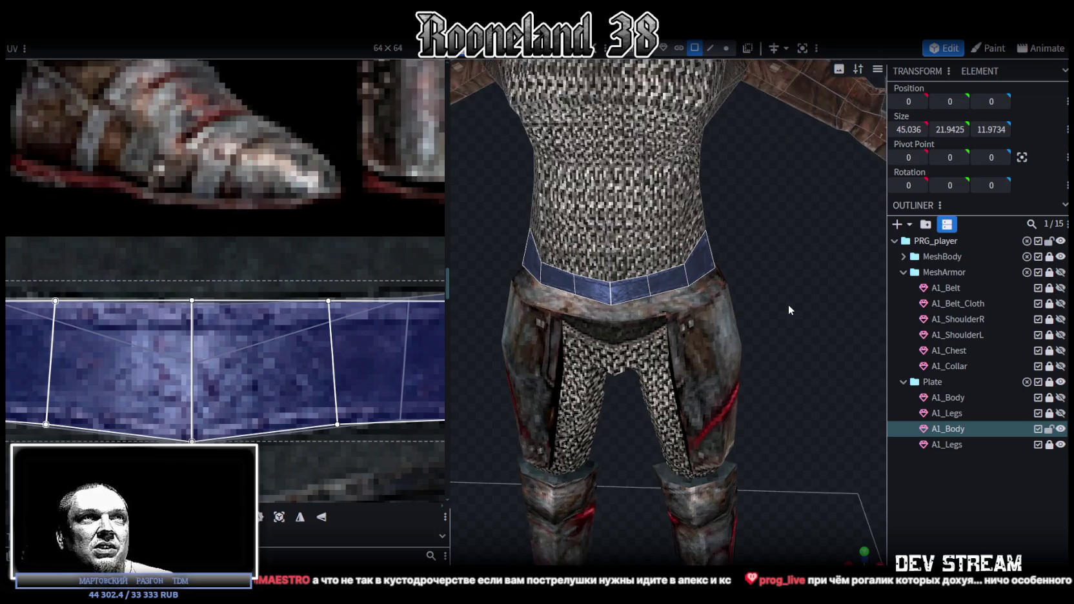
{"action": "scroll", "coordinate": [794, 274], "scroll_direction": "up", "scroll_amount": 2}
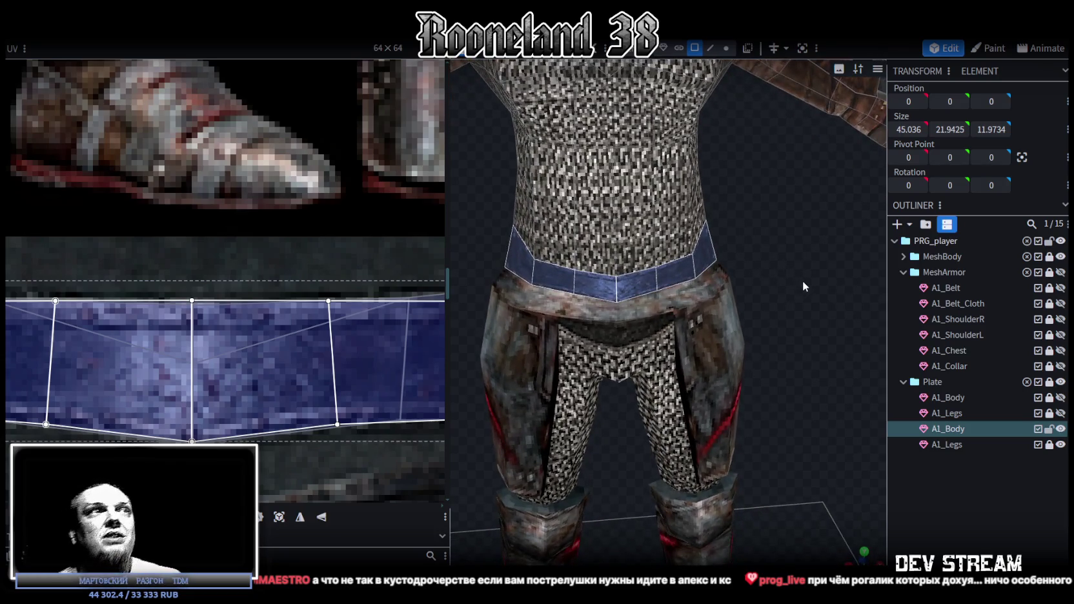